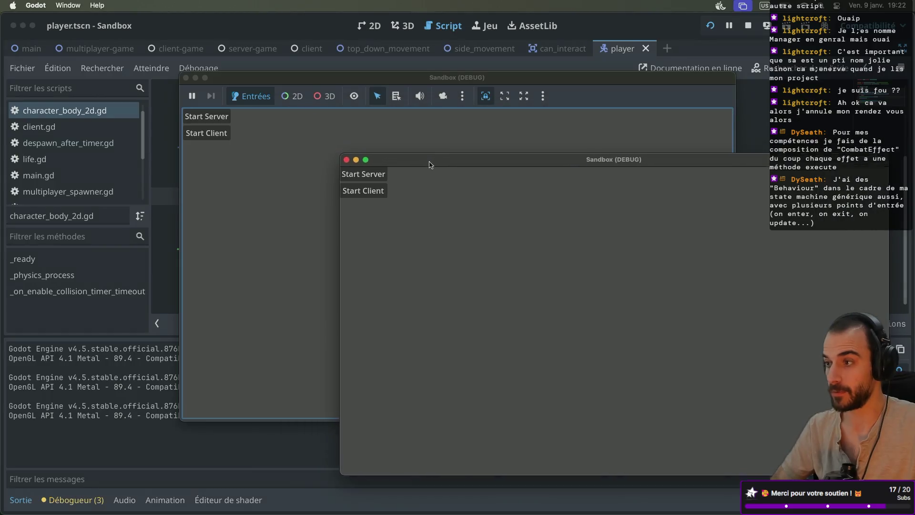
Start server and client, then replace apply_movement on line 13 with execute
left_click(362, 199)
left_click(224, 136)
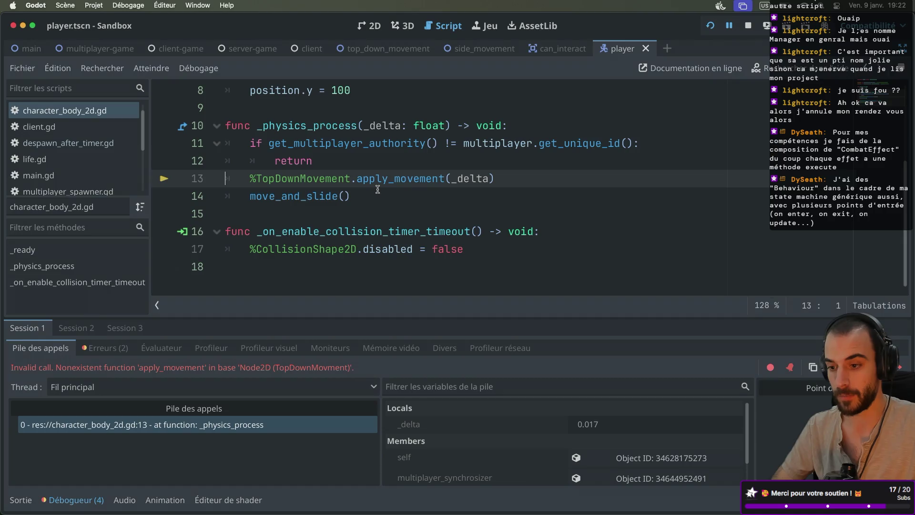
double_click(401, 179)
type("execute")
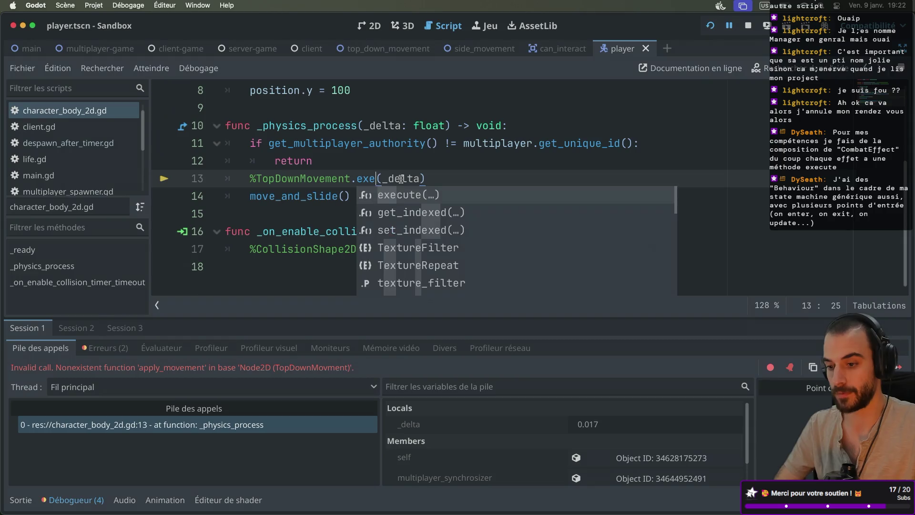
key("super+s")
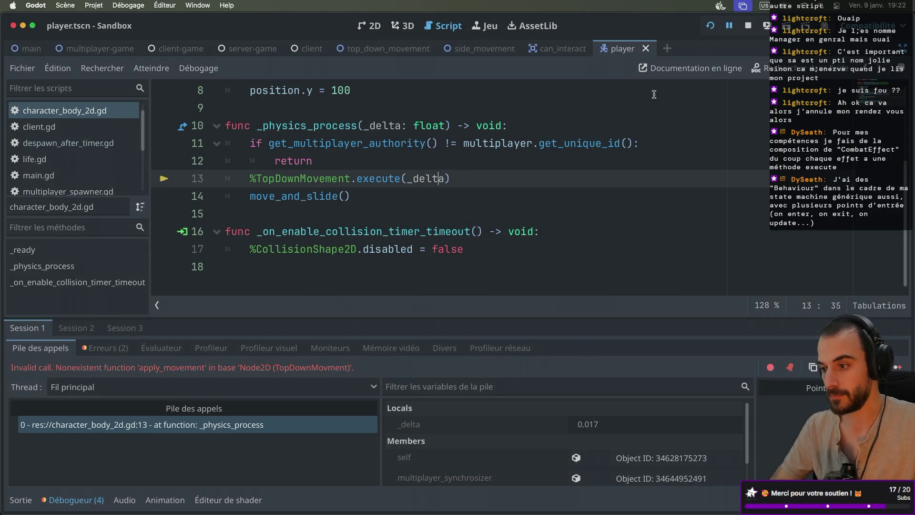
Relaunch the game and start the server and client in the two windows
left_click(710, 25)
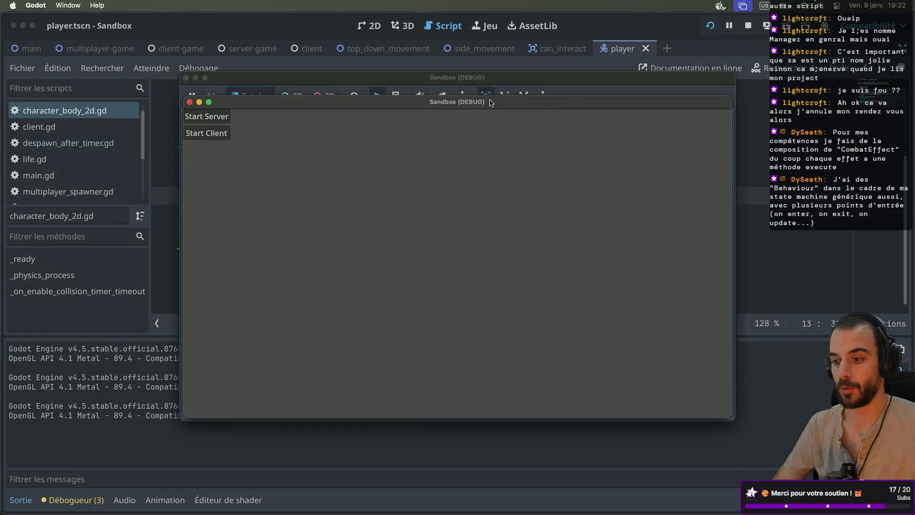
left_click(382, 175)
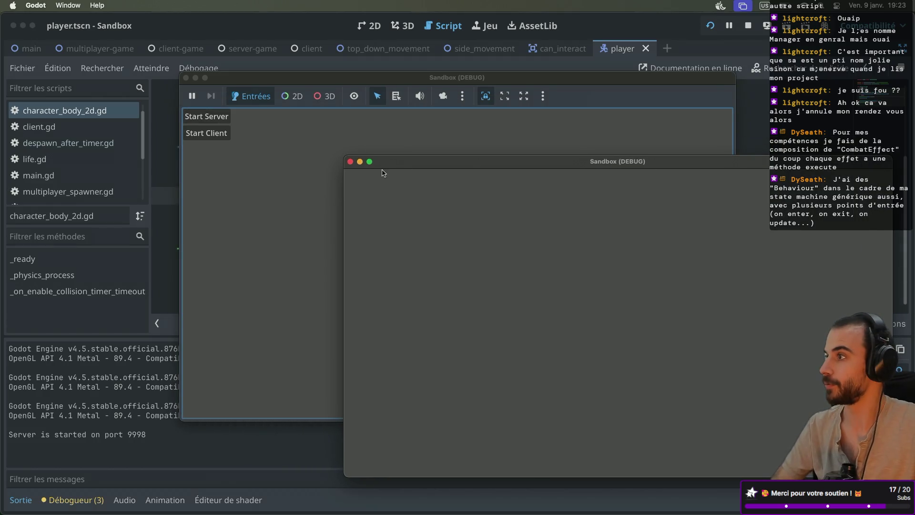
left_click(266, 198)
left_click(220, 137)
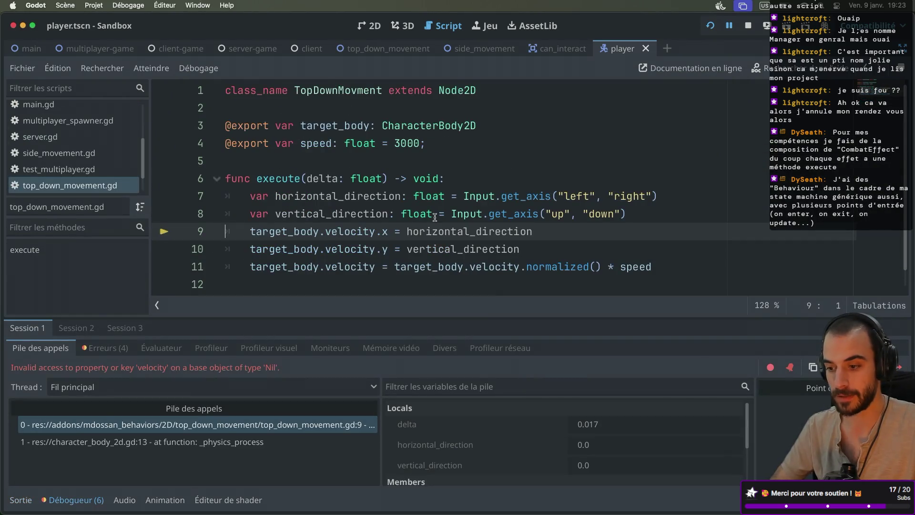
Inspect the Nil velocity error and the TopDownMovement node's unassigned Target Body
scroll(434, 217, "down", 1)
left_click(435, 218)
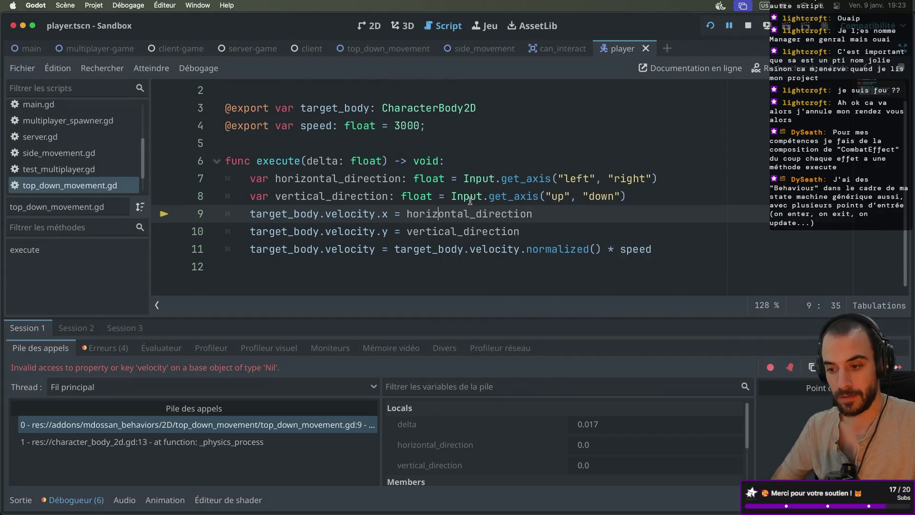
left_click(473, 134)
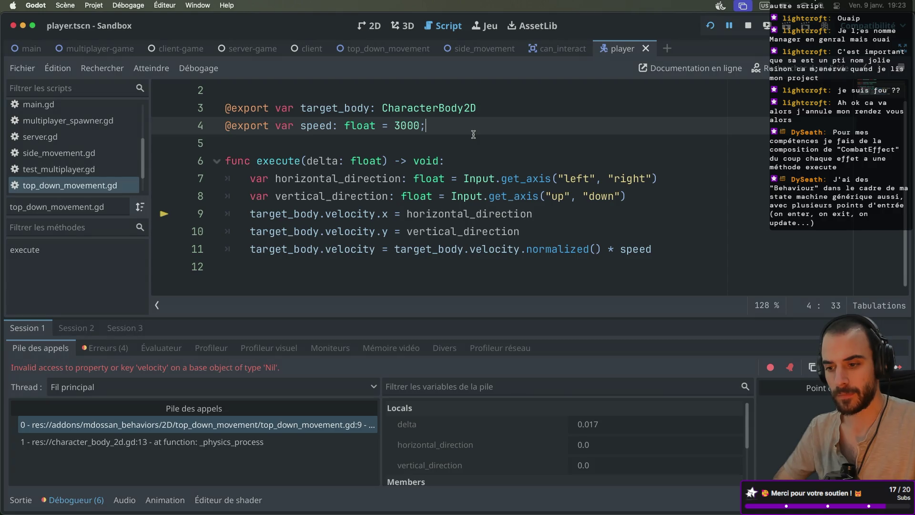
key("ctrl+shift+F11")
left_click(138, 167)
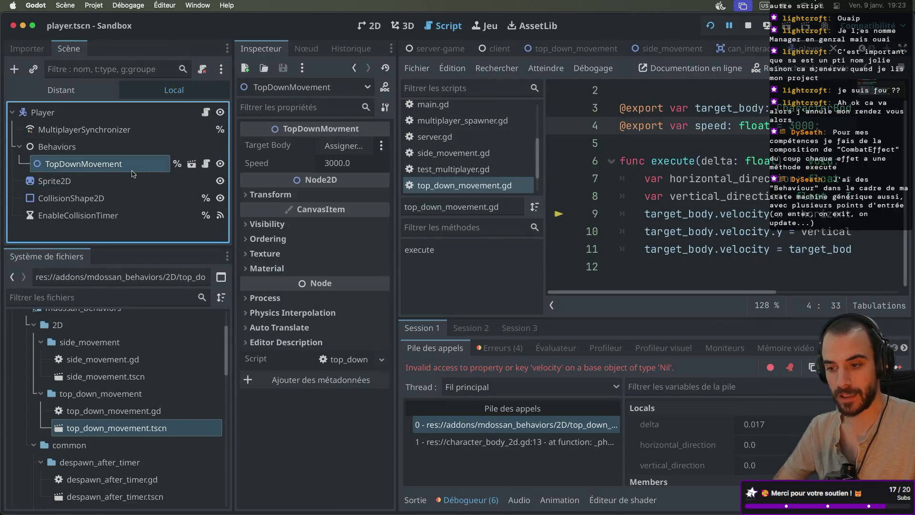
Assign Player as TopDownMovement's Target Body and relaunch the game
left_click(319, 143)
double_click(386, 122)
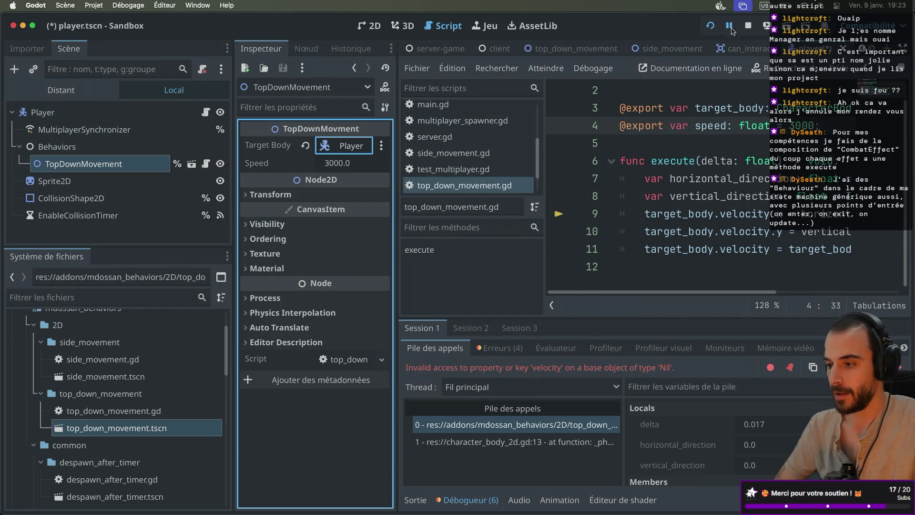
left_click(710, 27)
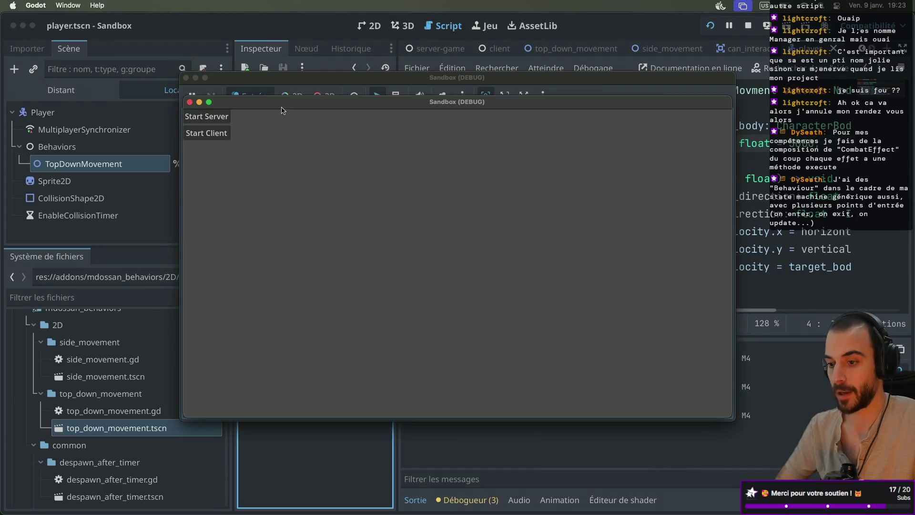
Start the server in one game window and the client in the other
mouse_move(276, 101)
left_mouse_down()
mouse_move(400, 133)
mouse_move(420, 170)
left_mouse_up()
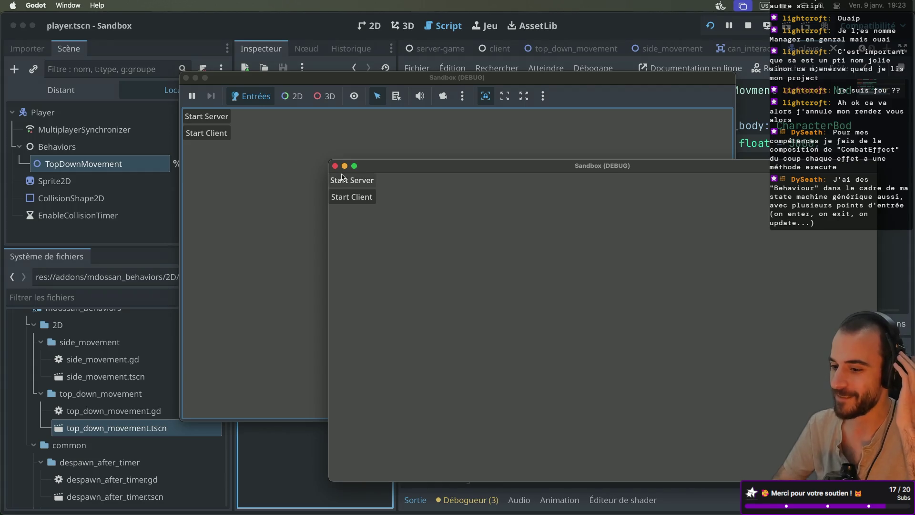
left_click(368, 178)
left_click(281, 149)
left_click(229, 136)
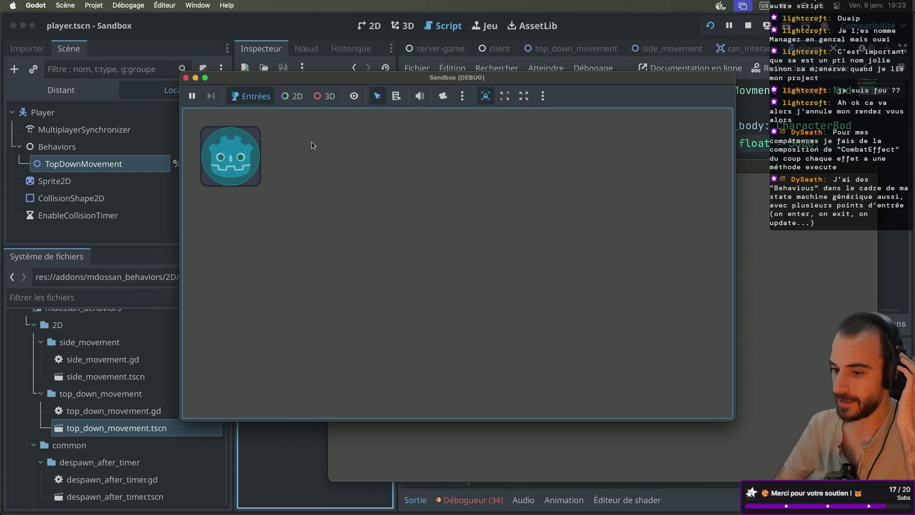
Move the player left and right, close the game, and set Speed to 300.0
key("Right")
key("Left")
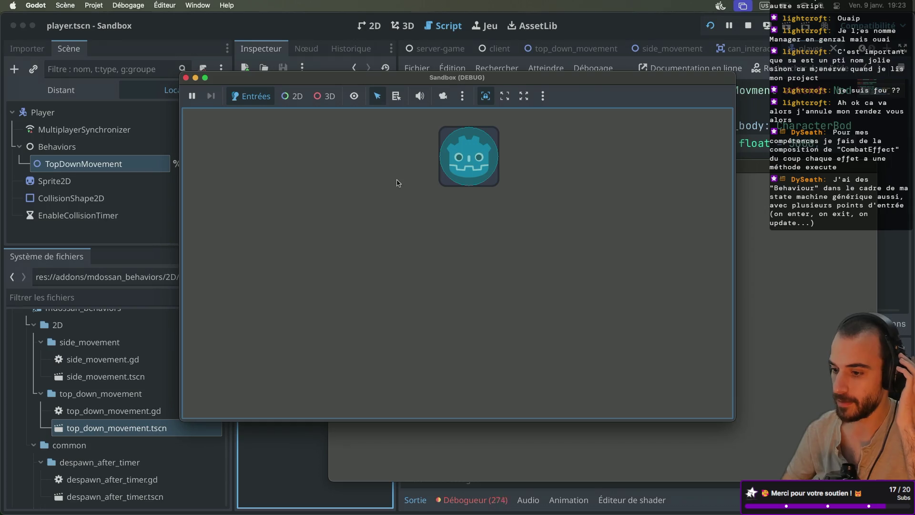
key("Left")
key("Right")
key("Left")
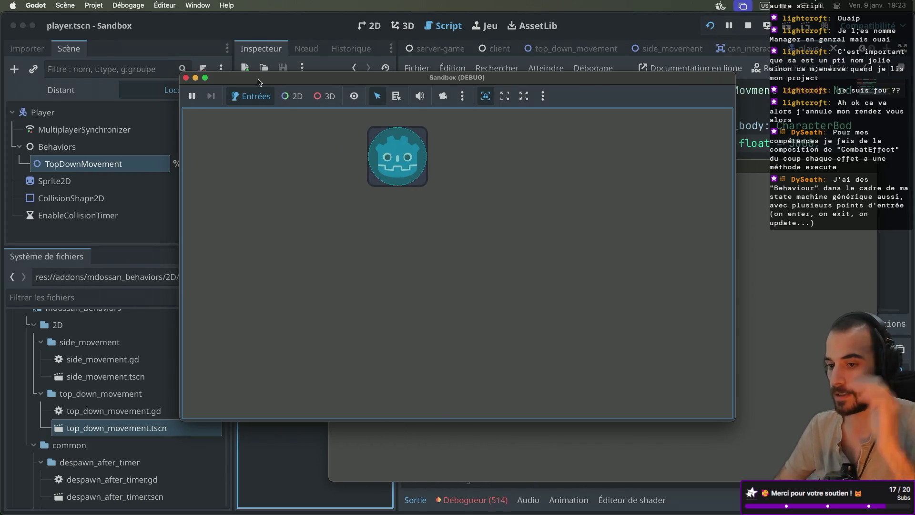
left_click(186, 77)
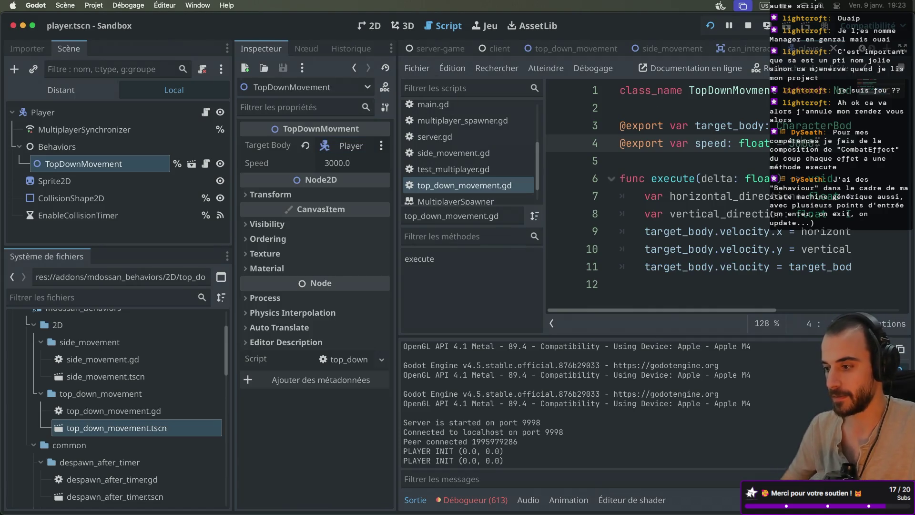
key("ctrl+z")
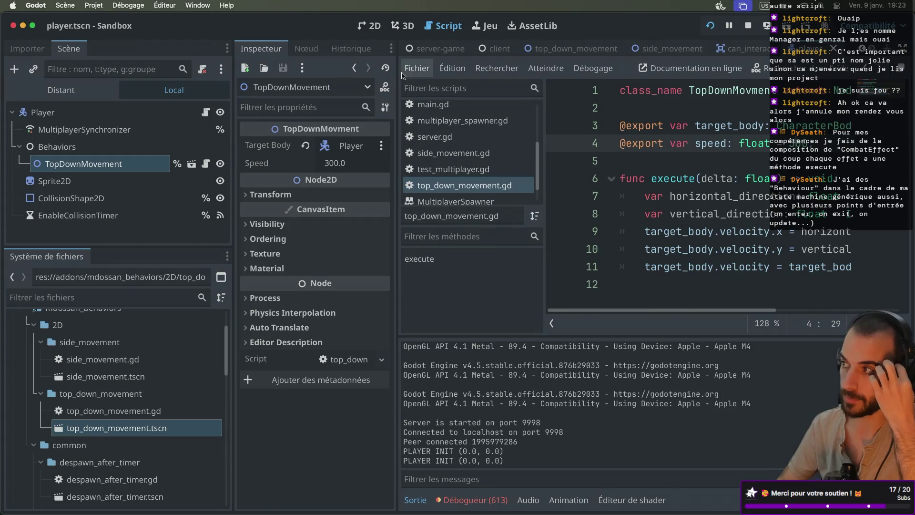
Open Project Settings and go to the input action mappings (Contrôles)
left_click(125, 7)
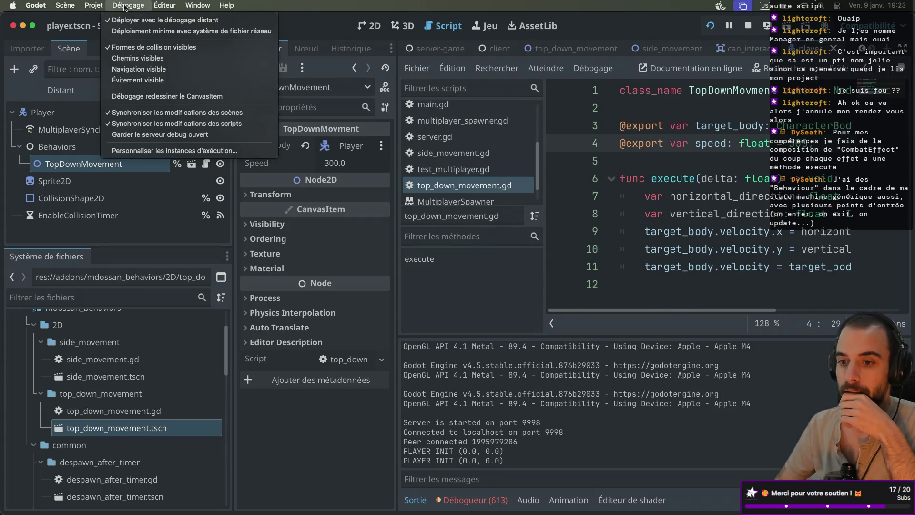
mouse_move(88, 8)
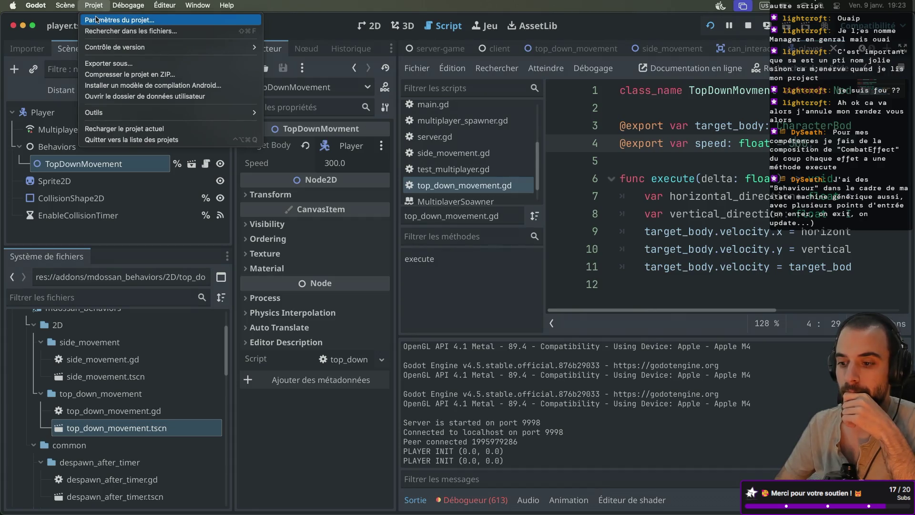
left_click(96, 19)
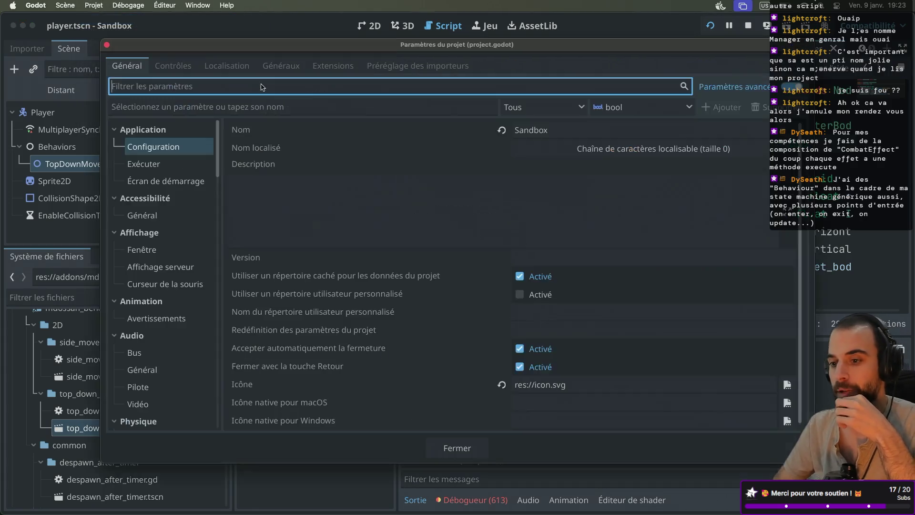
left_click(281, 66)
left_click(245, 71)
left_click(281, 70)
left_click(339, 70)
left_click(282, 71)
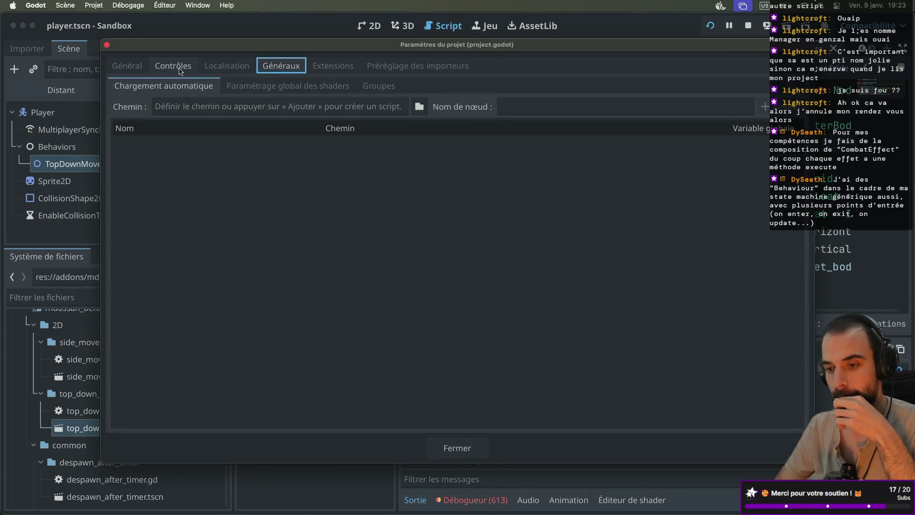
left_click(167, 71)
Add the input actions 'up' and 'down'
left_click(522, 111)
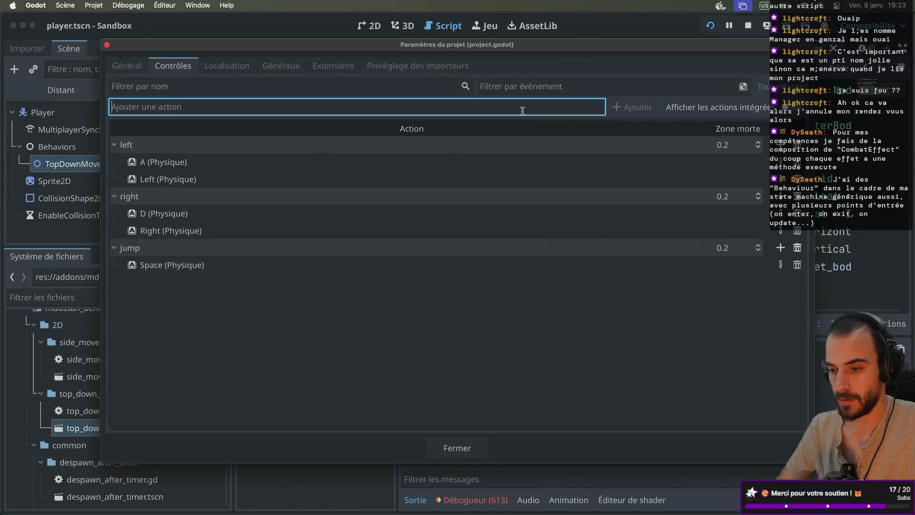
type("up")
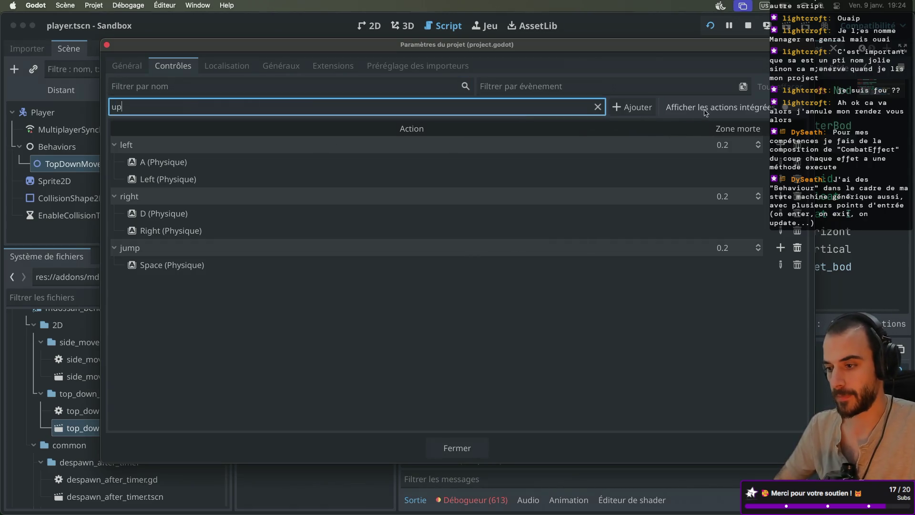
left_click(632, 106)
left_click(469, 106)
type("down")
key("Return")
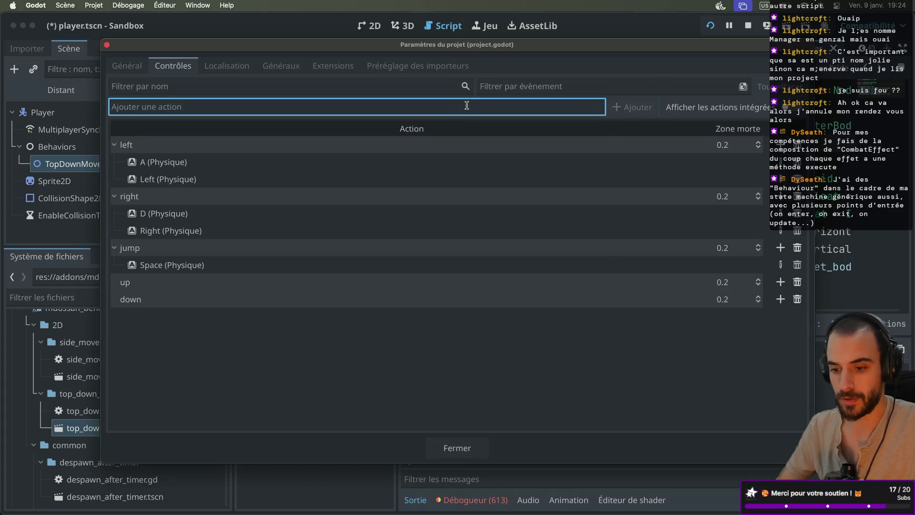
Bind the Up arrow and W keys to the up action
left_click(783, 282)
left_click(783, 281)
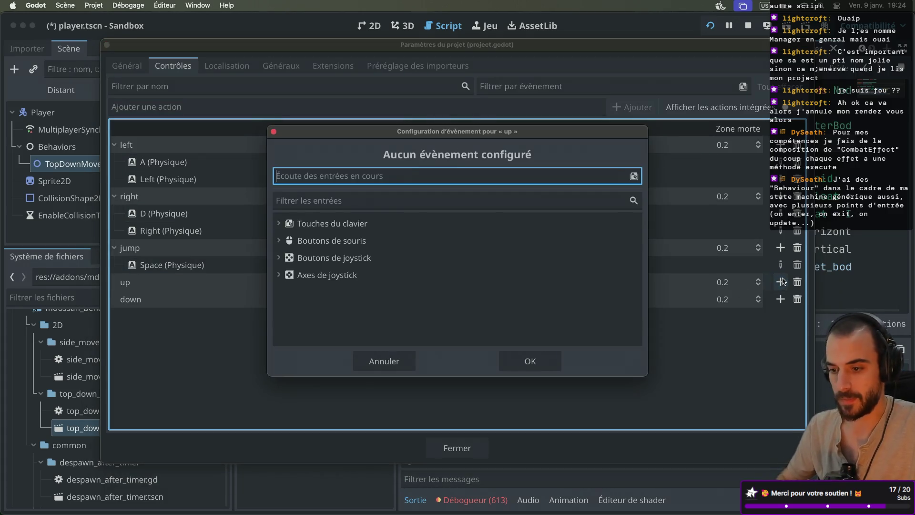
key("Up")
left_click(529, 361)
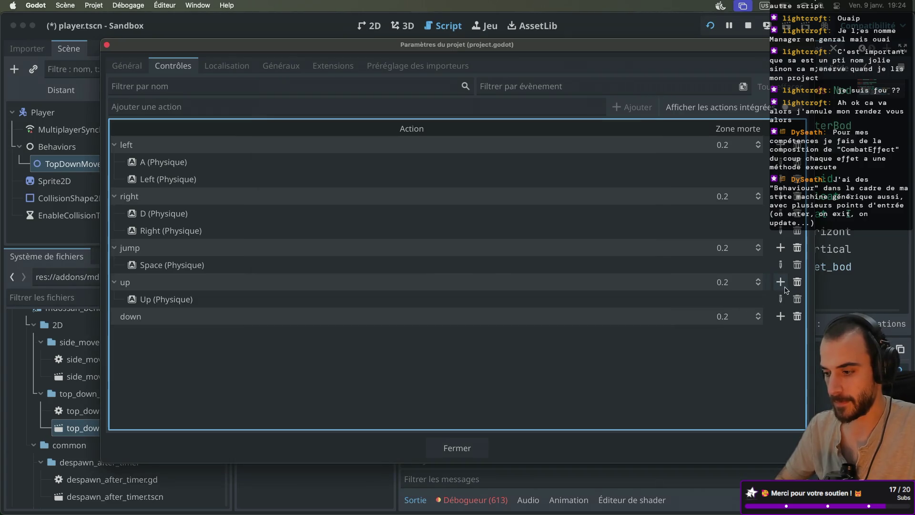
left_click(780, 283)
key("w")
key("Return")
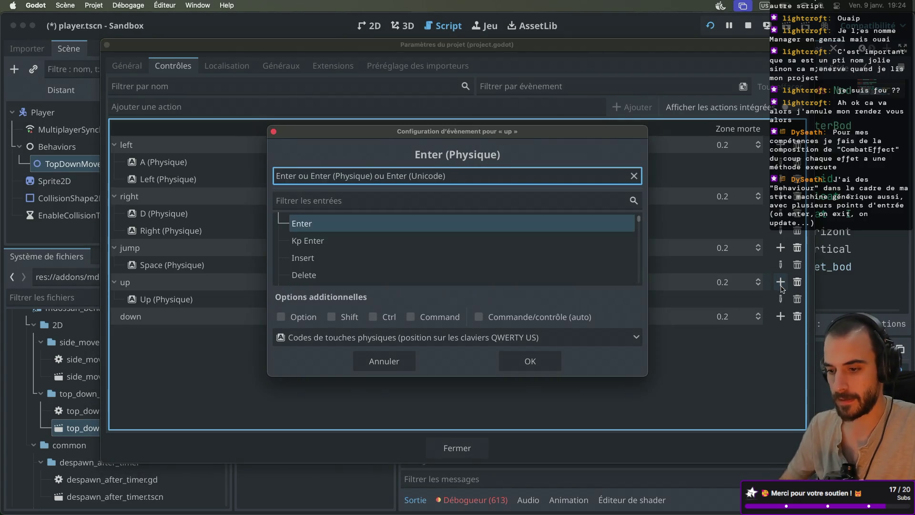
key("w")
left_click(530, 360)
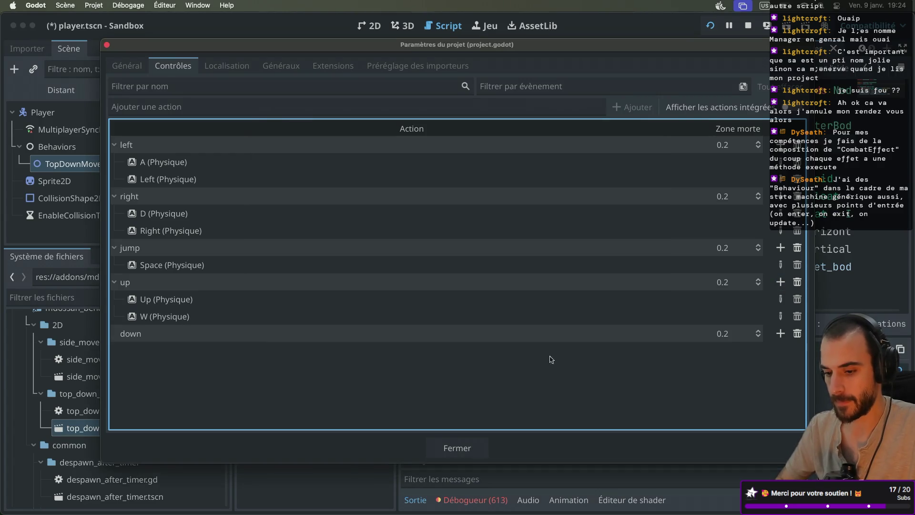
Bind the Down arrow and S keys to the down action and close Project Settings
left_click(780, 333)
key("Down")
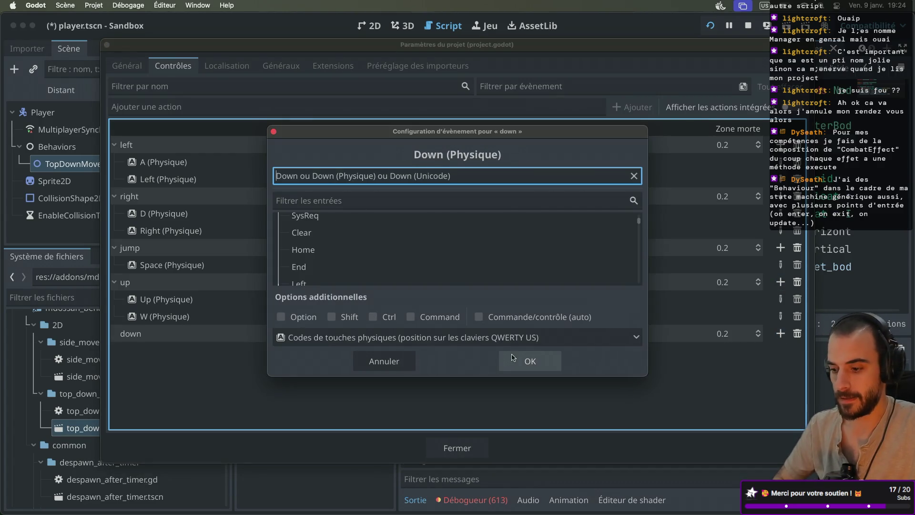
left_click(530, 361)
left_click(780, 333)
key("s")
left_click(532, 364)
left_click(458, 446)
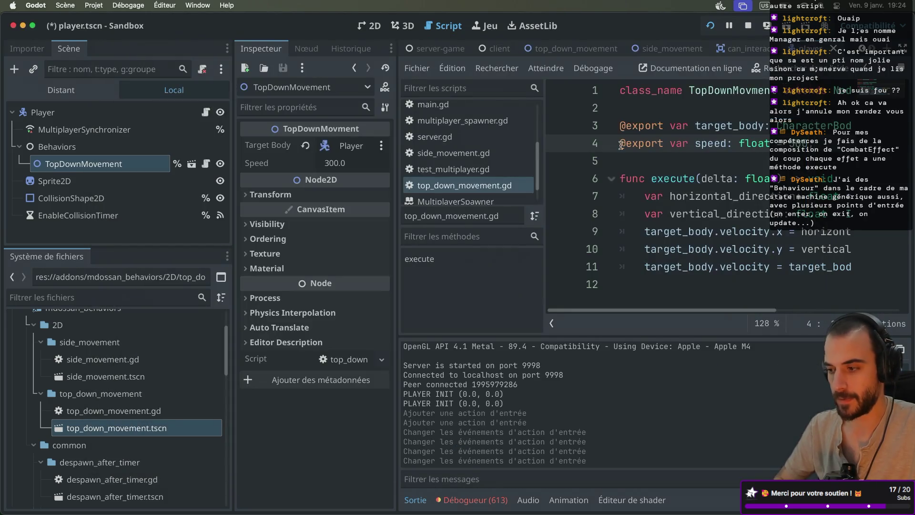
Relaunch the game, start the server, and move its player right and down
left_click(711, 26)
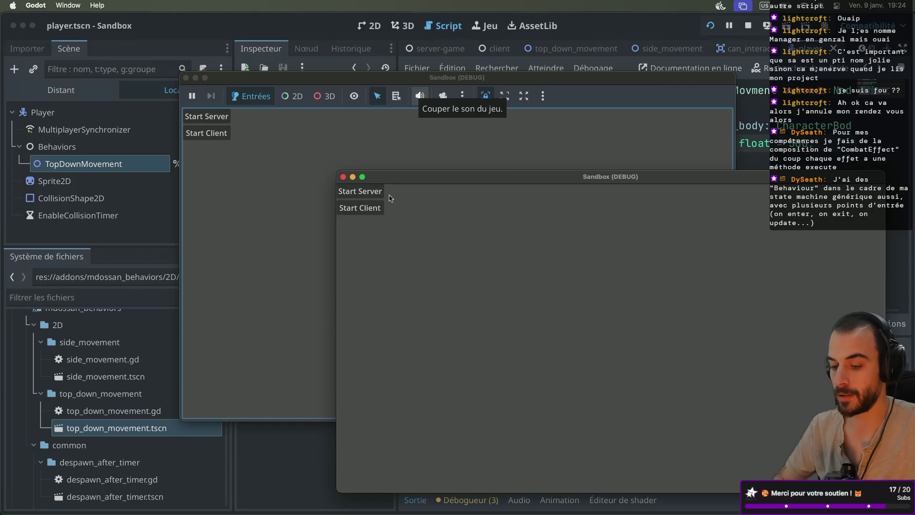
left_click(296, 190)
left_click(206, 134)
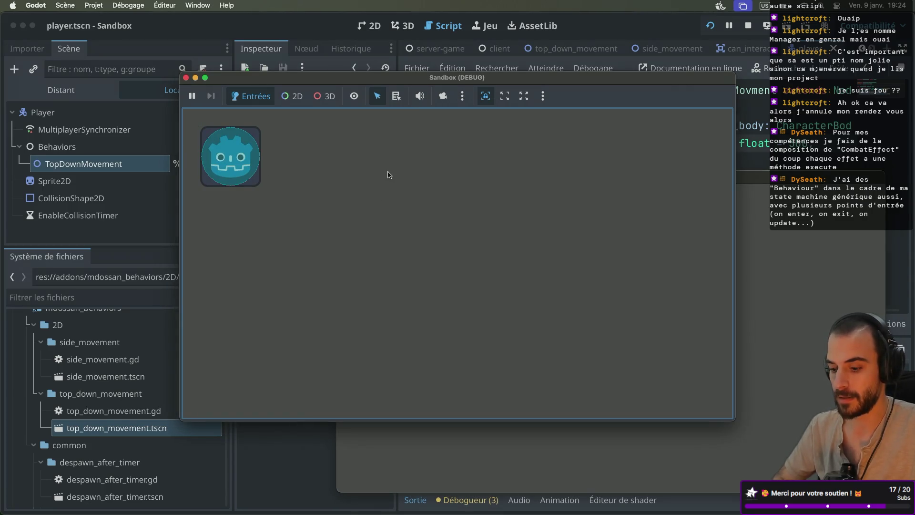
key("Right")
key("Down")
key("Right")
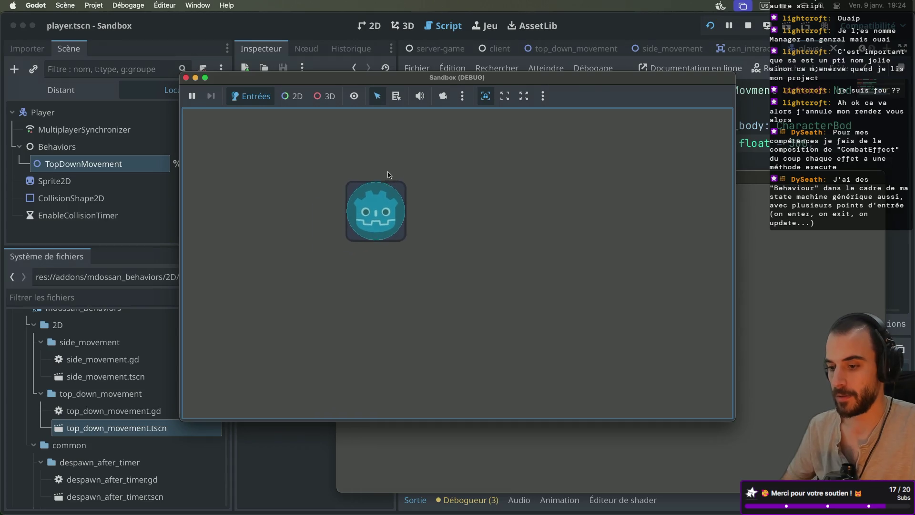
key("Left")
key("Down")
key("Right")
key("Down")
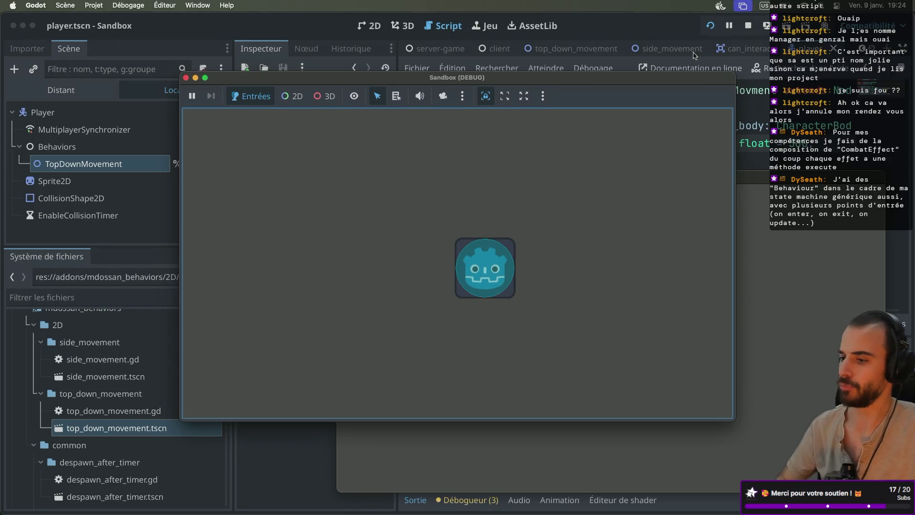
Rearrange the windows, join as a client in the second one, and move its player
mouse_move(601, 82)
left_mouse_down()
mouse_move(651, 80)
mouse_move(706, 56)
left_mouse_up()
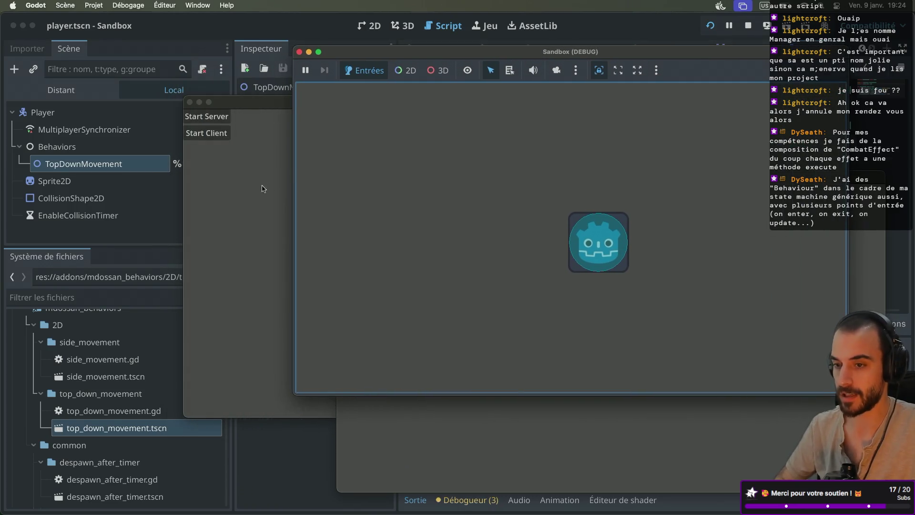
left_click(261, 187)
left_click_drag(285, 103, 145, 163)
left_click(79, 193)
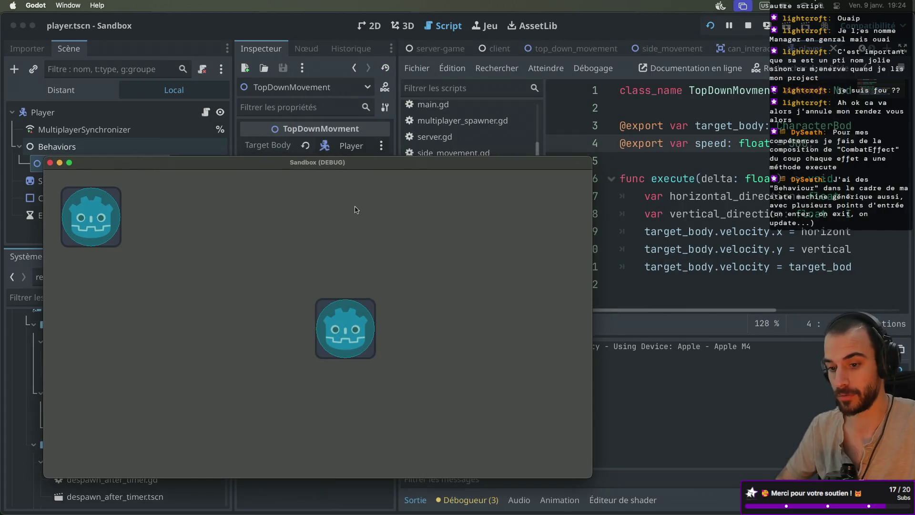
key("Right")
key("Down")
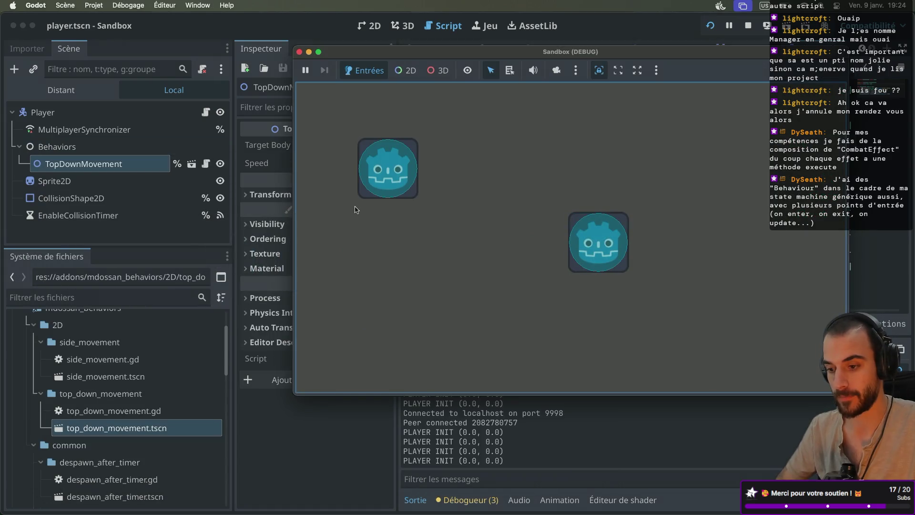
Move players in both windows to check sync, then view the multiplayer docs
key("super+Tab")
left_click_drag(374, 168, 331, 191)
key("Right")
key("Up")
key("Right")
left_click(653, 184)
key("Down")
key("Left")
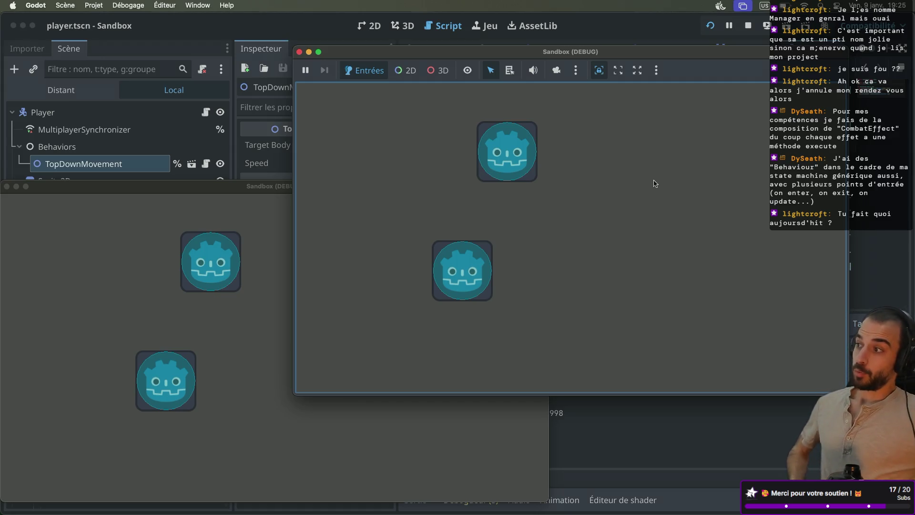
key("ctrl+Right")
key("ctrl+Right")
key("ctrl+Left")
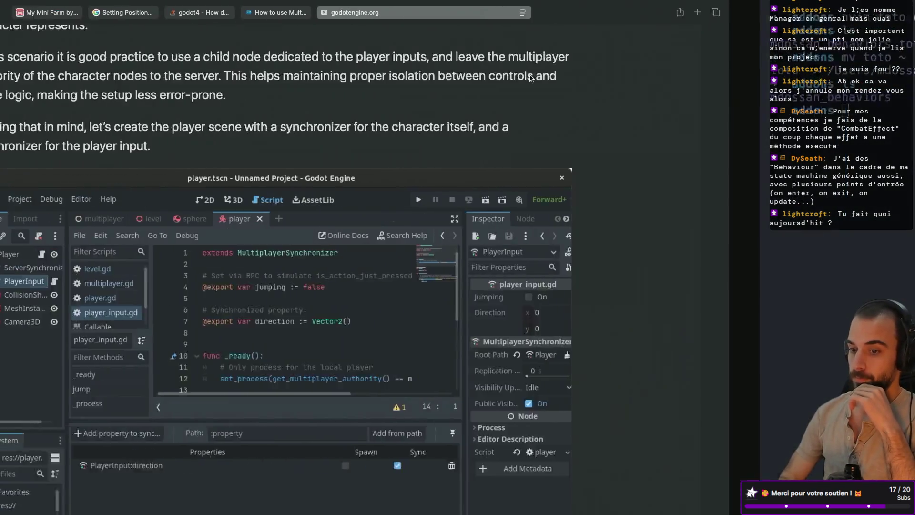
Switch to the My Mini Farm itch.io tab
left_click(230, 12)
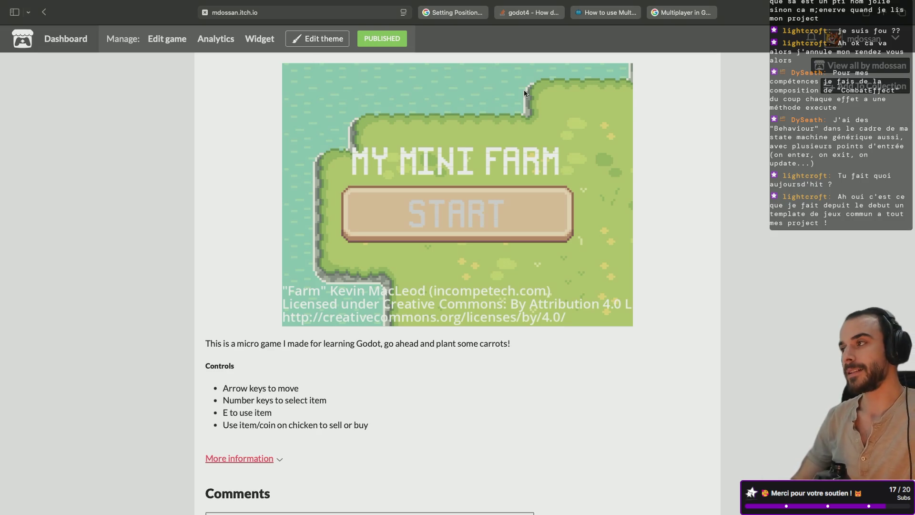
Switch back to the Godot desktop showing both Sandbox debug windows
key("ctrl+Left")
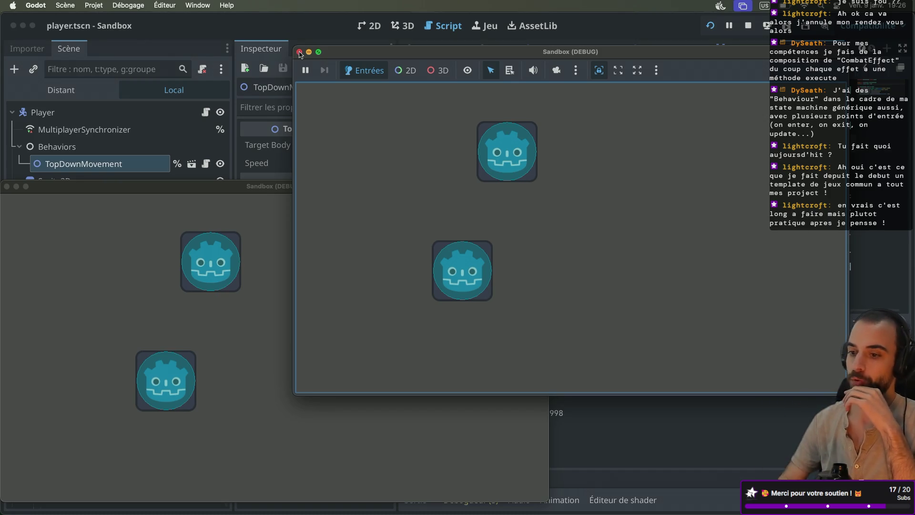
Close the game windows and change the parameter type from float to Dictionary, then save
left_click(300, 53)
key("super+ctrl+d")
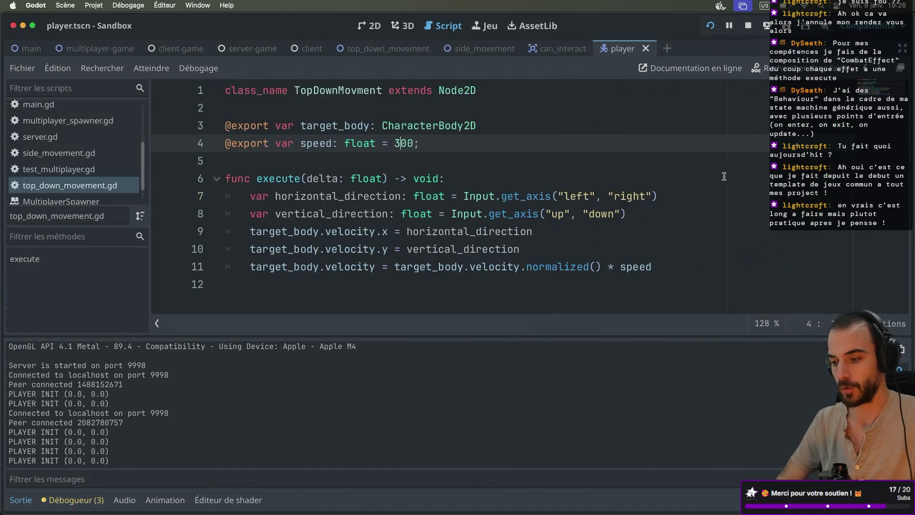
double_click(375, 179)
type("Dic")
key("Return")
key("ctrl+s")
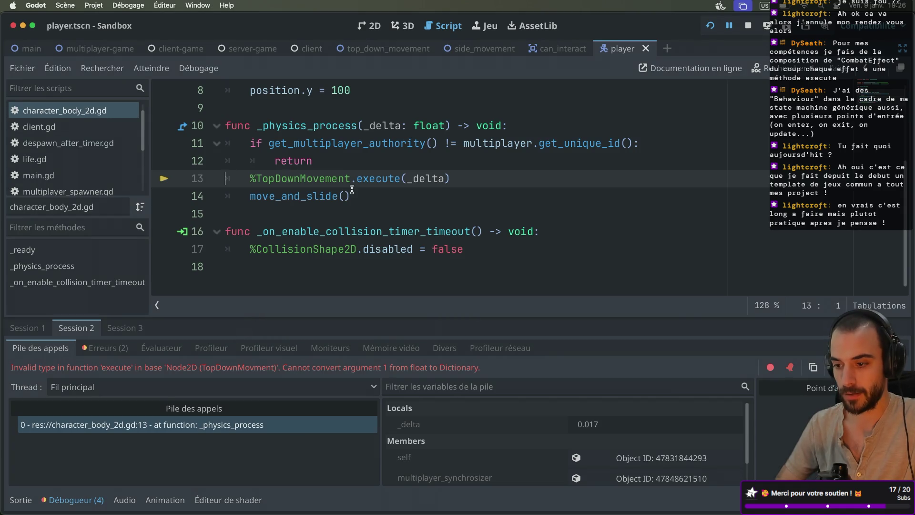
Rename execute's delta parameter to data in top_down_movement.gd
scroll(381, 168, "up", 2)
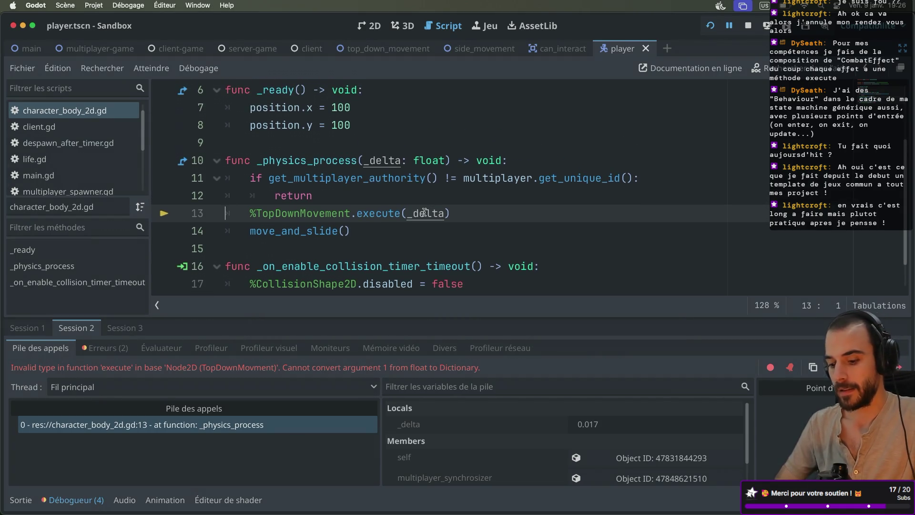
left_click(387, 215, "ctrl")
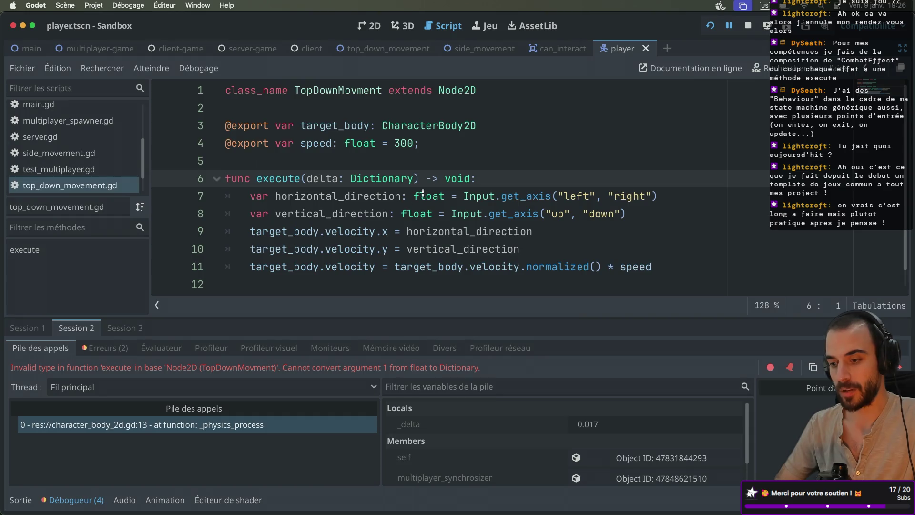
left_click(369, 179)
double_click(369, 178)
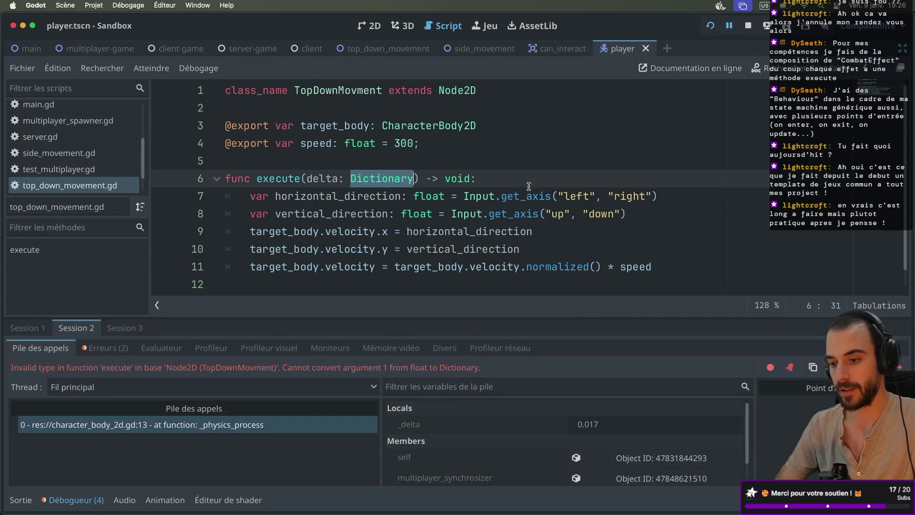
double_click(321, 179)
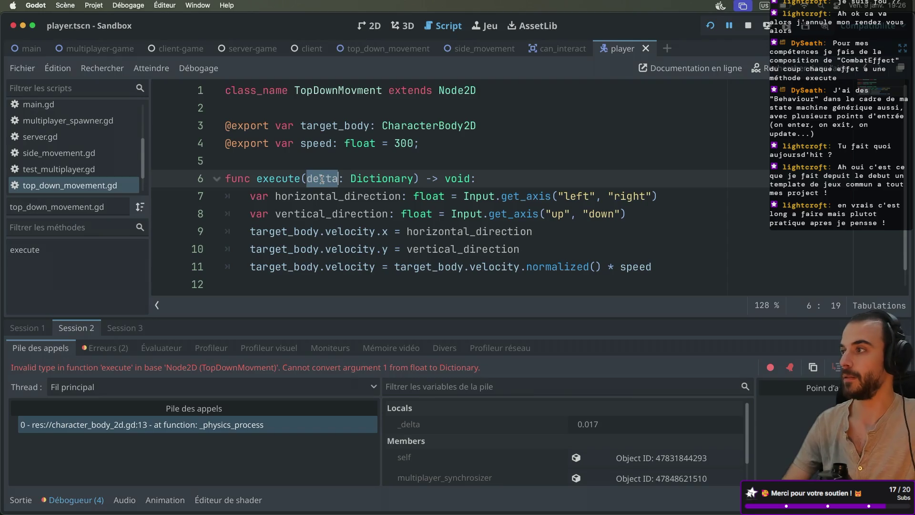
type("data")
Add var delta = data.get("delta") as execute's first line and save
left_click(476, 178)
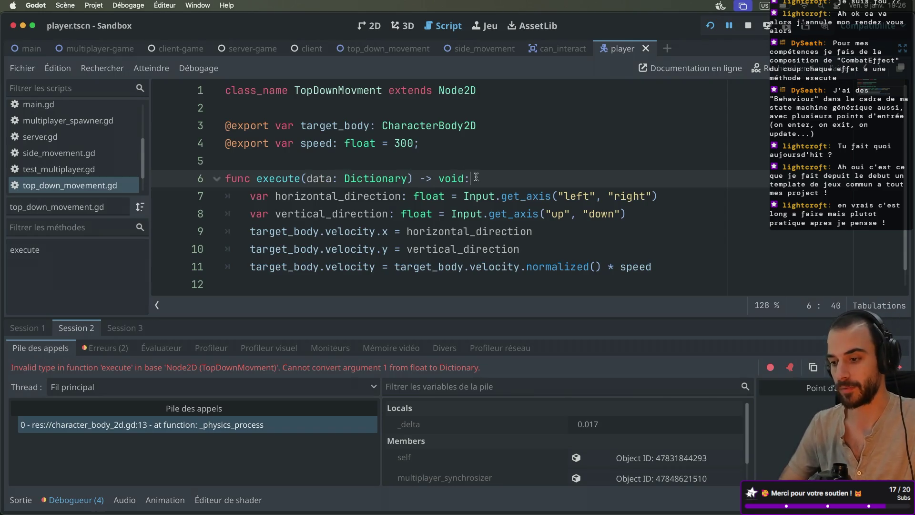
key("Return")
type("var")
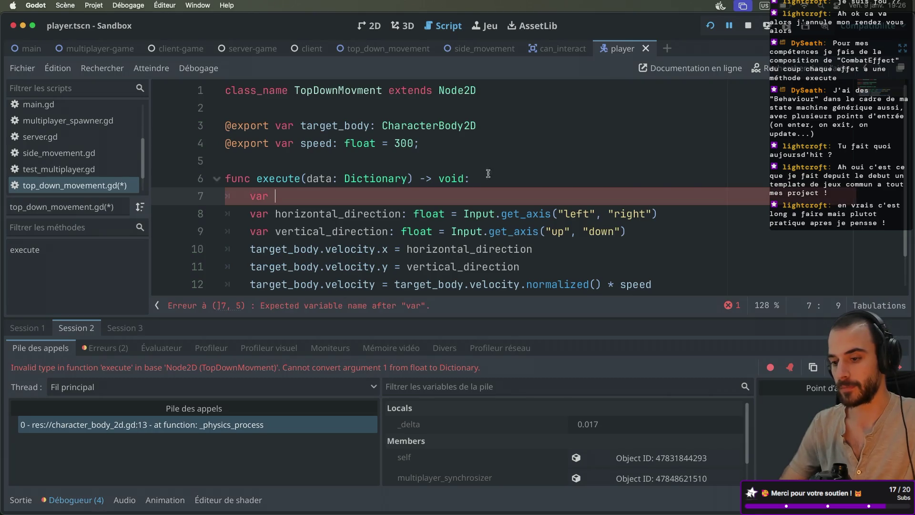
scroll(546, 165, "down", 1)
type("delta = ")
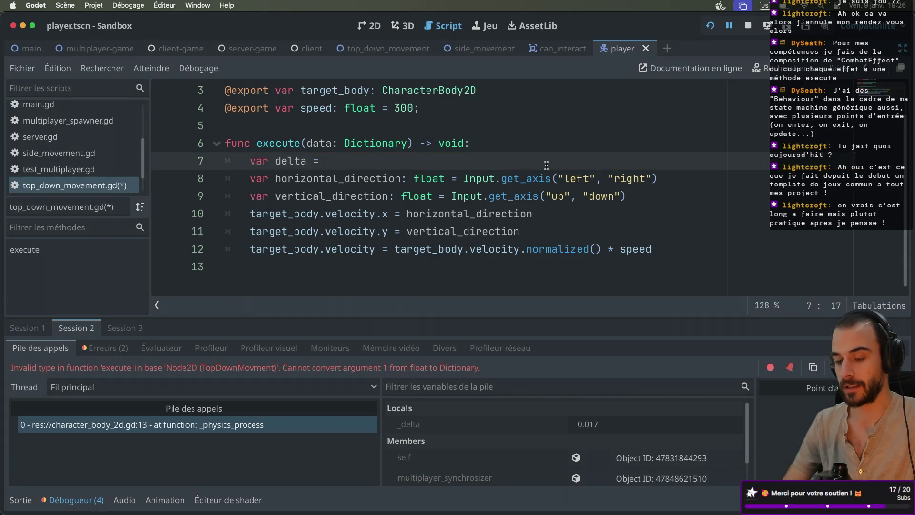
type("data.")
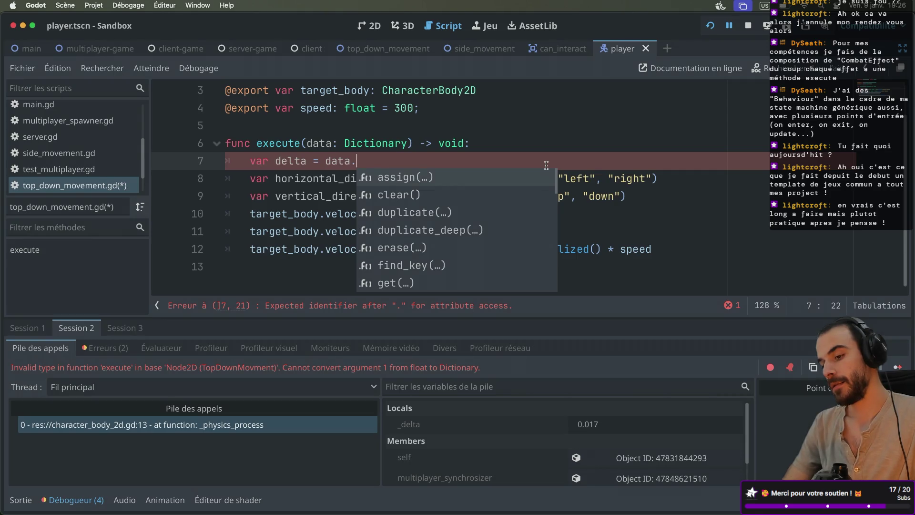
type("get")
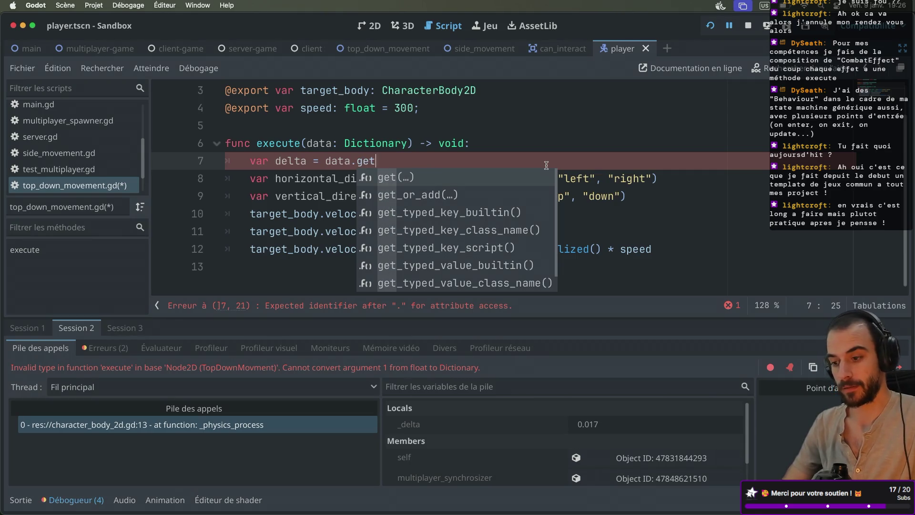
key("Return")
type("\"delta\")")
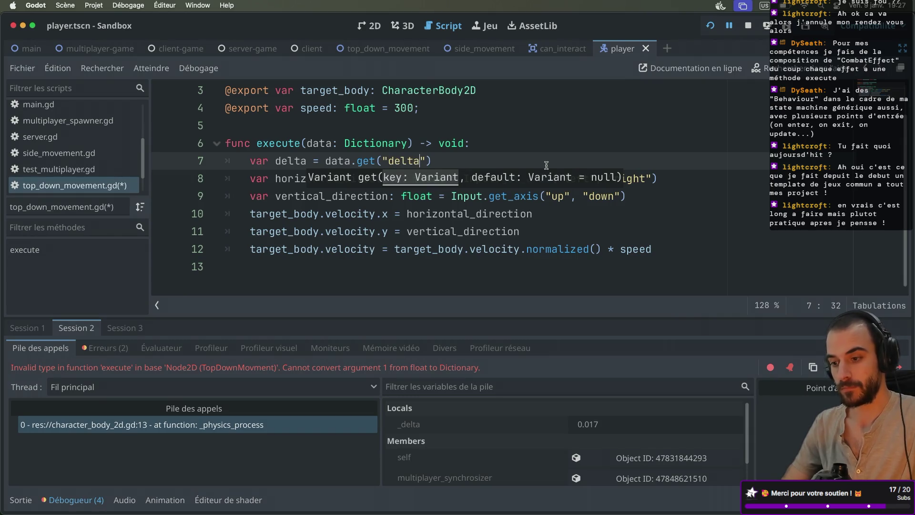
key("cmd+s")
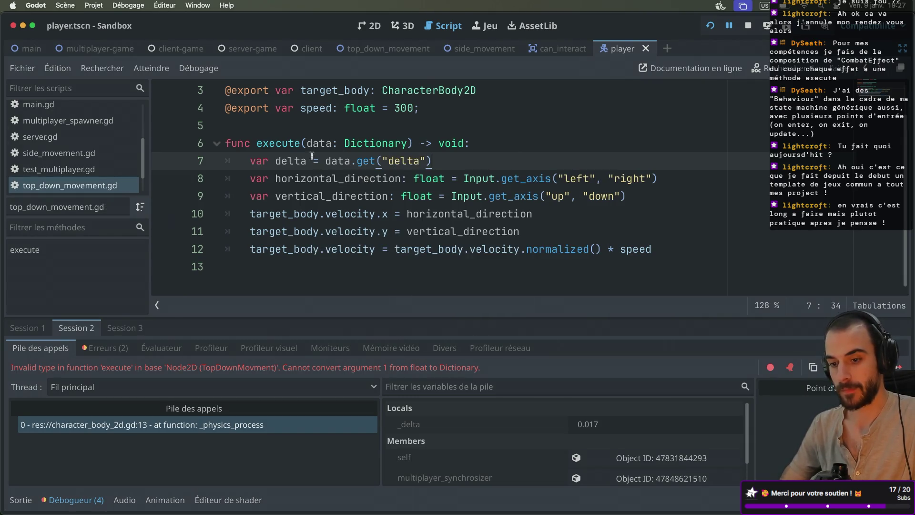
In character_body_2d.gd, replace the _delta argument with a dictionary and rename the parameter to delta
left_click(241, 425)
double_click(426, 178)
key("BackSpace")
type("{} dela")
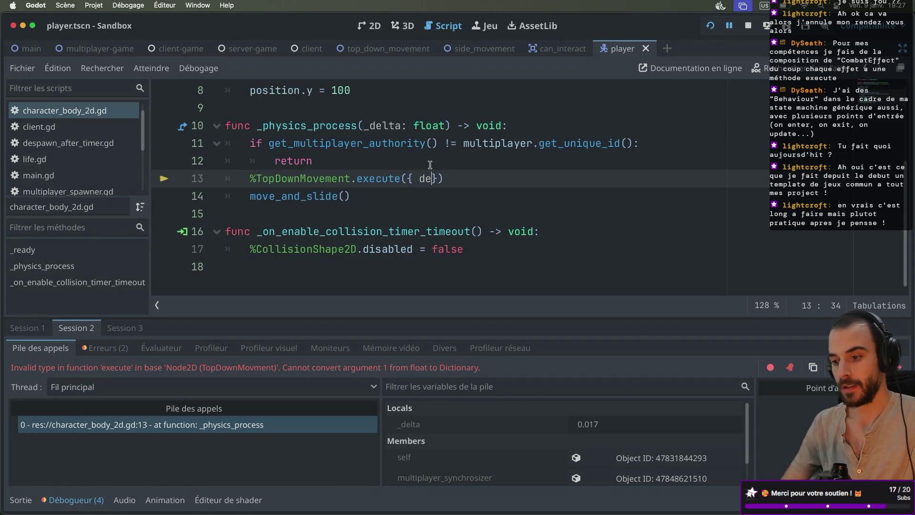
type("t")
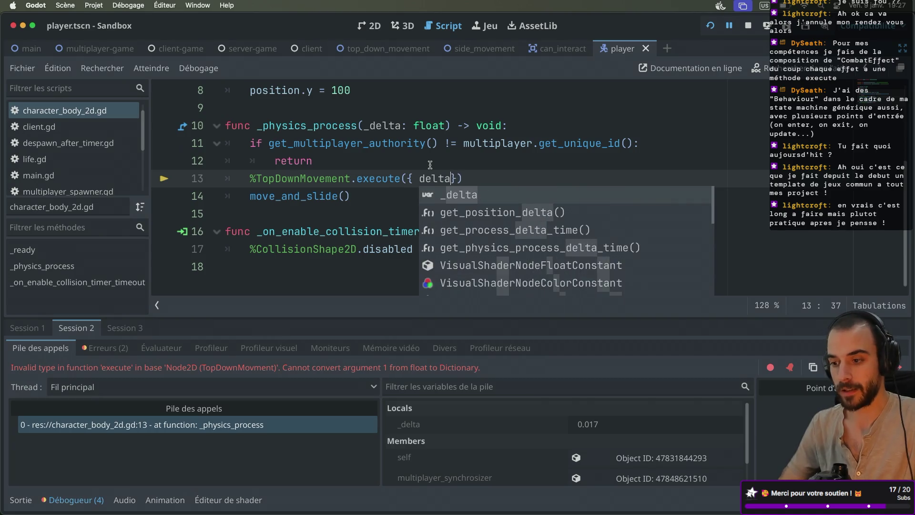
left_click(369, 126)
key("BackSpace")
Complete the call as execute({ delta: delta }) and rerun the game
left_click(490, 161)
left_click(481, 177)
left_click(449, 177)
type(":  ")
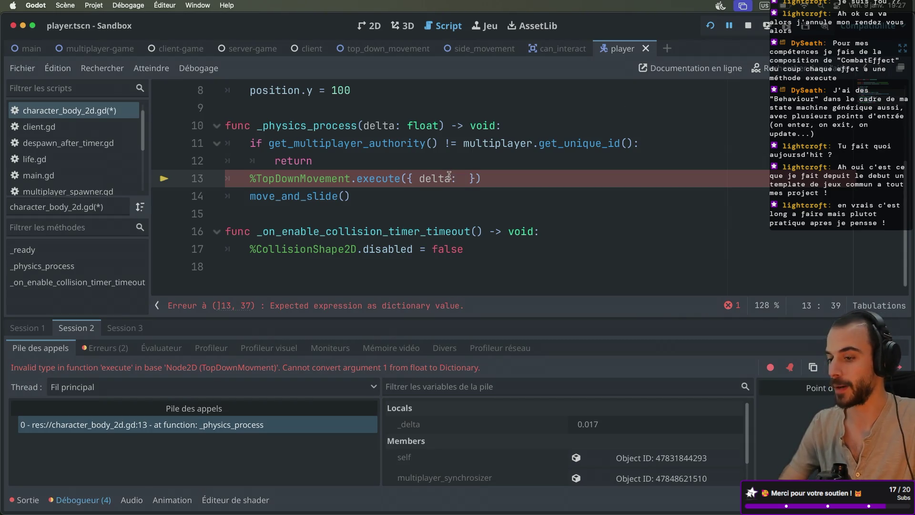
type("delta")
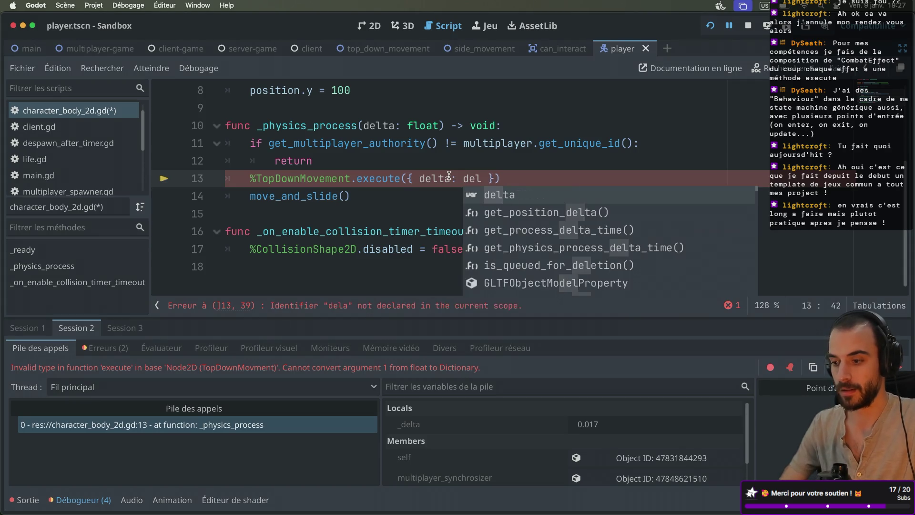
left_click(505, 160)
left_click(710, 26)
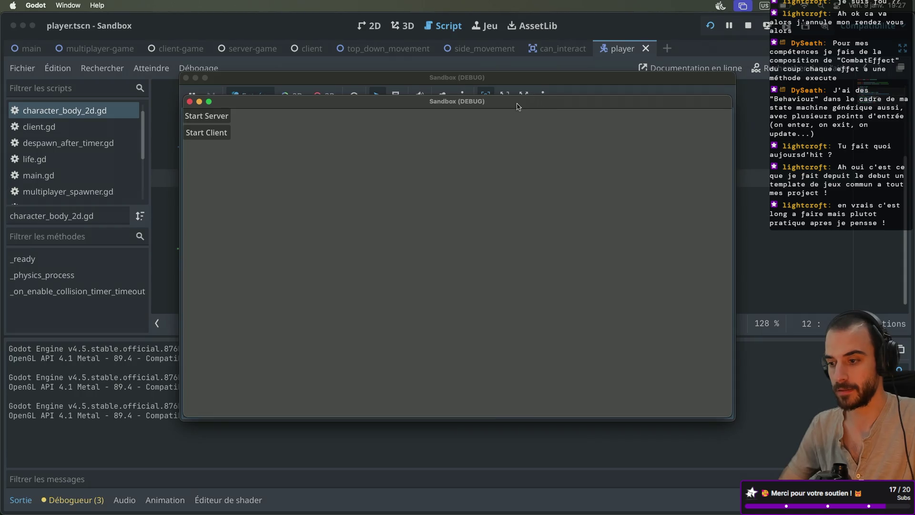
Arrange the debug windows, start the server in one and a client in another
left_click_drag(457, 81, 476, 69)
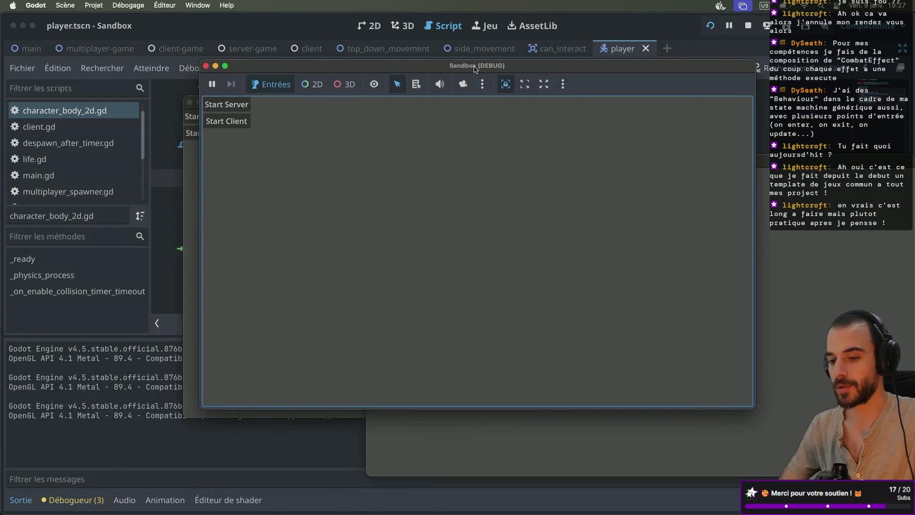
mouse_move(291, 106)
left_mouse_down()
mouse_move(180, 119)
mouse_move(149, 155)
left_mouse_up()
left_click(606, 187)
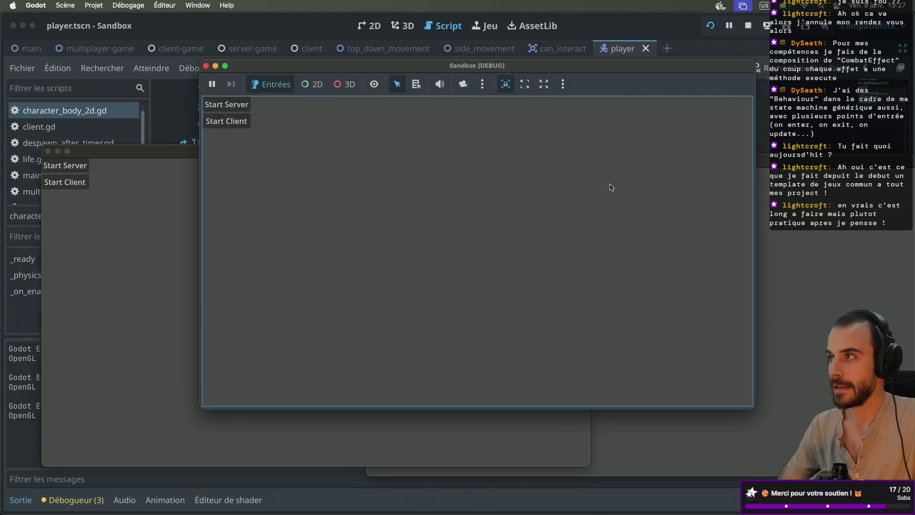
left_click(238, 110)
left_click(651, 436)
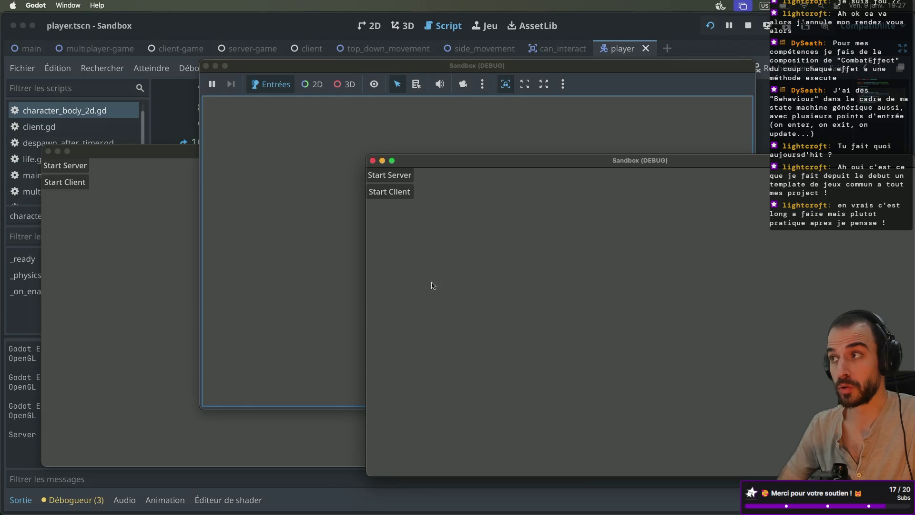
left_click(389, 192)
Move the first client's player, start a second client, and move its player diagonally
key("Right")
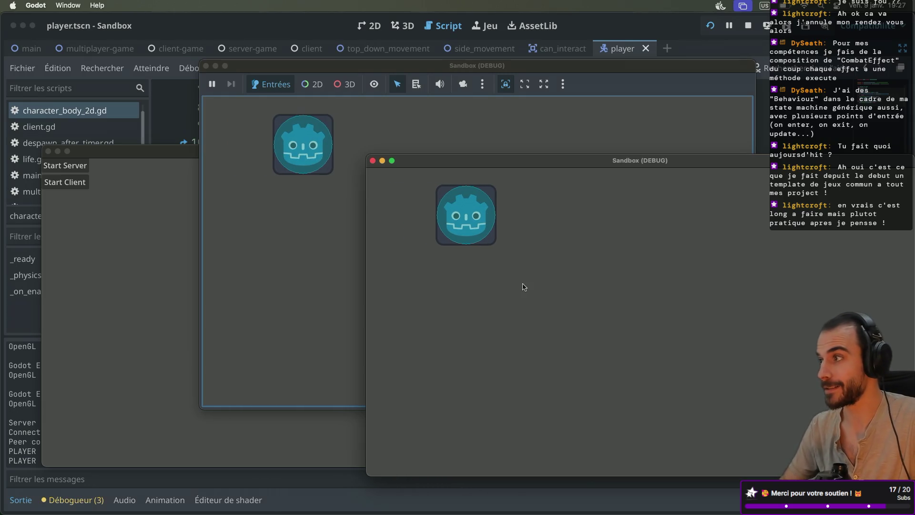
left_click(76, 307)
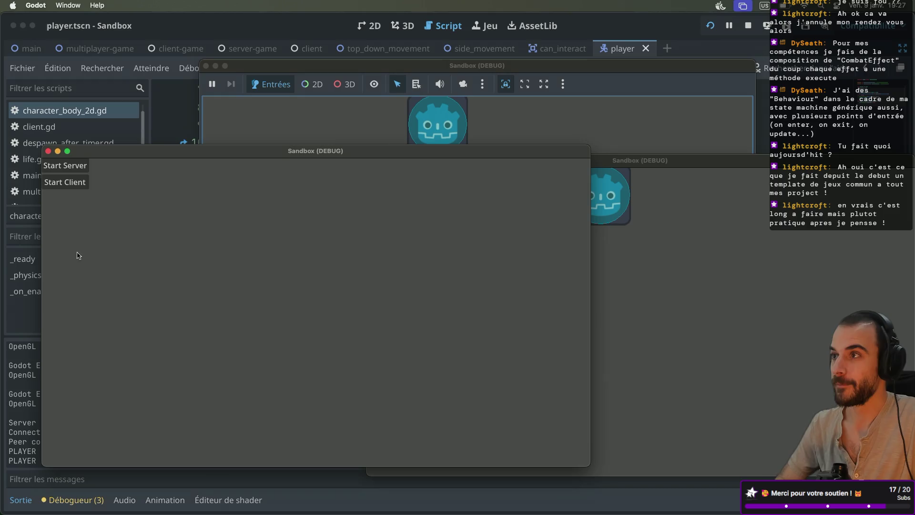
left_click(65, 187)
key("Right")
key("Down")
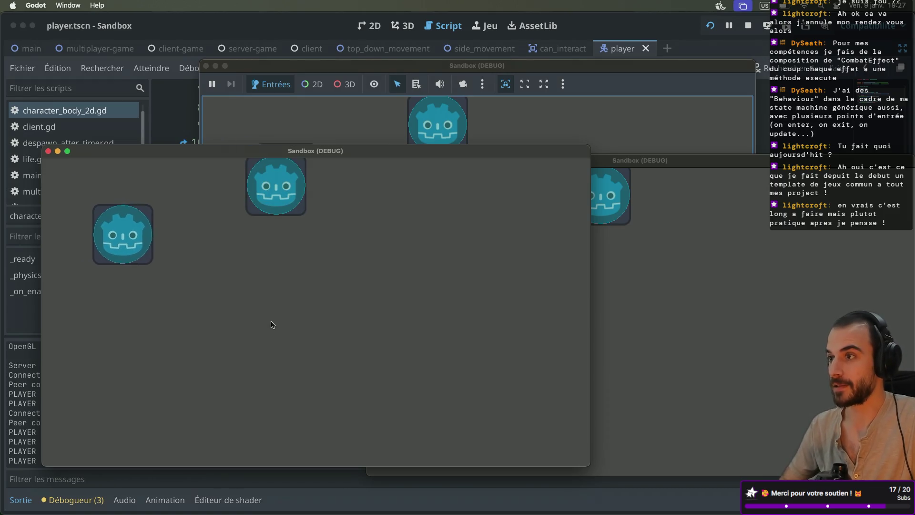
key("Up")
key("Right")
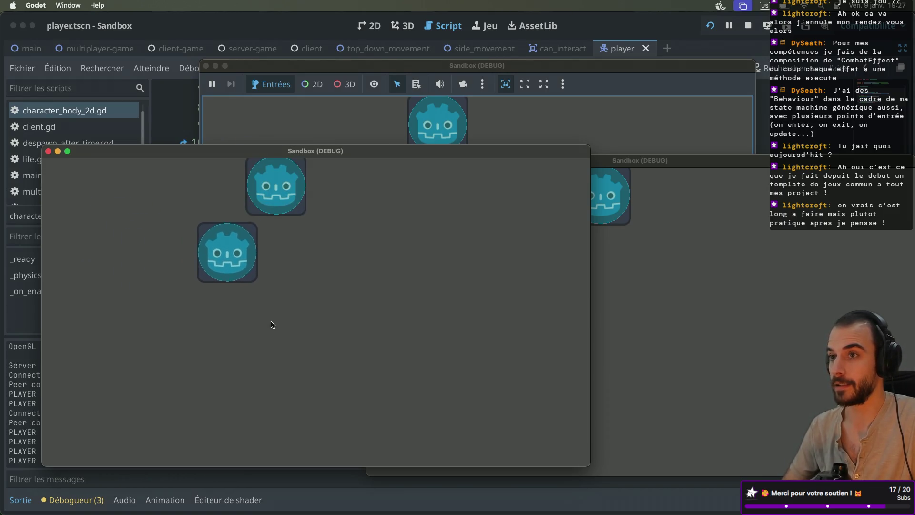
key("Up")
key("Right")
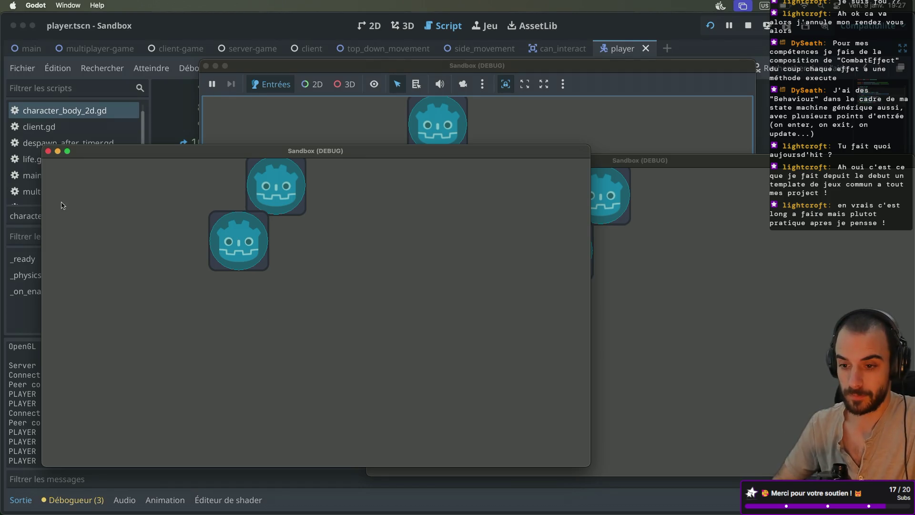
Close all three game windows to stop the run
left_click(48, 151)
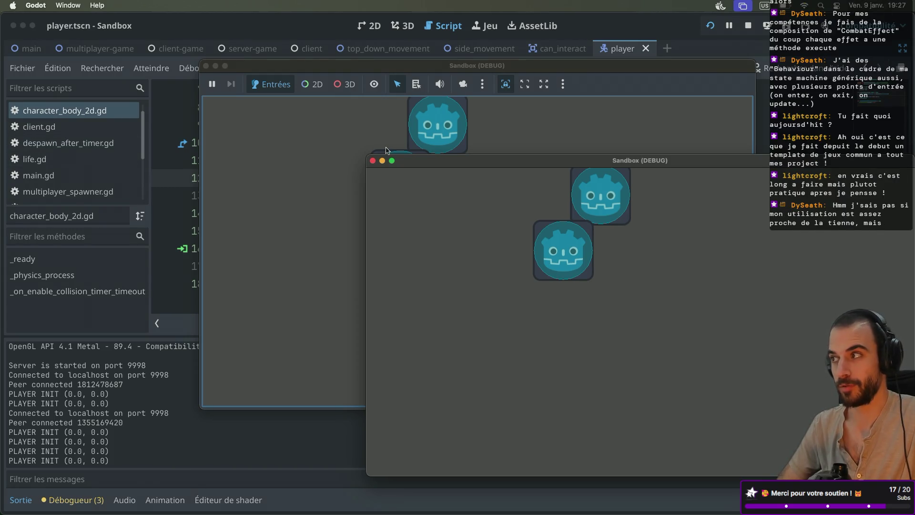
left_click(372, 161)
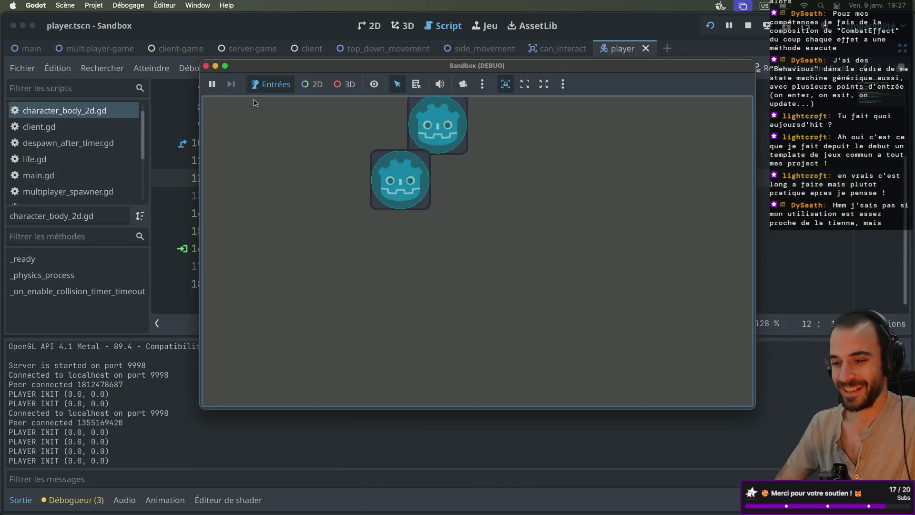
left_click(206, 66)
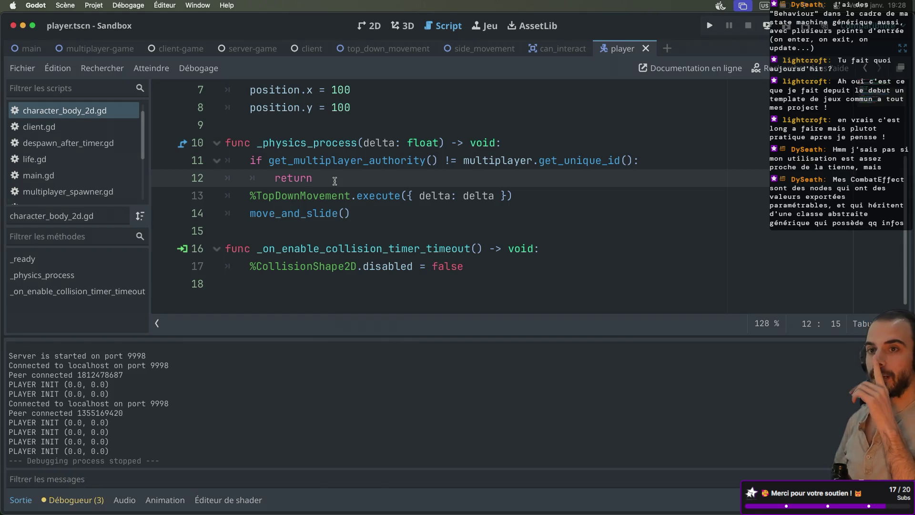
Restore the docks and change TopDownMovement's Speed from 300 to 600
key("ctrl+super+d")
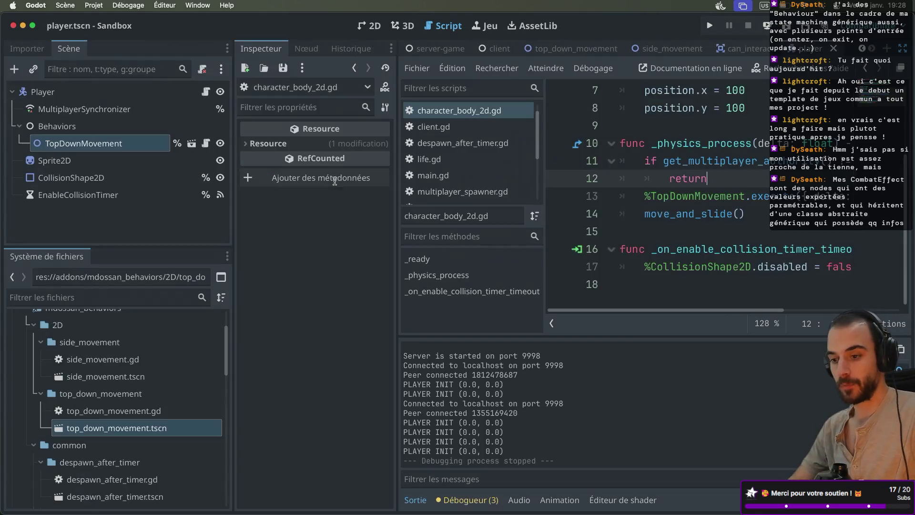
left_click(129, 146)
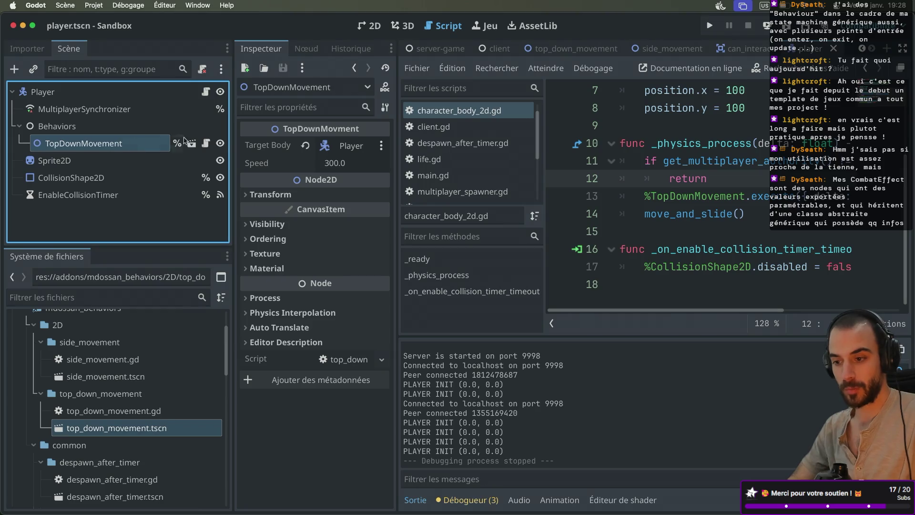
double_click(349, 163)
type("600")
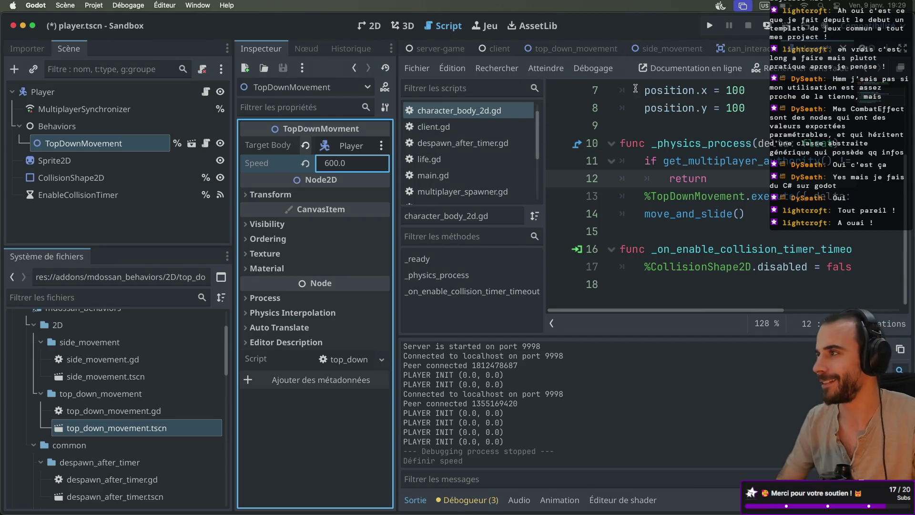
Apply the 600 Speed value and read the get_multiplayer_authority documentation tooltip
mouse_move(720, 161)
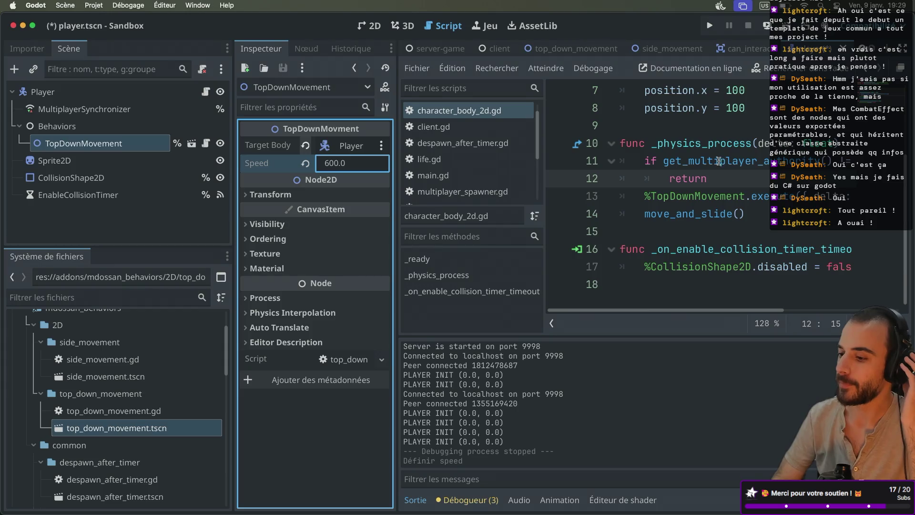
Collapse the top_down_movement and side_movement folders and the Player scene's Behaviors group
scroll(60, 318, "down", 2)
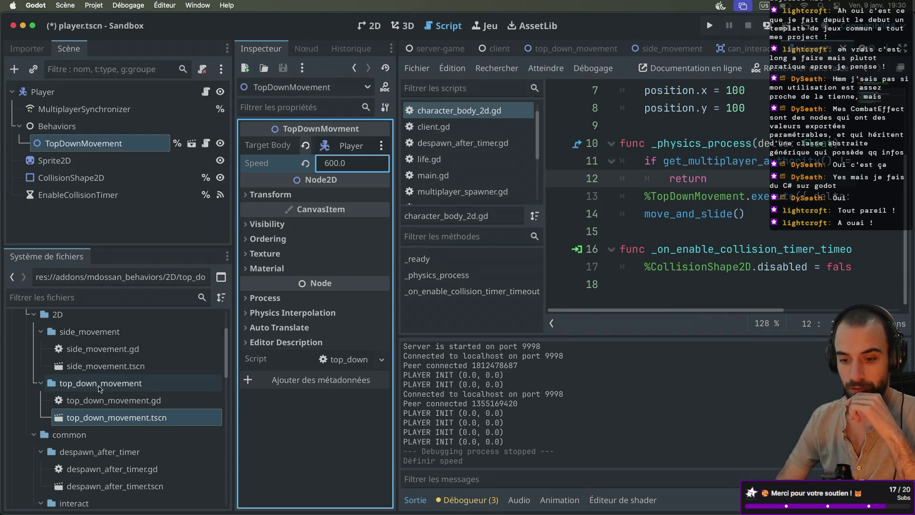
left_click(42, 384)
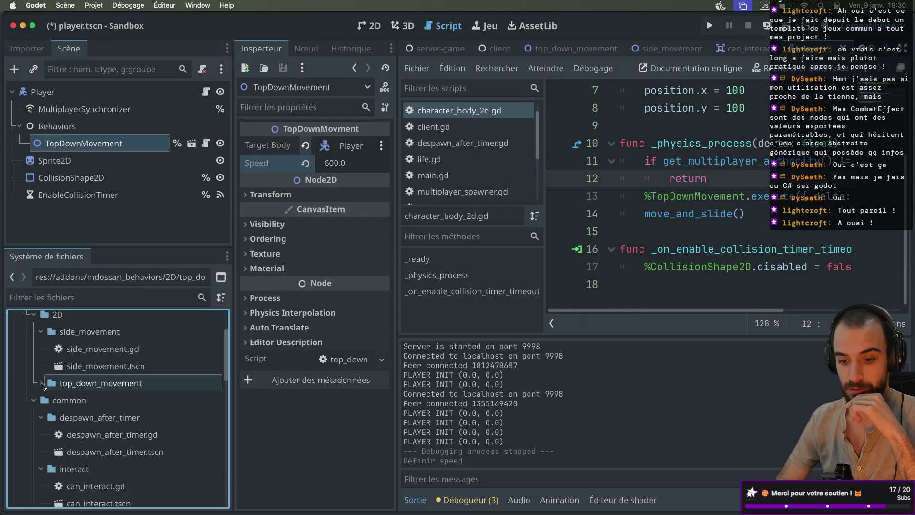
left_click(42, 331)
scroll(52, 353, "down", 4)
scroll(58, 366, "up", 5)
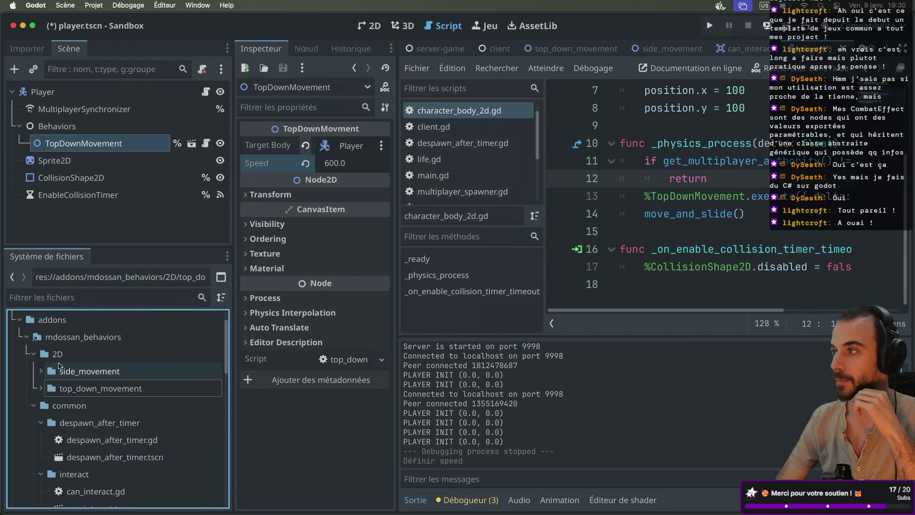
scroll(59, 365, "down", 2)
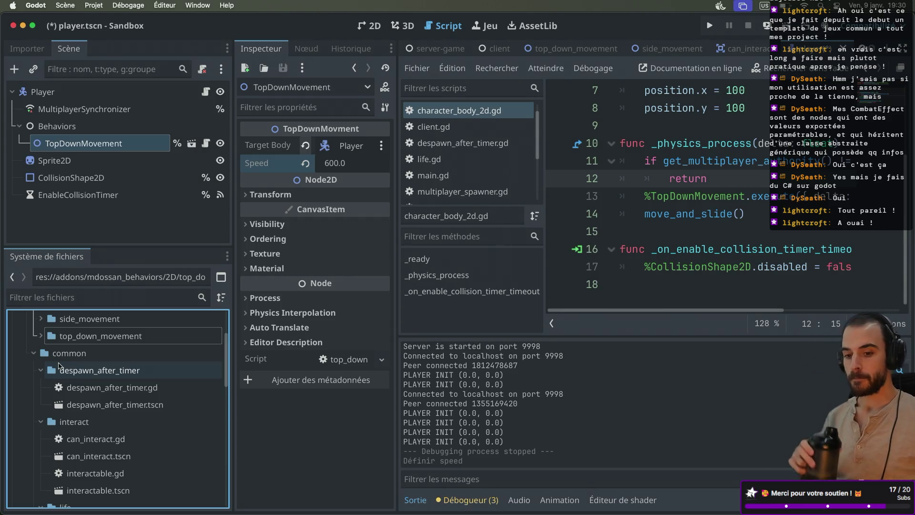
scroll(103, 401, "down", 5)
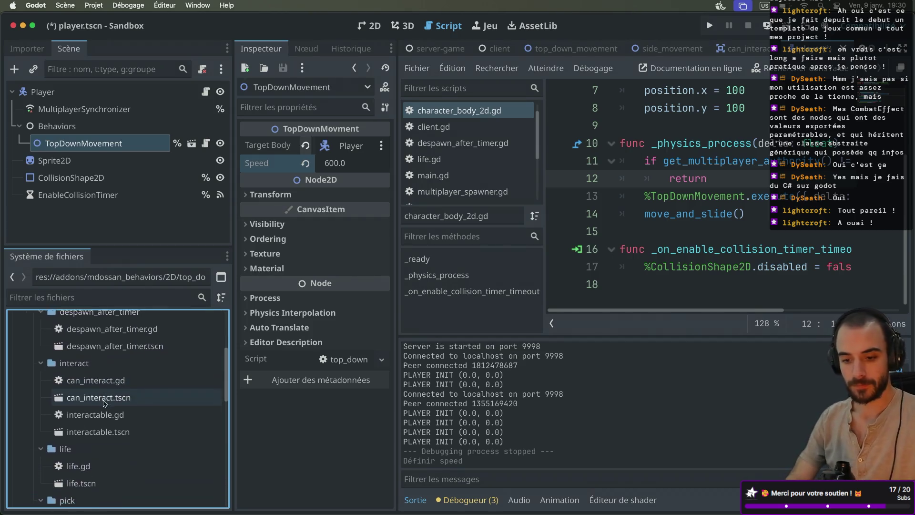
scroll(105, 403, "down", 4)
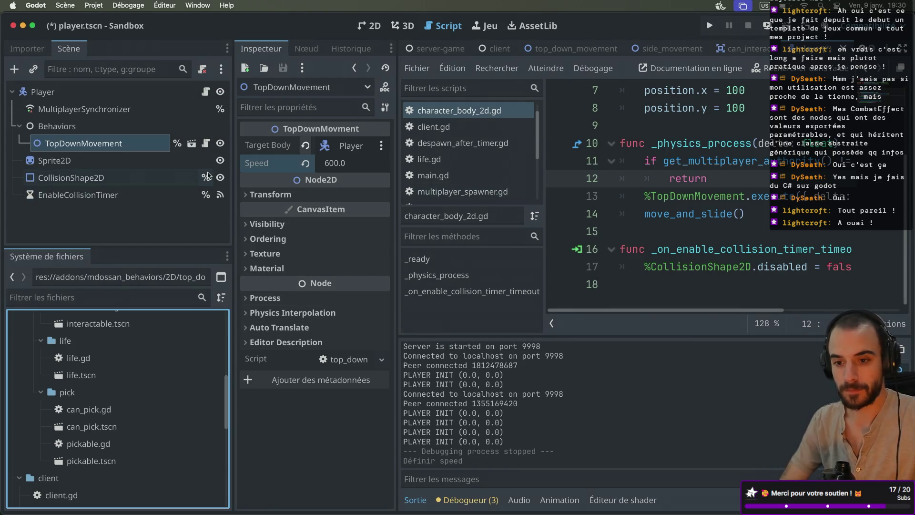
left_click(18, 128)
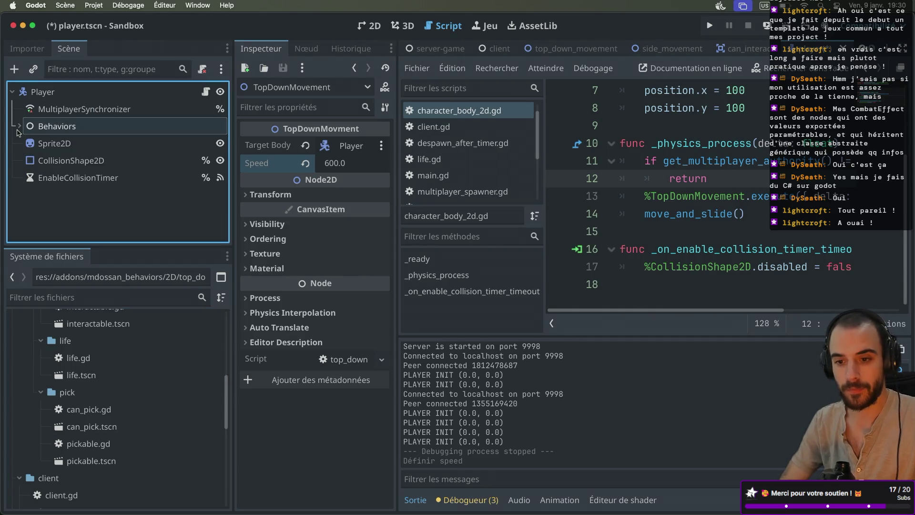
Close client-game and show multiplayer-game in the 2D view with MultiplayerGame selected
left_click(445, 52)
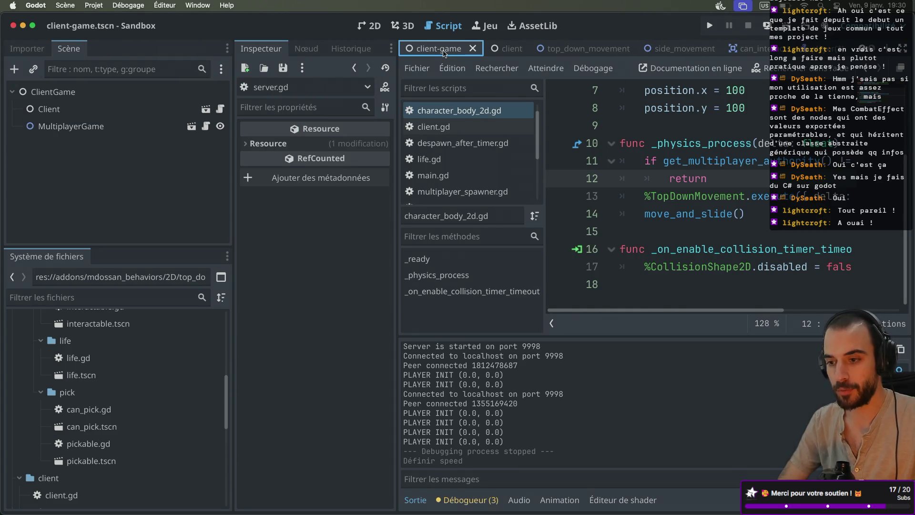
middle_click(444, 53)
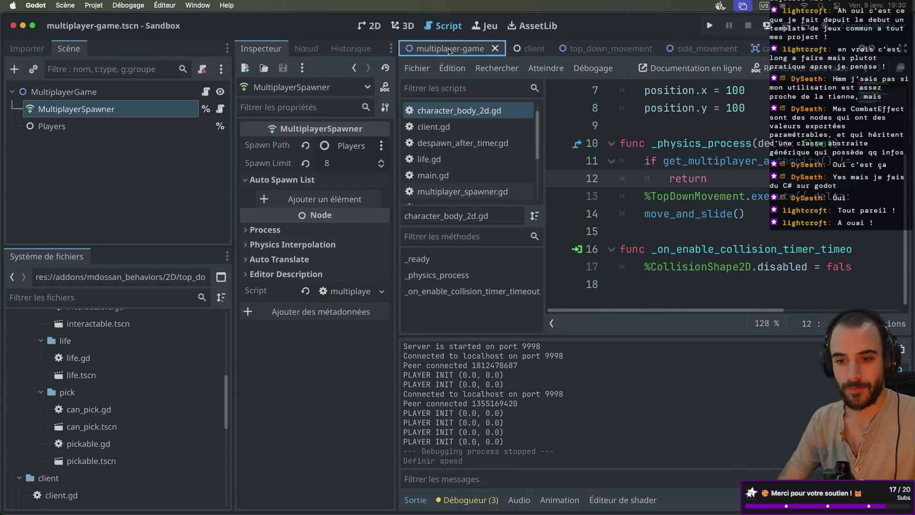
left_click(369, 26)
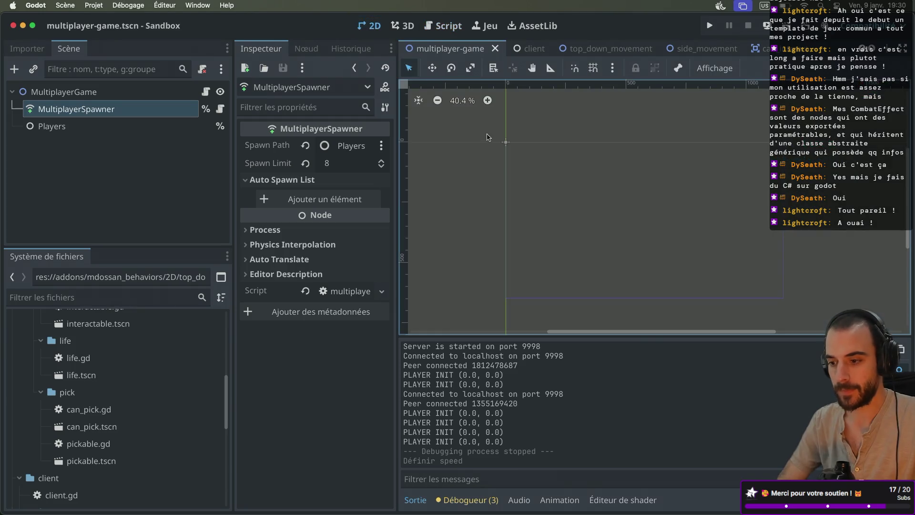
scroll(541, 184, "up", 2)
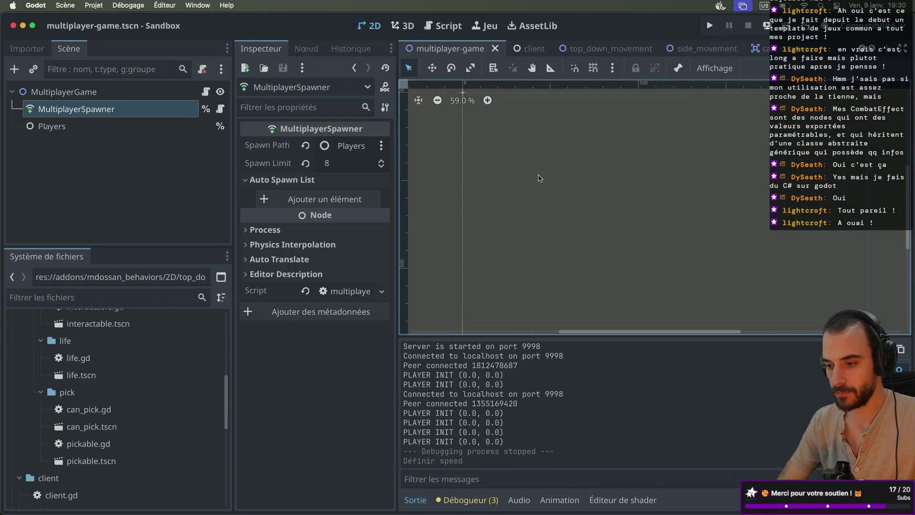
left_click(114, 92)
Add a Sprite2D child under MultiplayerGame, keeping its default name
key("super+a")
key("Escape")
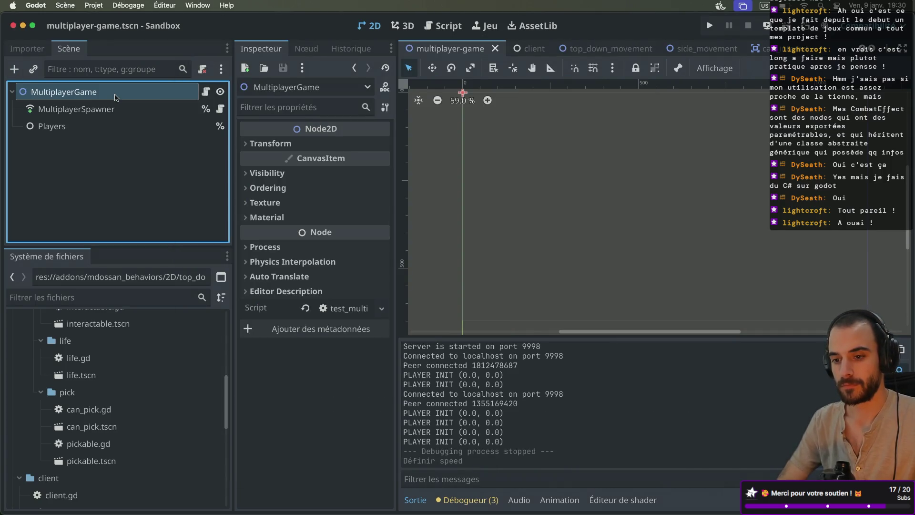
right_click(115, 97)
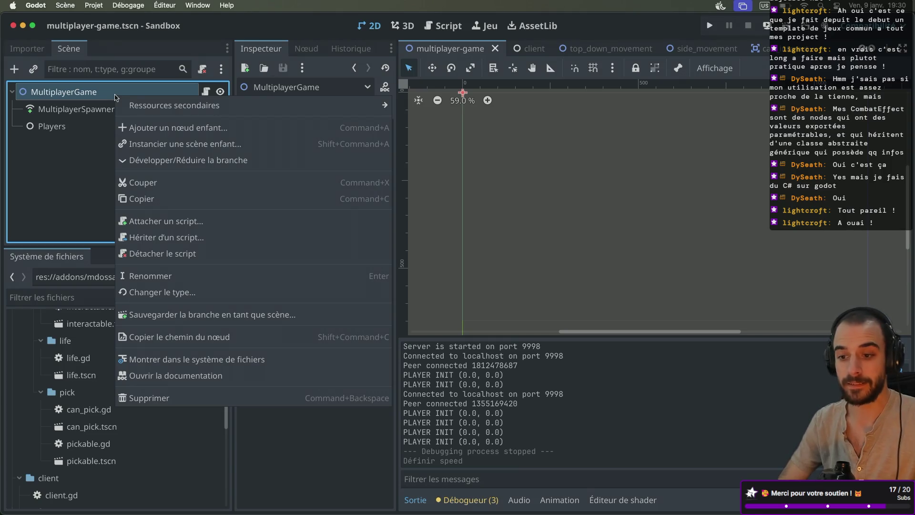
left_click(190, 128)
left_click(350, 232)
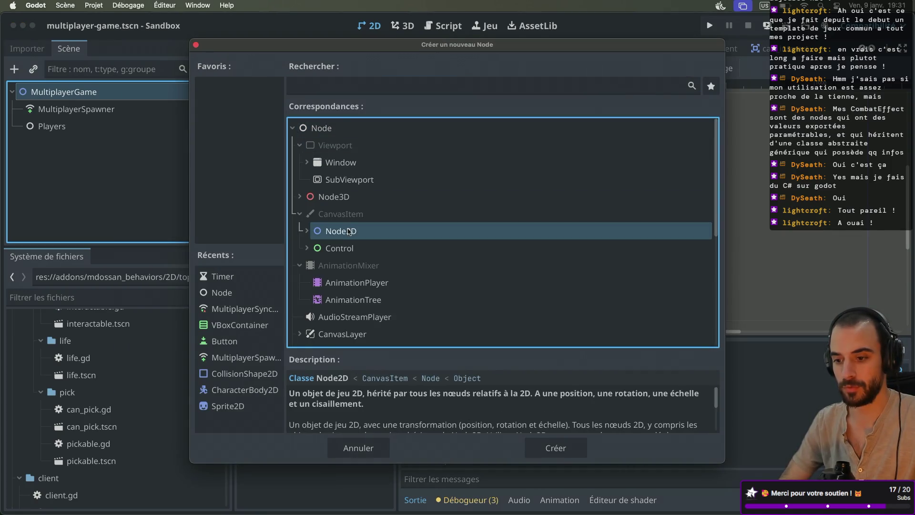
key("Page_Down")
left_click(353, 91)
type("sprite")
left_click(349, 197)
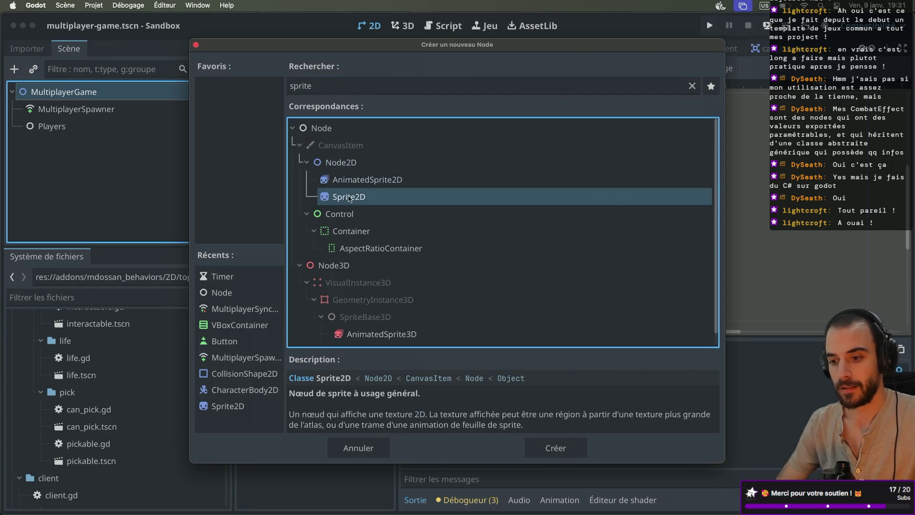
double_click(350, 197)
left_click(144, 146)
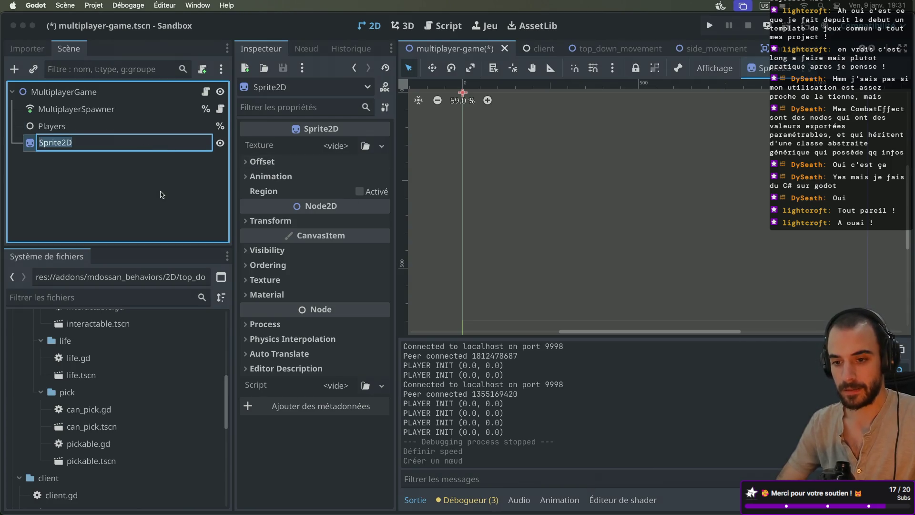
key("Return")
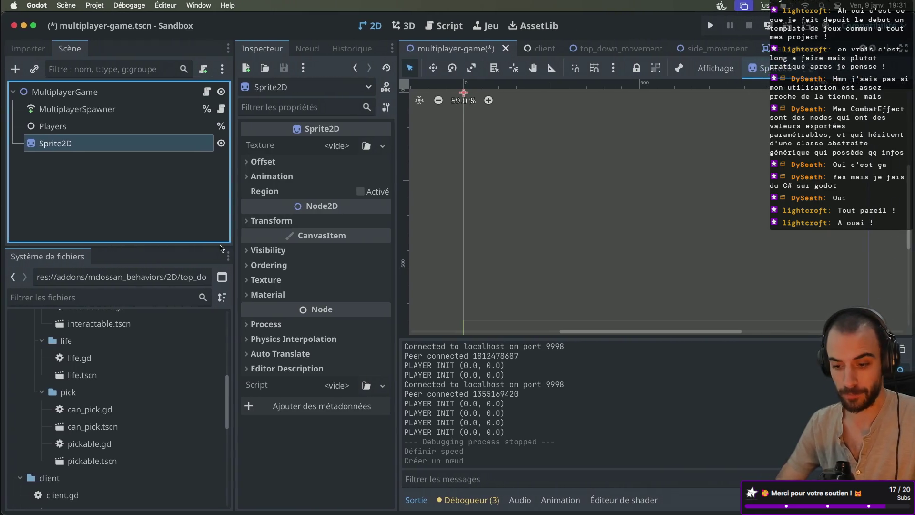
Open Finder and eject the duplicate Sandbox volume
mouse_move(370, 505)
left_click(347, 493)
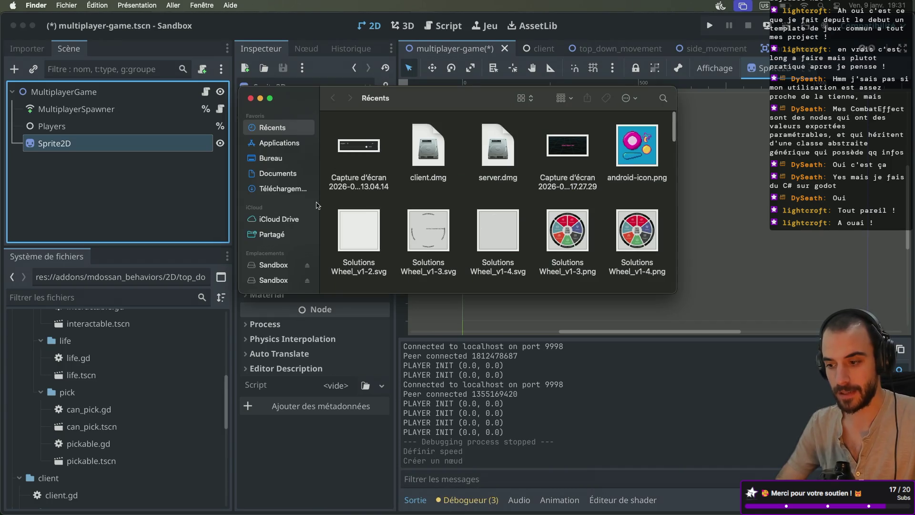
scroll(305, 205, "down", 2)
left_click(308, 251)
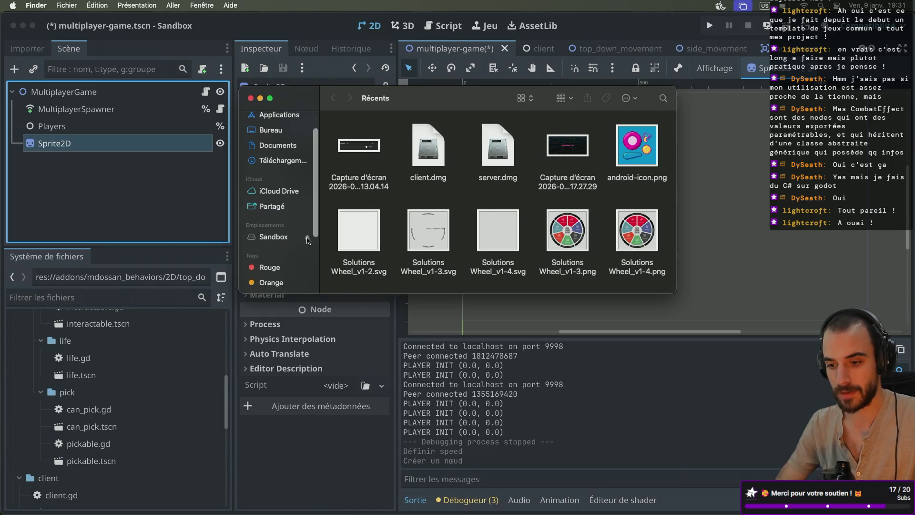
scroll(484, 164, "down", 3)
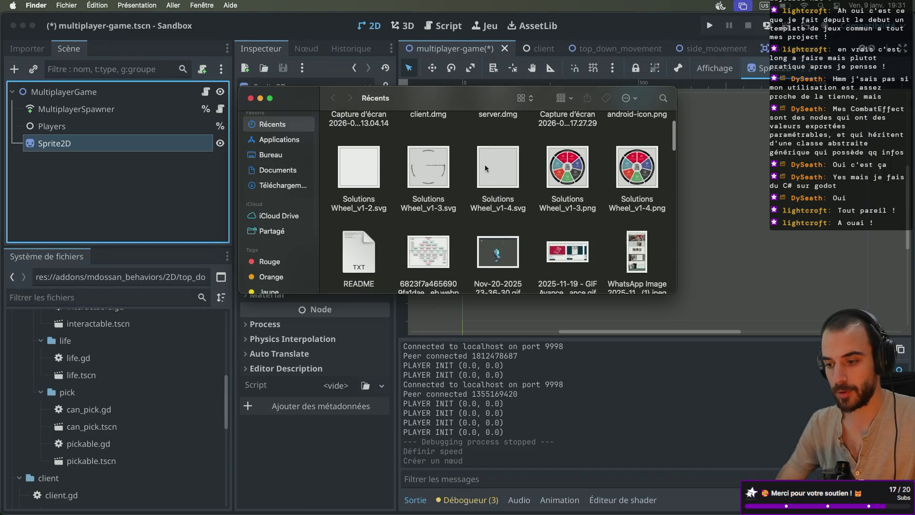
scroll(485, 164, "up", 3)
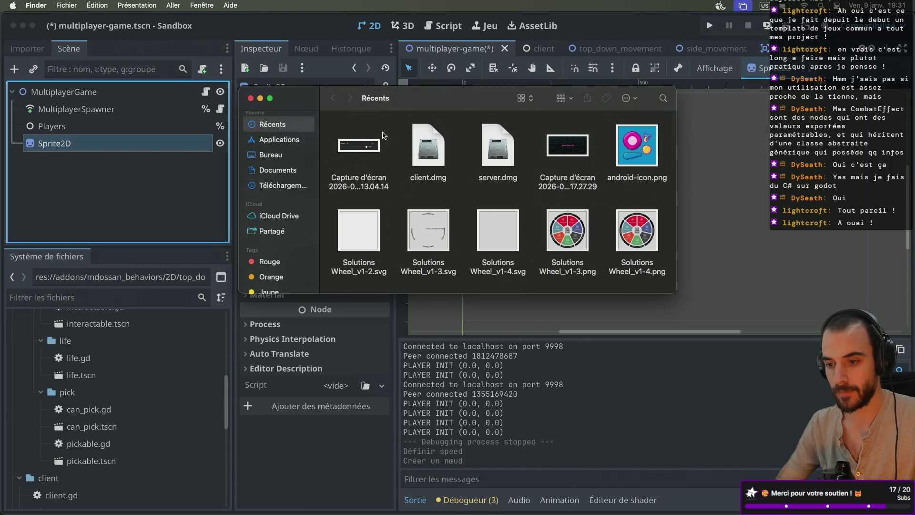
Browse from the home folder into flipper and select palm.png
key("super+shift+h")
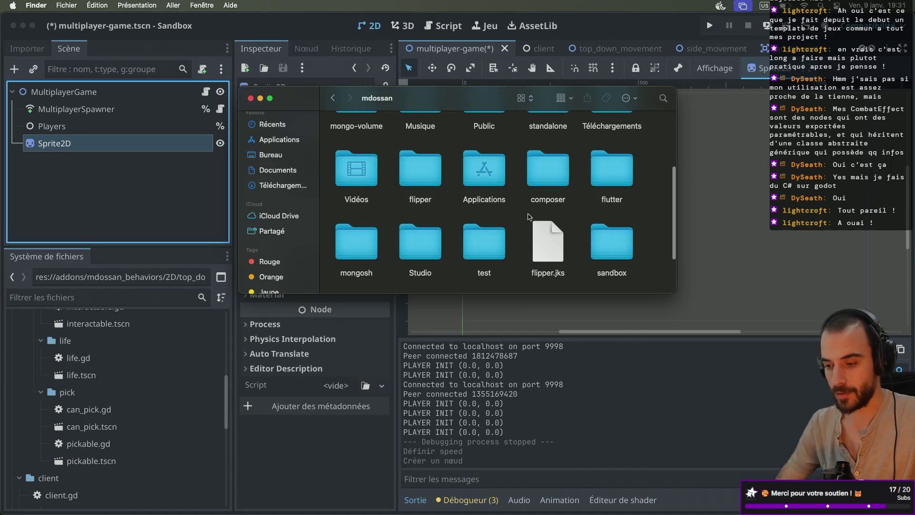
scroll(528, 217, "down", 2)
scroll(576, 202, "up", 2)
scroll(572, 201, "up", 5)
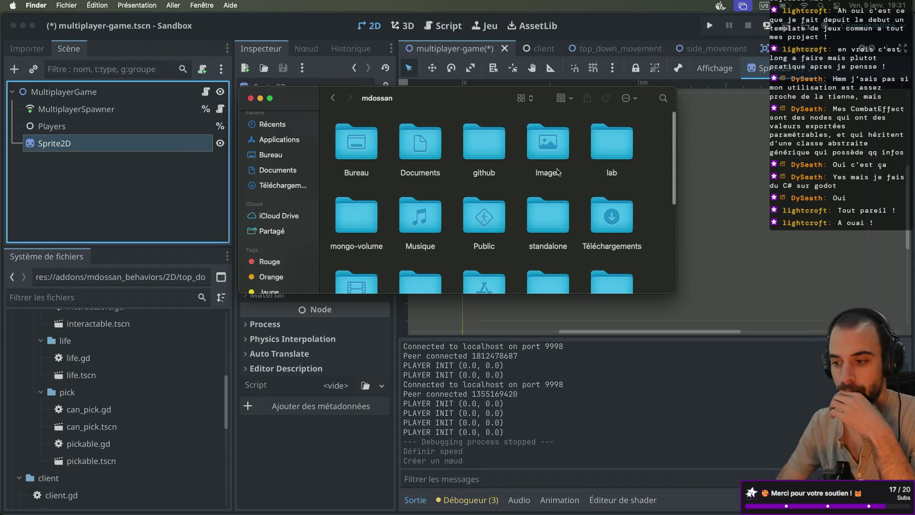
scroll(557, 172, "down", 5)
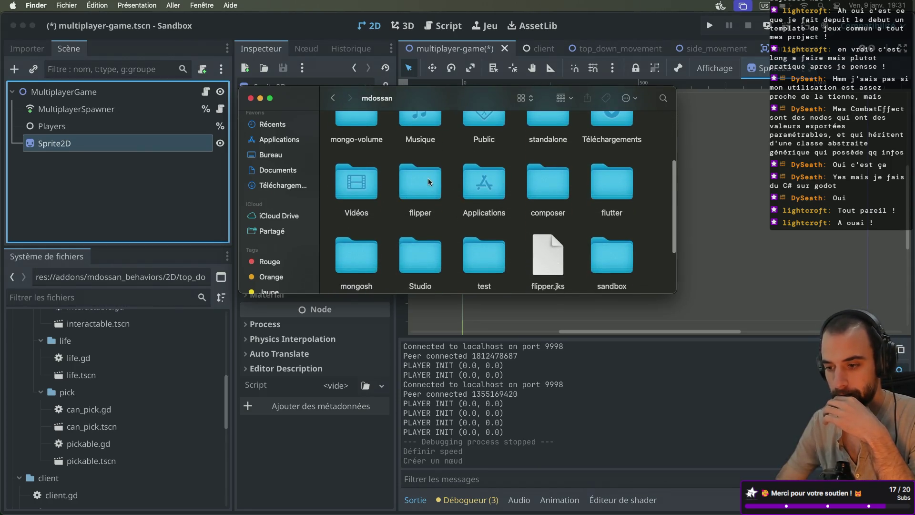
double_click(428, 182)
scroll(486, 224, "down", 1)
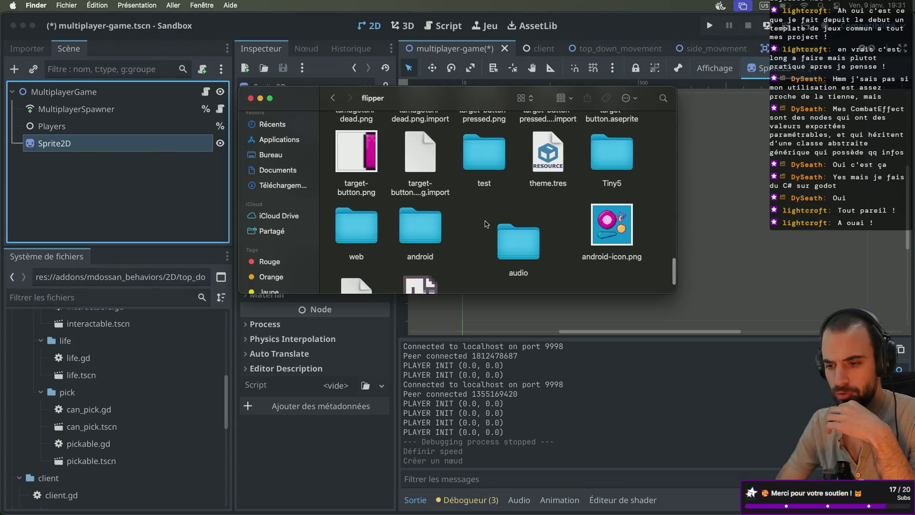
scroll(486, 224, "up", 5)
scroll(486, 224, "down", 1)
scroll(486, 224, "up", 6)
scroll(486, 223, "up", 2)
scroll(486, 224, "down", 2)
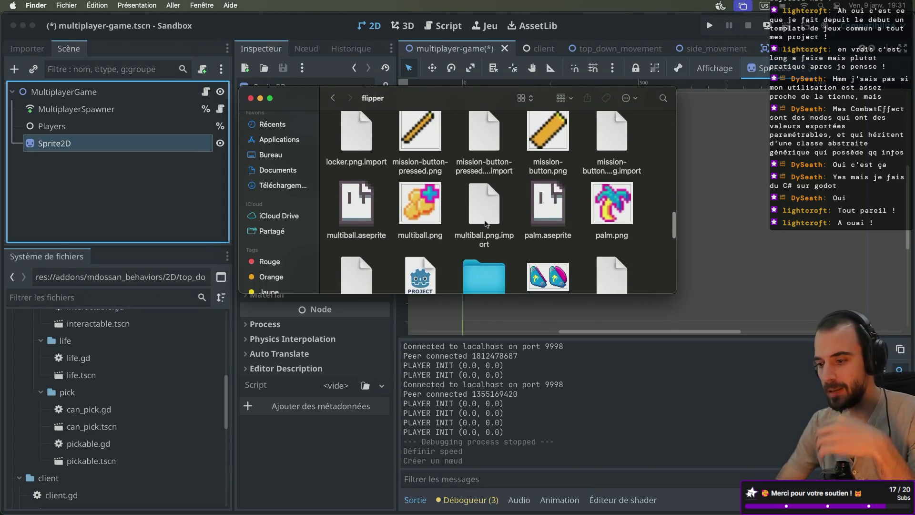
left_click(623, 210)
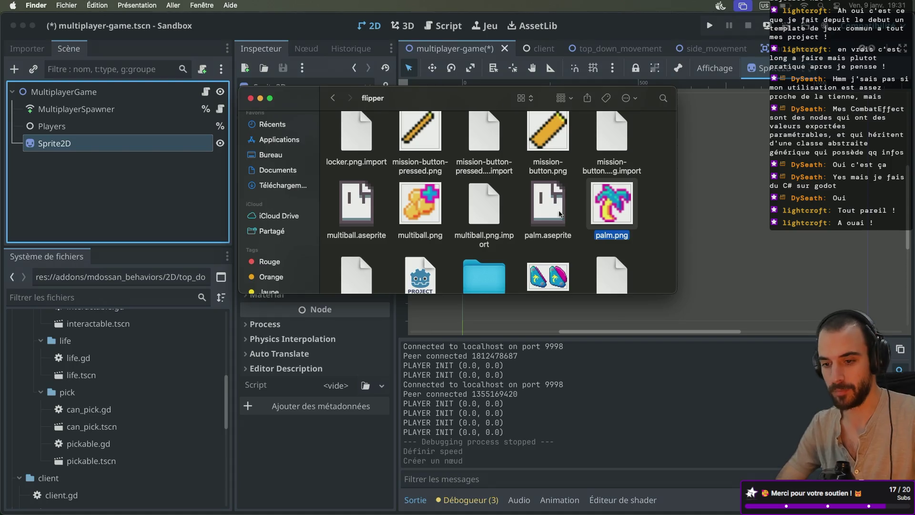
scroll(83, 482, "down", 6)
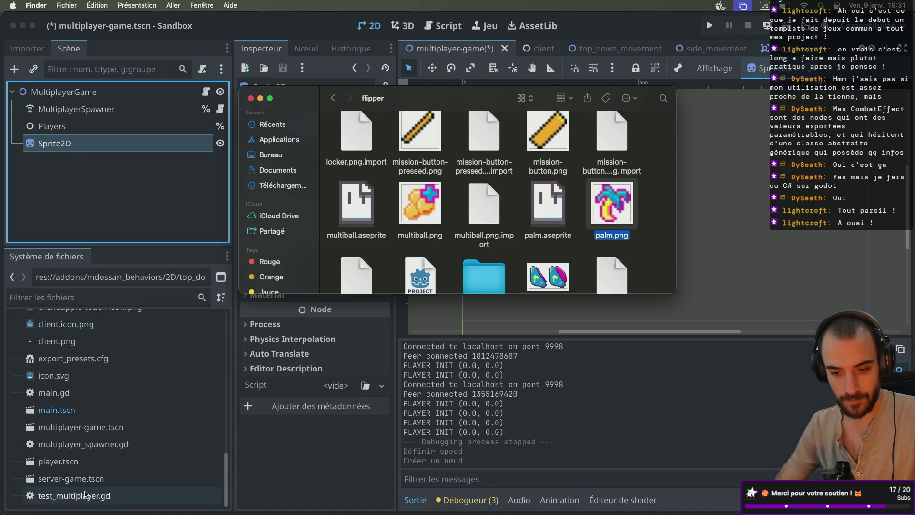
Go back up to the home folder in Finder and look through its contents
left_click(85, 494)
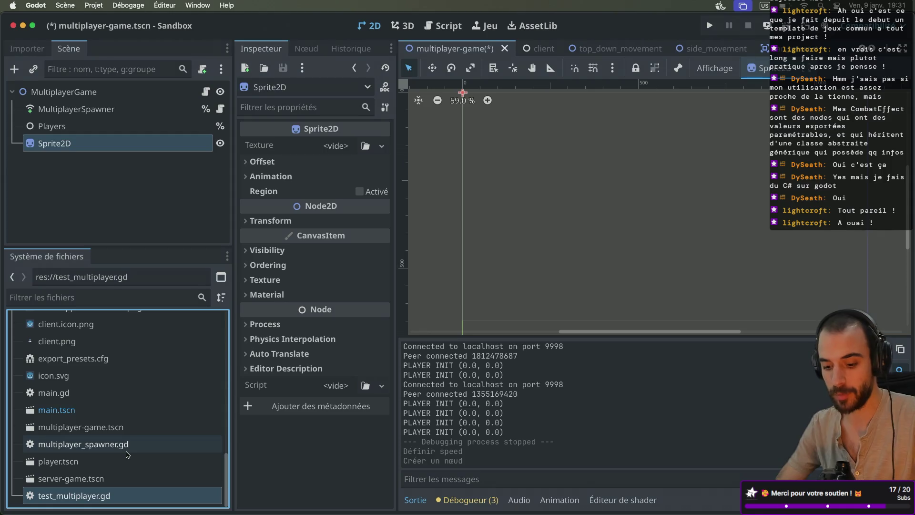
key("super+Tab")
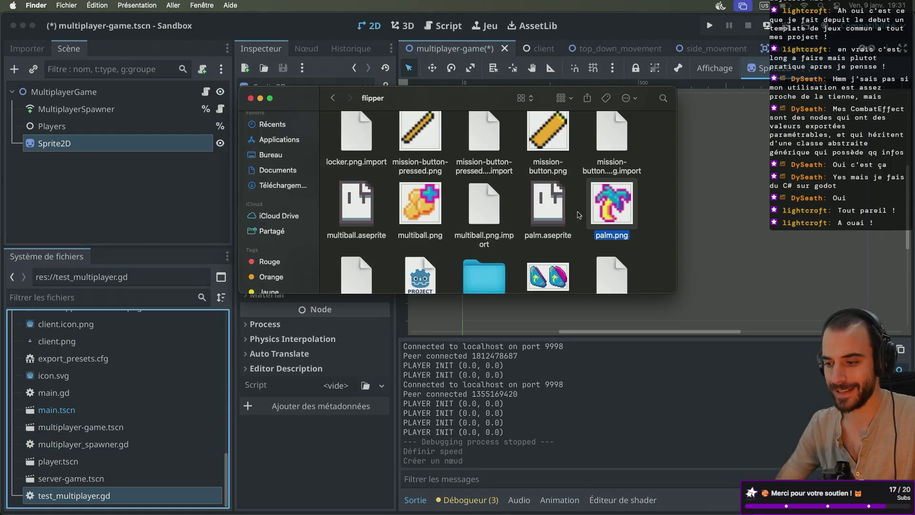
key("super+c")
key("super+Up")
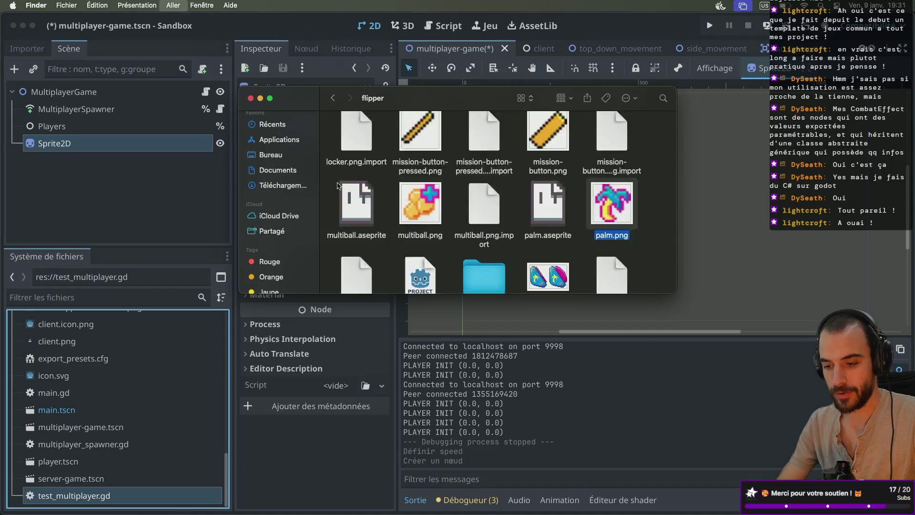
scroll(425, 182, "down", 3)
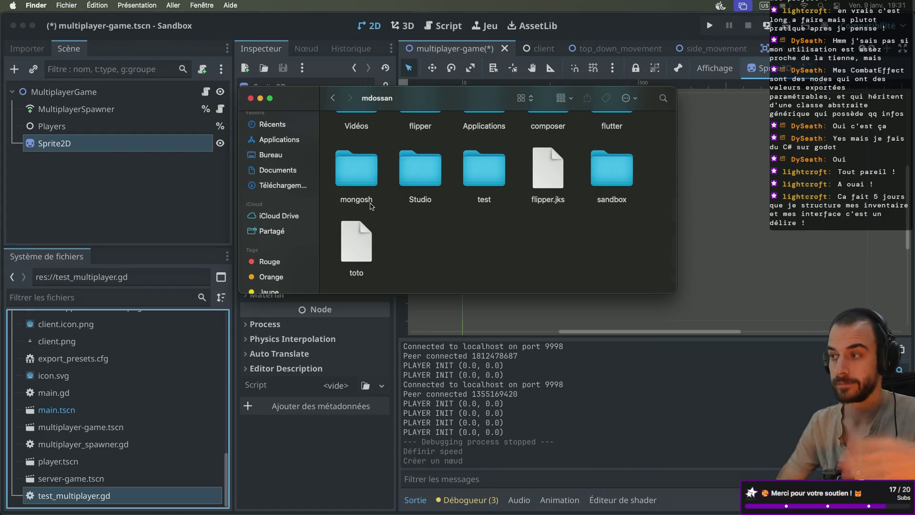
scroll(466, 226, "up", 1)
scroll(466, 226, "up", 3)
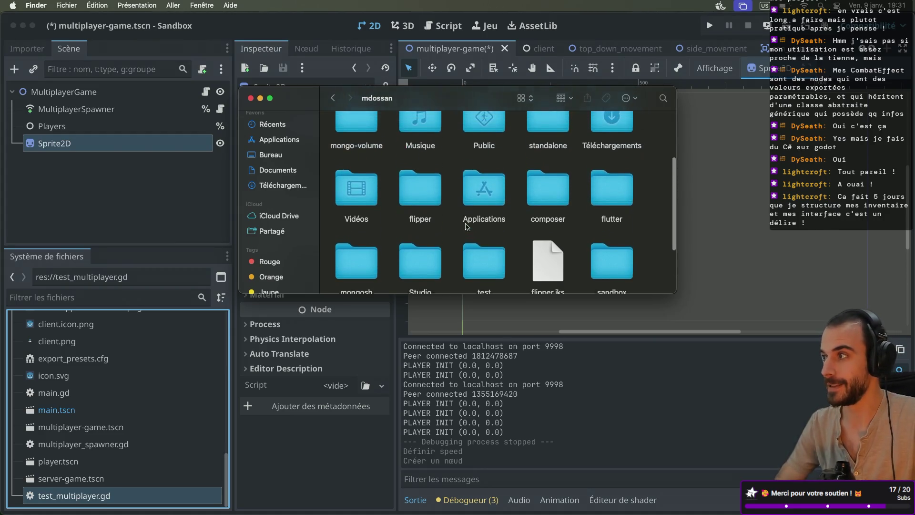
scroll(466, 224, "down", 3)
scroll(465, 223, "up", 5)
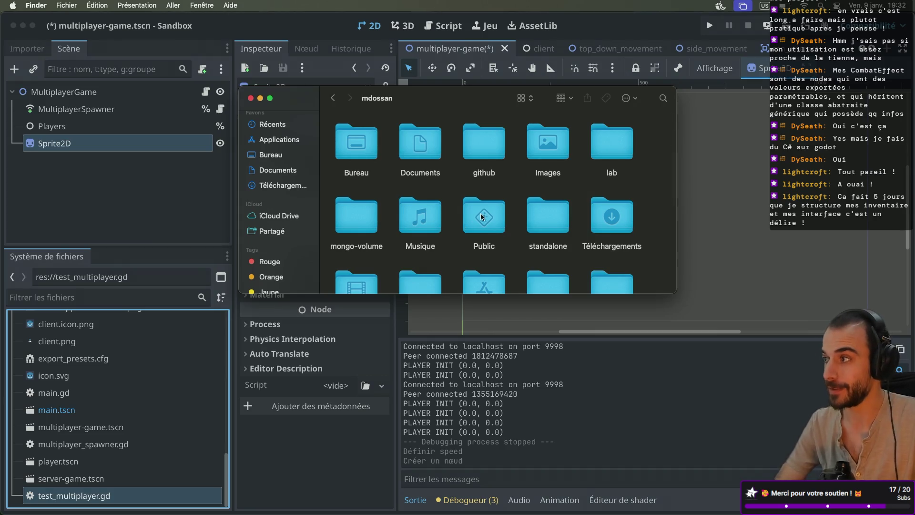
scroll(479, 218, "down", 3)
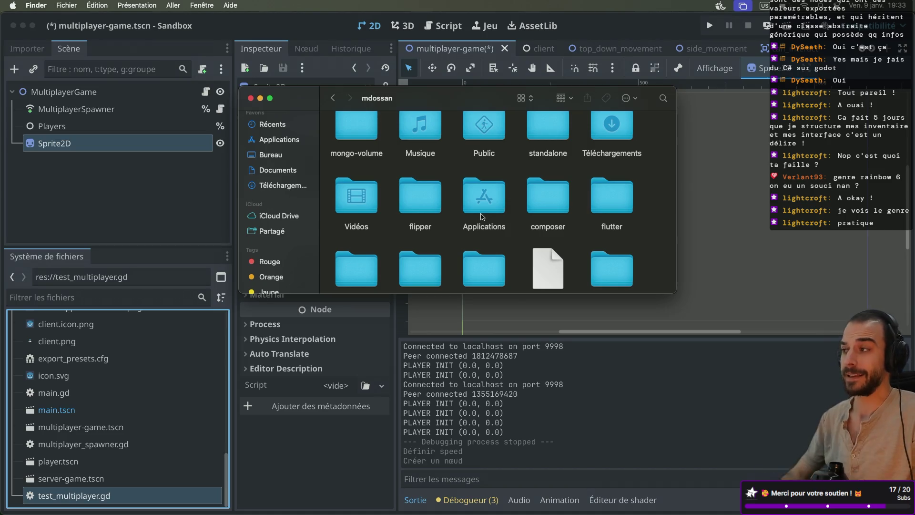
Confirm palm.png is in the sandbox project folder, then close the Finder window
scroll(532, 198, "down", 3)
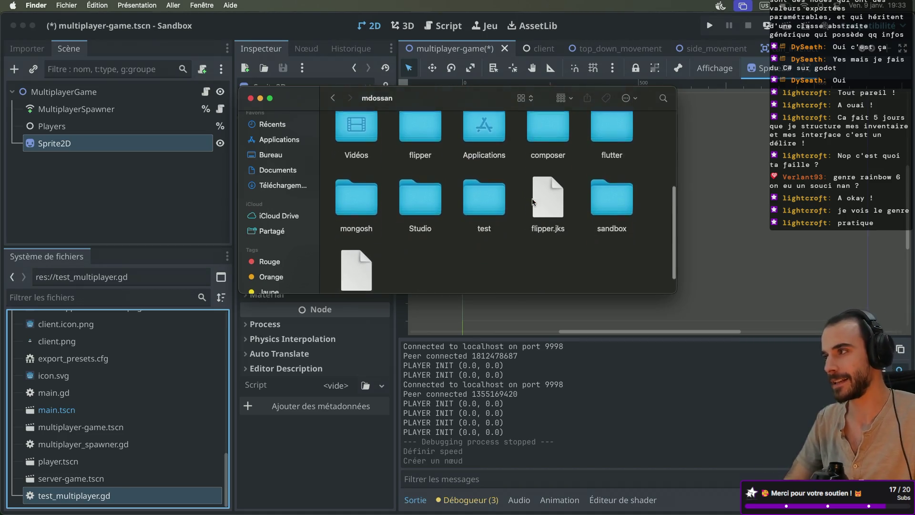
scroll(530, 217, "up", 4)
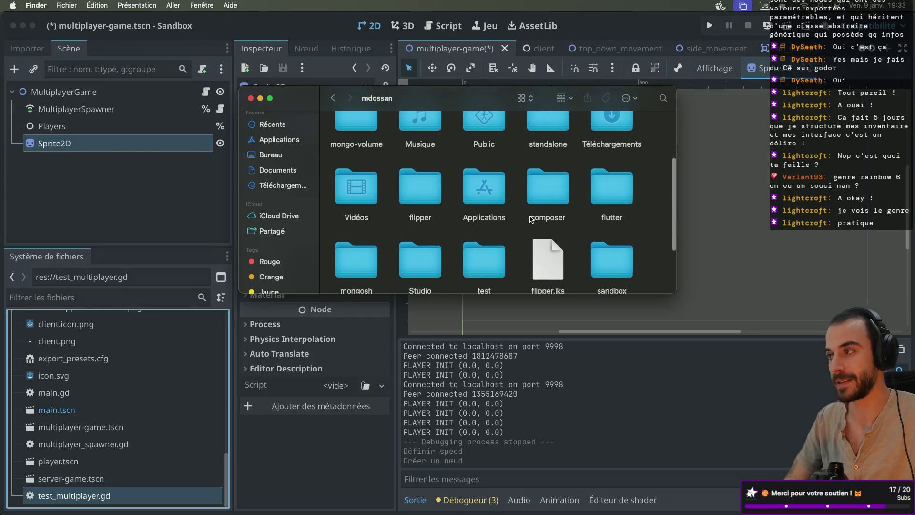
scroll(530, 218, "down", 3)
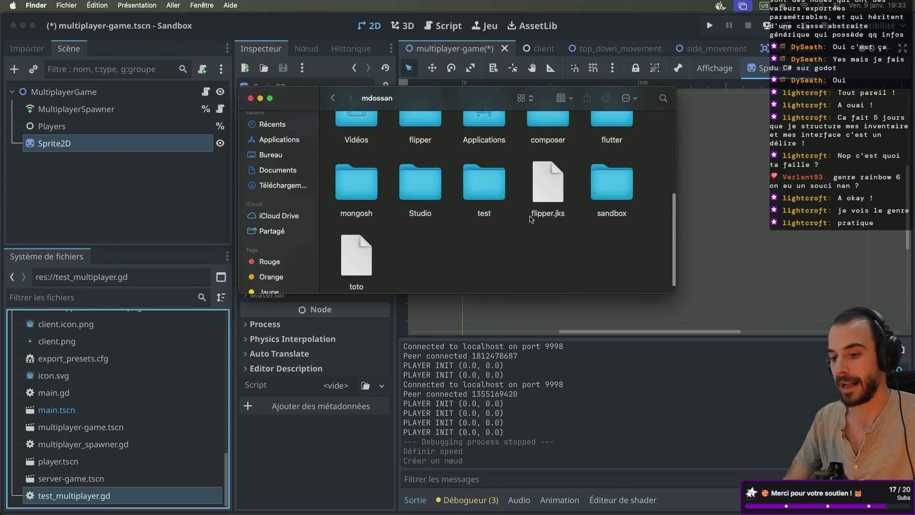
scroll(530, 219, "up", 3)
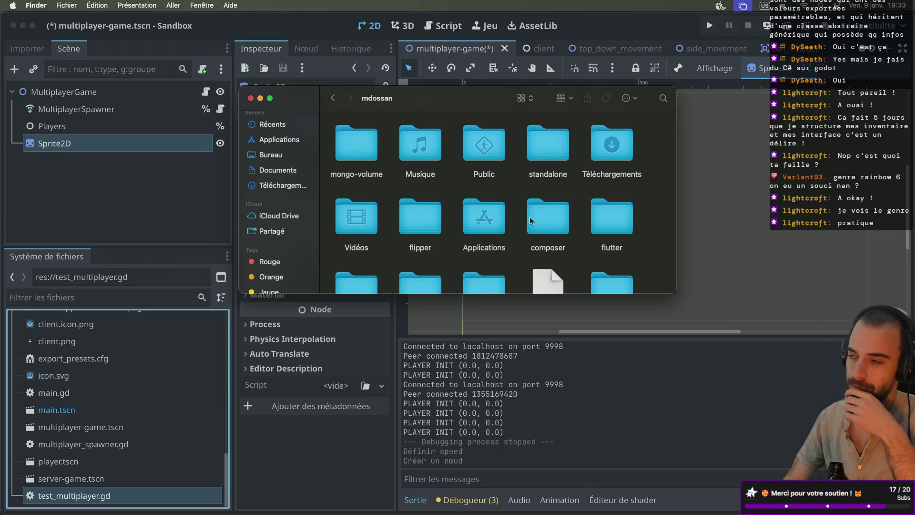
scroll(530, 219, "down", 3)
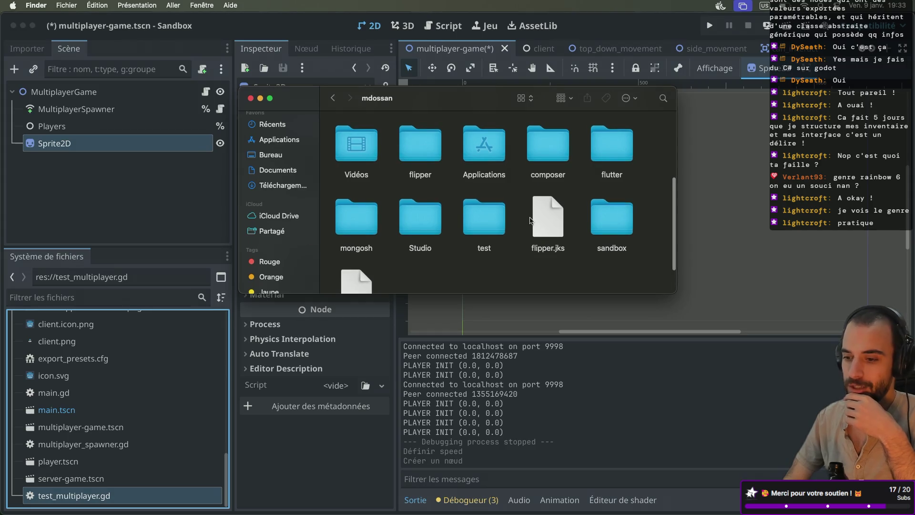
scroll(530, 219, "up", 1)
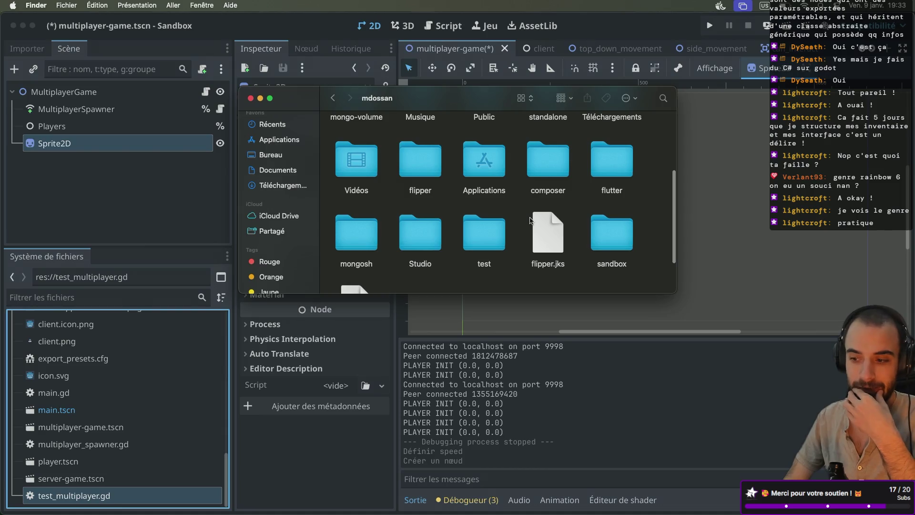
double_click(426, 173)
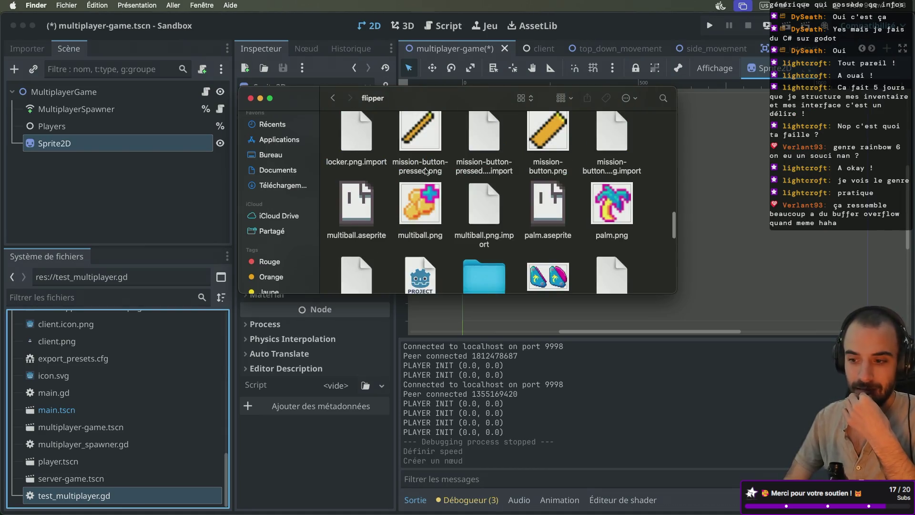
left_click(333, 99)
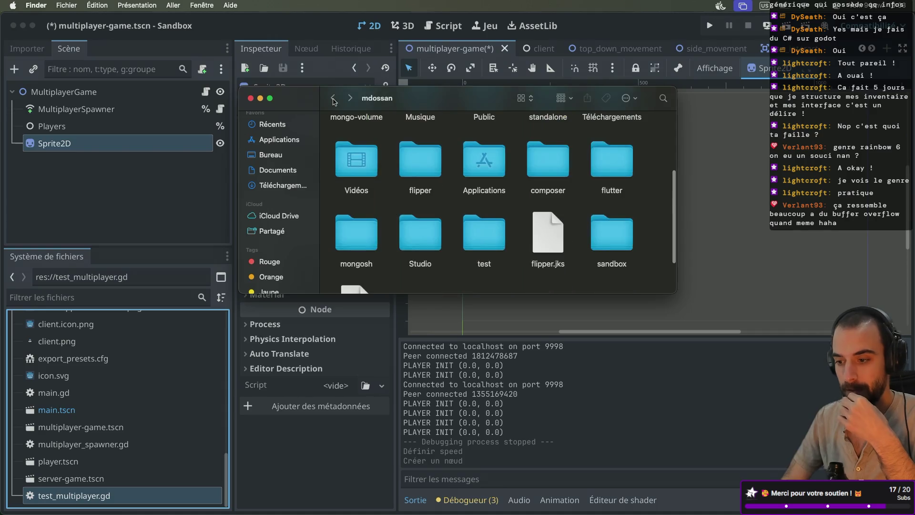
double_click(604, 234)
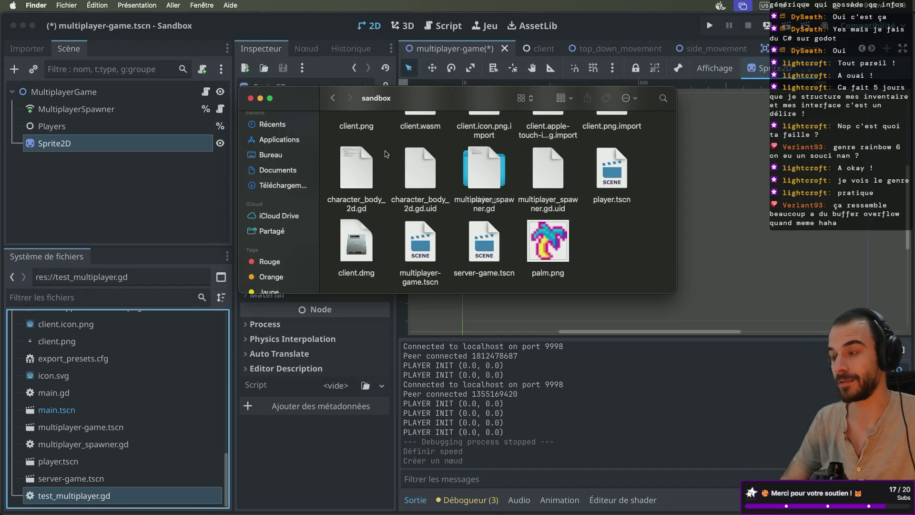
left_click(250, 98)
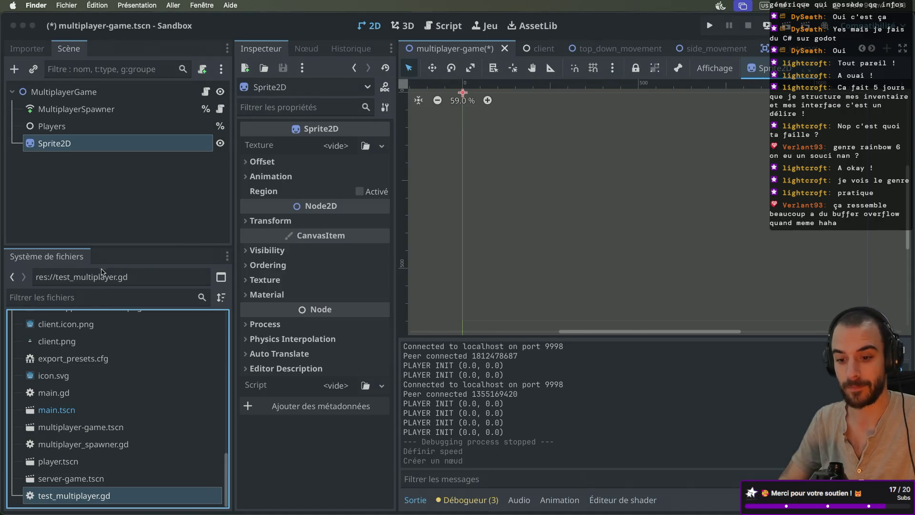
Save the multiplayer-game scene and find palm.png in the FileSystem dock
scroll(64, 448, "up", 10)
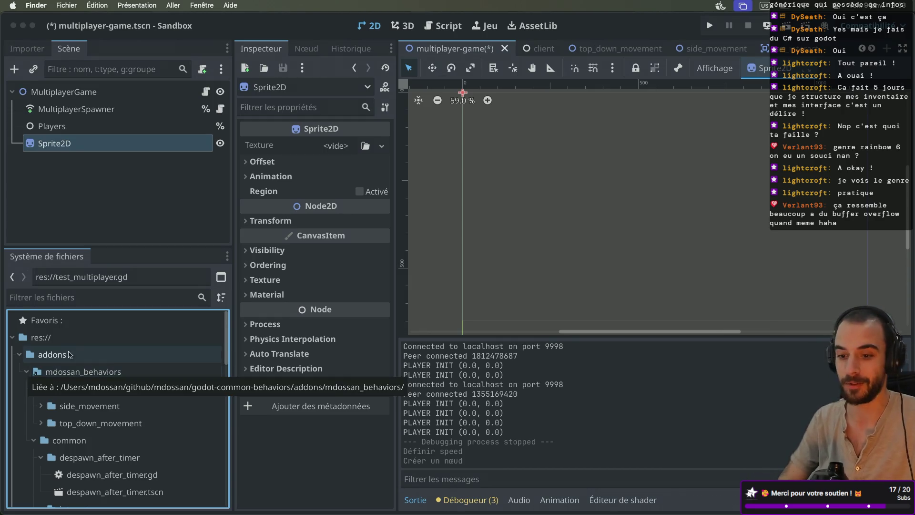
left_click(103, 297)
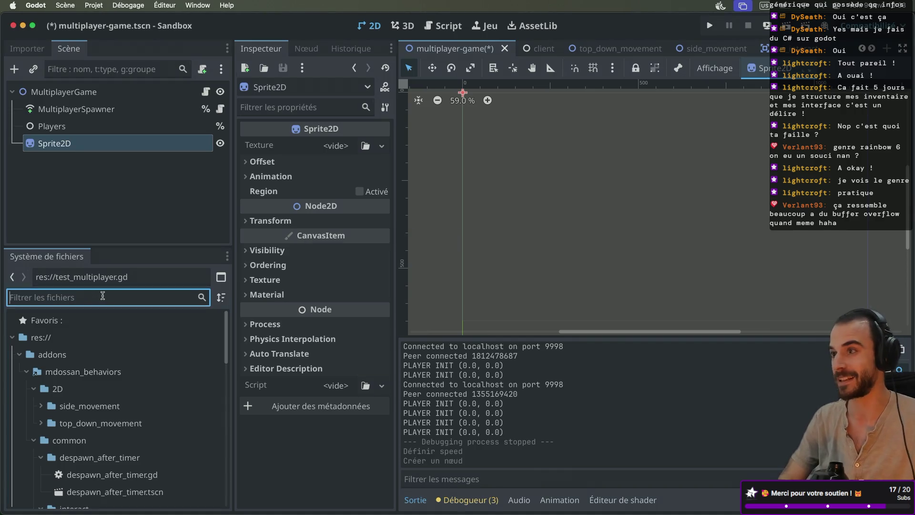
key("super+s")
scroll(125, 391, "down", 15)
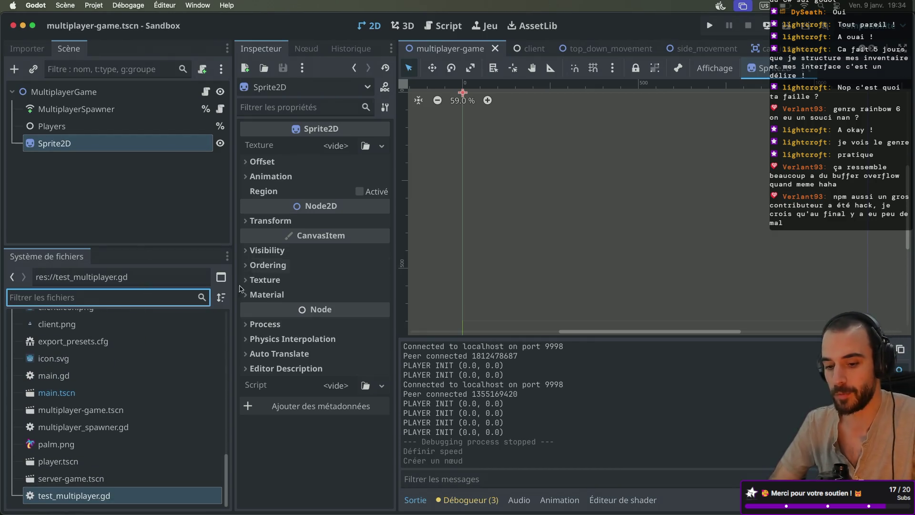
Give the Sprite2D the palm.png texture and a scale of 4
mouse_move(72, 450)
left_mouse_down()
mouse_move(272, 257)
mouse_move(324, 146)
mouse_move(332, 148)
left_mouse_up()
scroll(424, 217, "up", 5)
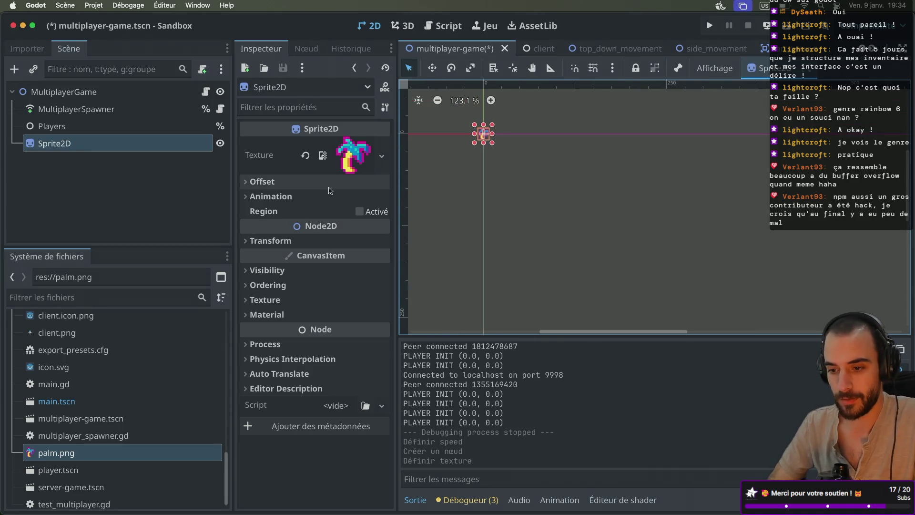
left_click(353, 158)
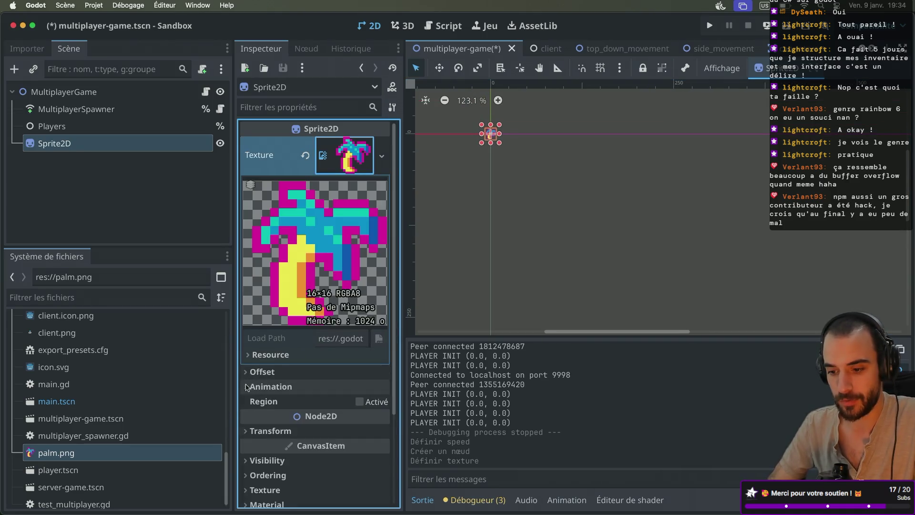
scroll(253, 360, "down", 3)
left_click(253, 360)
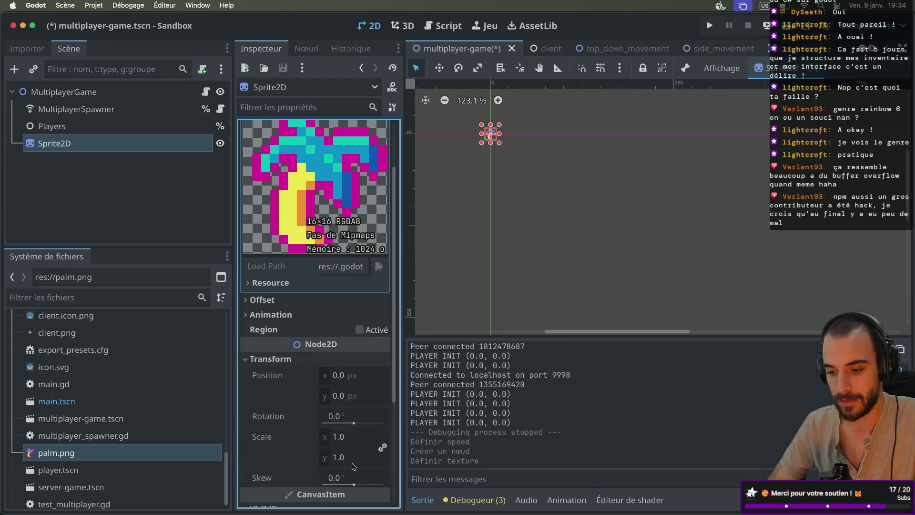
left_click(354, 438)
type("4")
key("Return")
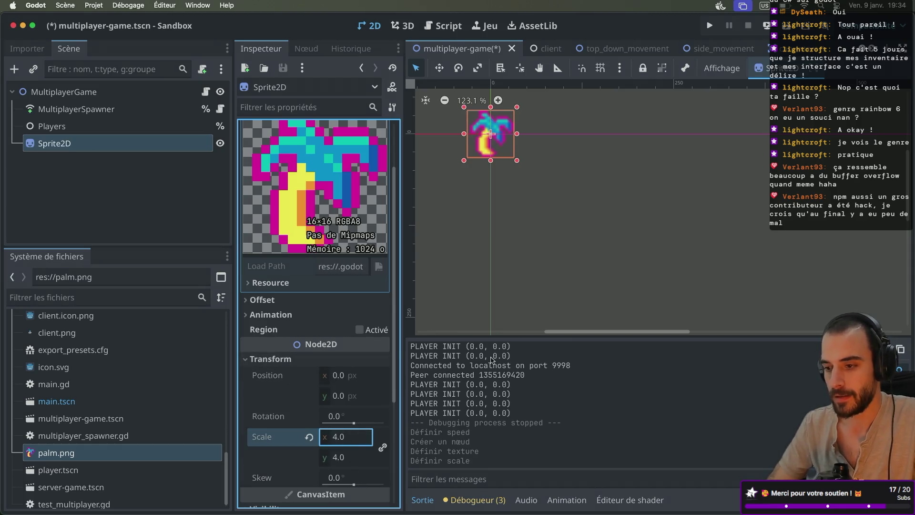
Open Project Settings on its General section
left_click(67, 6)
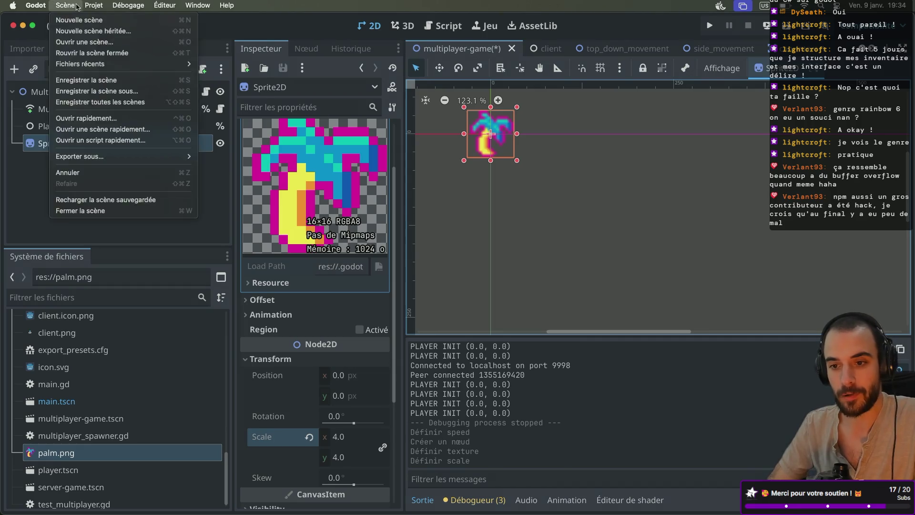
left_click(119, 20)
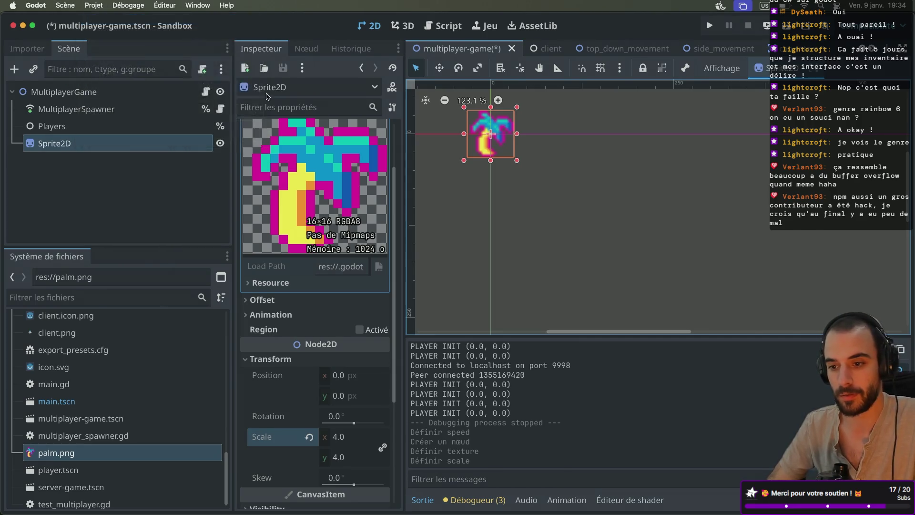
left_click(127, 66)
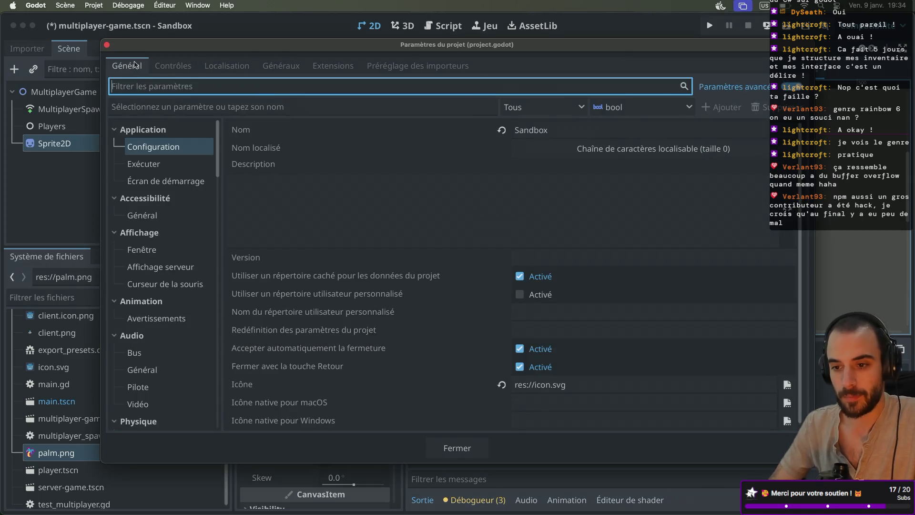
Set the default canvas texture filter to Nearest under Rendering > Textures, then close Project Settings
type("inter")
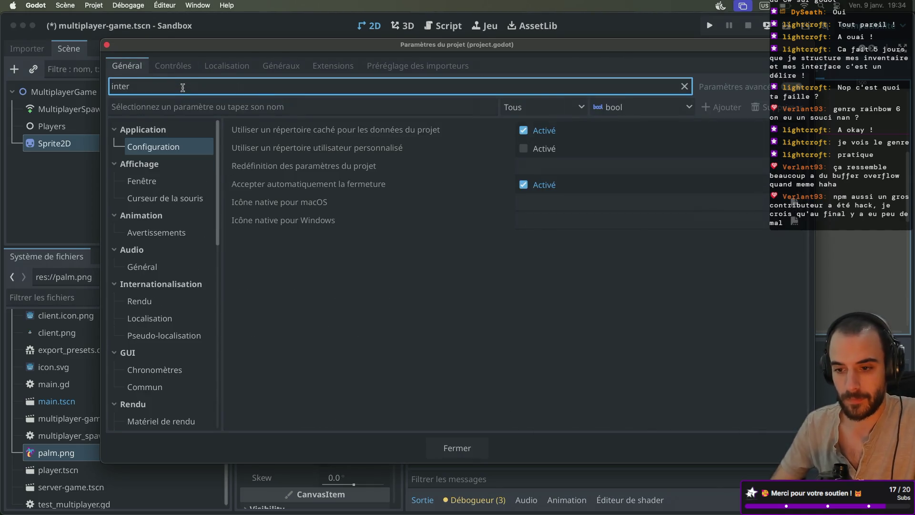
scroll(164, 220, "down", 8)
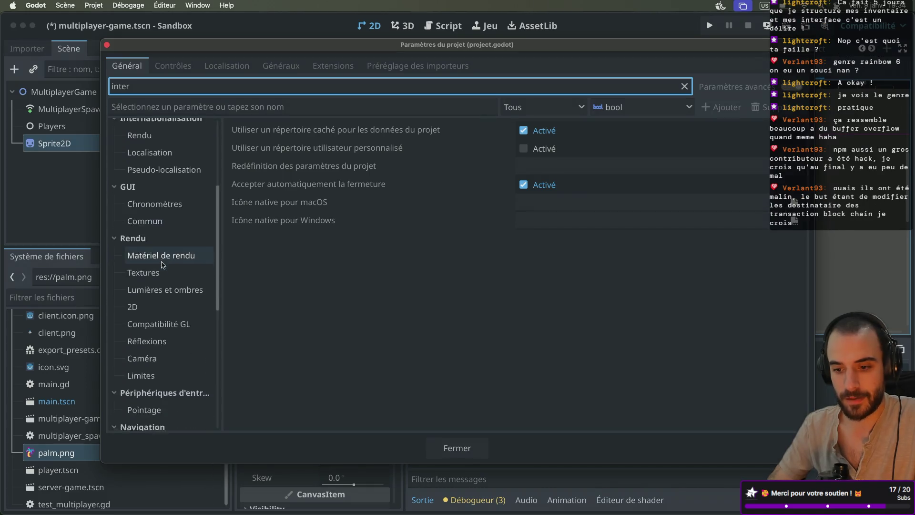
left_click(164, 211)
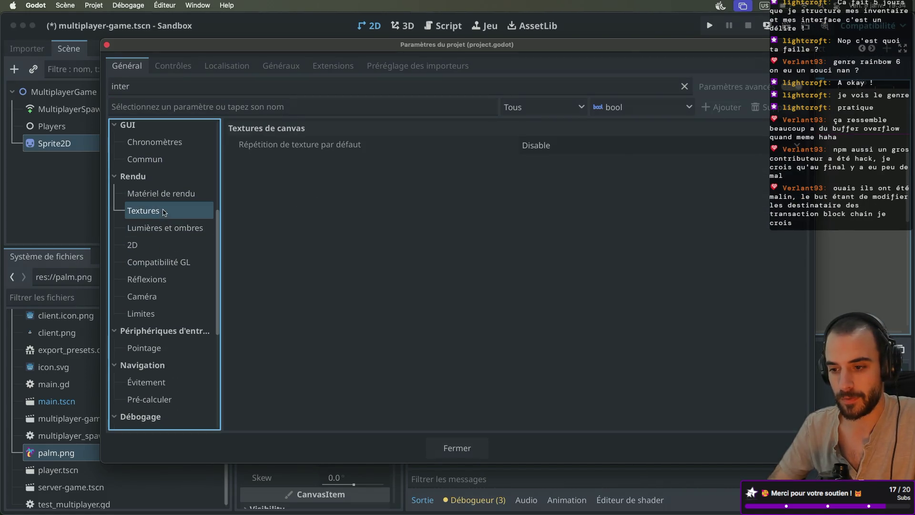
left_click(150, 245)
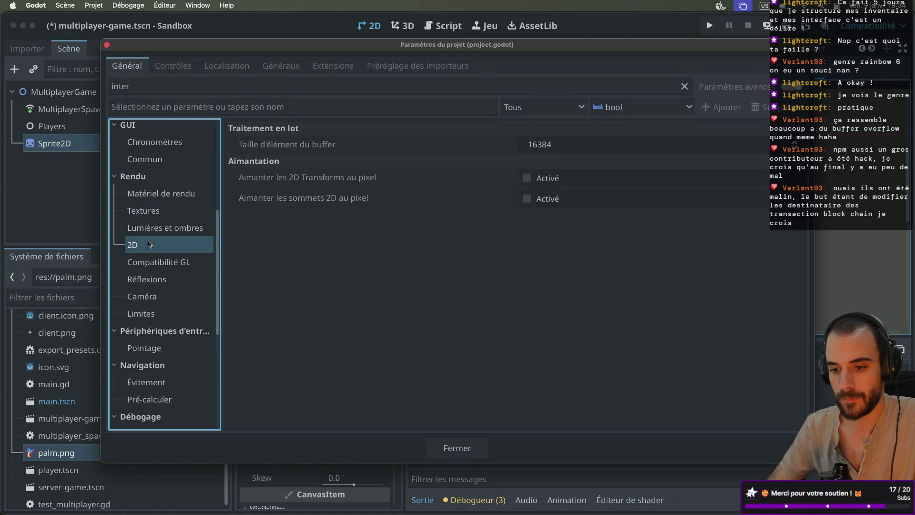
left_click(161, 210)
double_click(162, 90)
key("BackSpace")
left_click(561, 149)
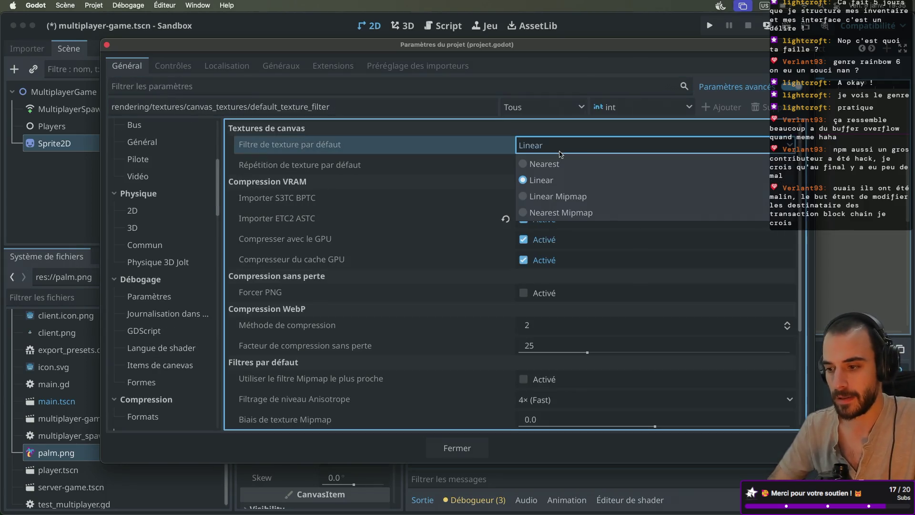
left_click(544, 164)
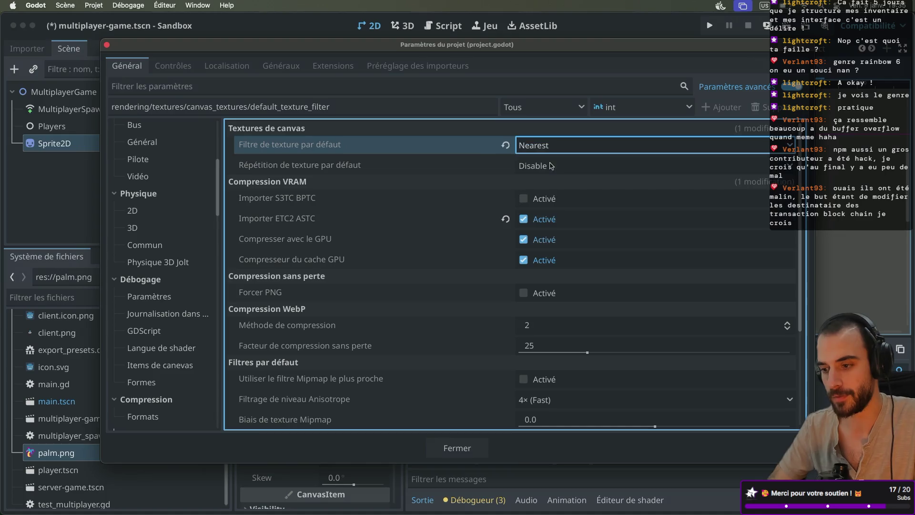
left_click(472, 448)
scroll(488, 131, "up", 5)
scroll(477, 130, "down", 9)
Move the palm sprite to position (474, 289) and run the game in debug windows
key("g")
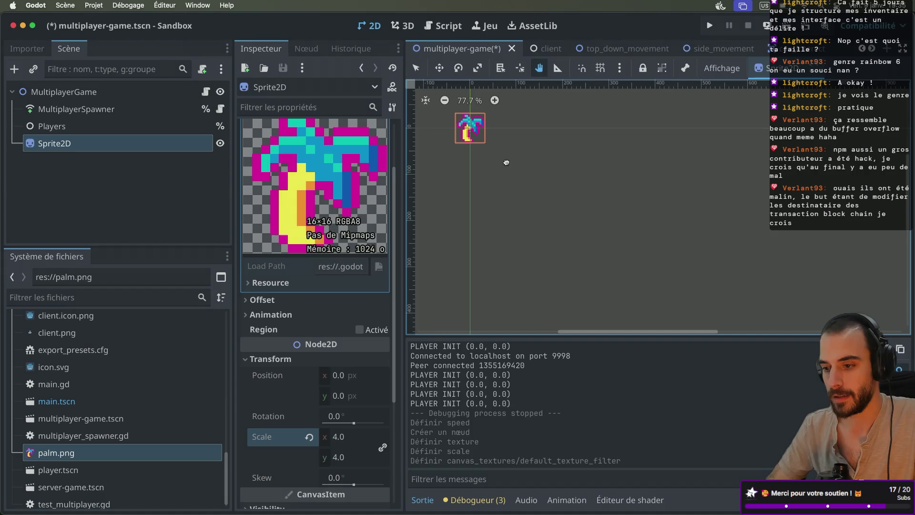
mouse_move(476, 131)
left_mouse_down()
mouse_move(624, 200)
mouse_move(513, 114)
mouse_move(677, 238)
mouse_move(739, 252)
left_mouse_up()
key("w")
scroll(739, 253, "down", 5)
scroll(731, 114, "up", 2)
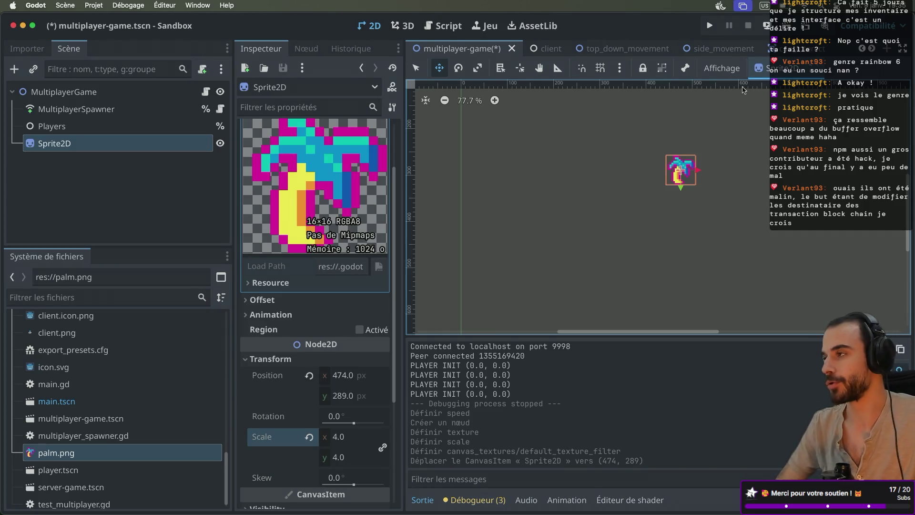
left_click(710, 26)
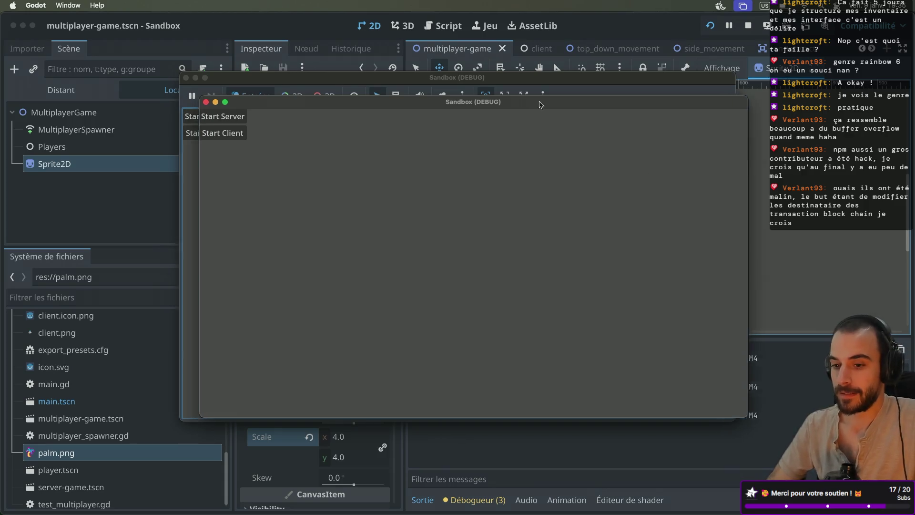
Arrange the two debug windows, start the multiplayer session to connect, then close the game
left_click_drag(513, 105, 630, 139)
left_click_drag(342, 143, 376, 148)
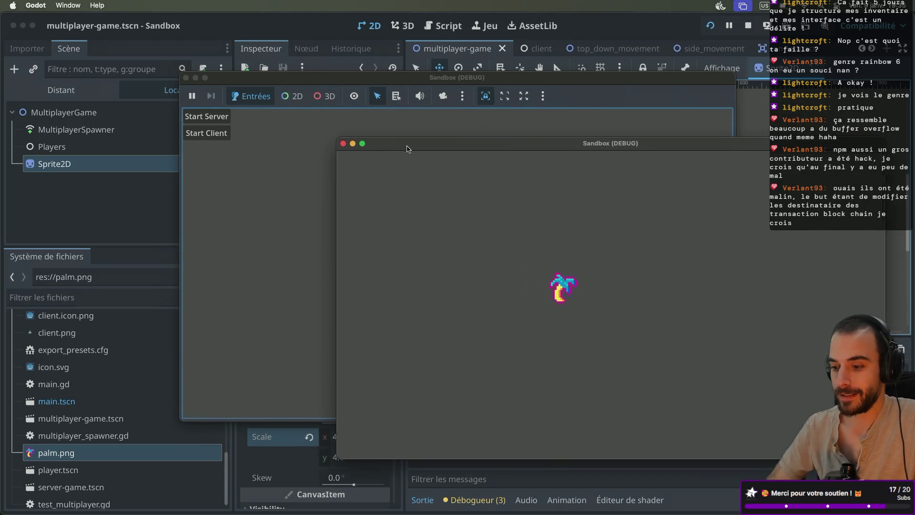
left_click(229, 143)
left_click(208, 132)
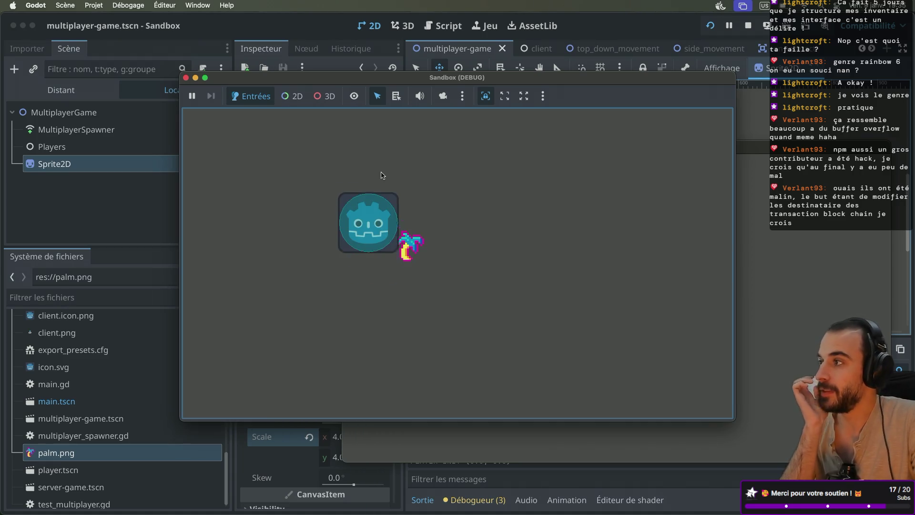
left_click(185, 77)
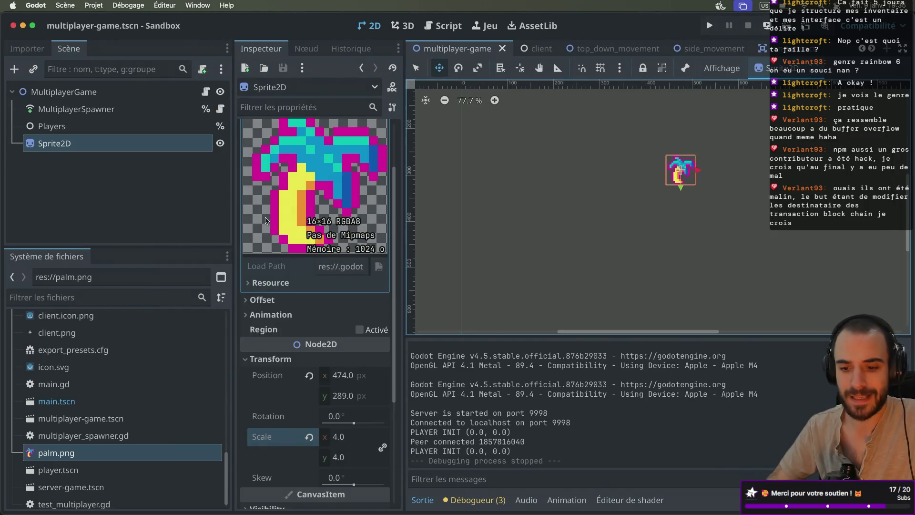
scroll(113, 392, "up", 10)
scroll(113, 393, "down", 10)
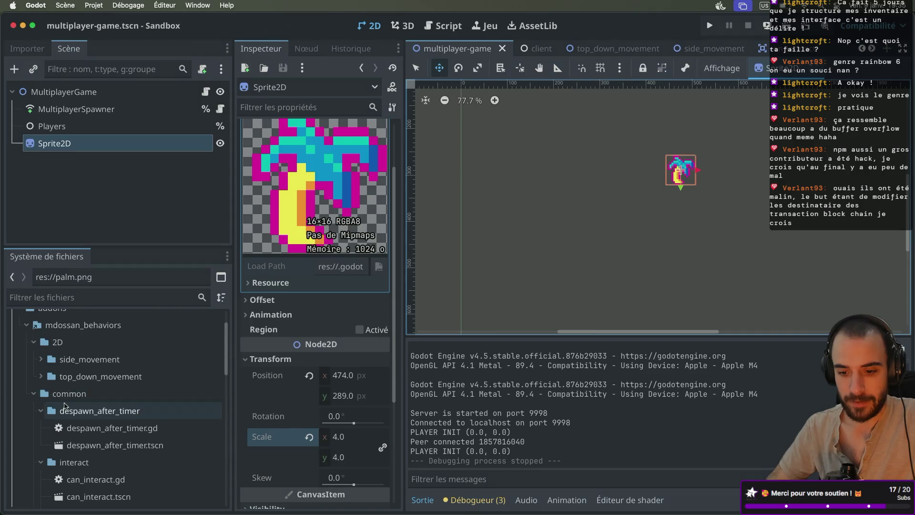
scroll(49, 427, "down", 5)
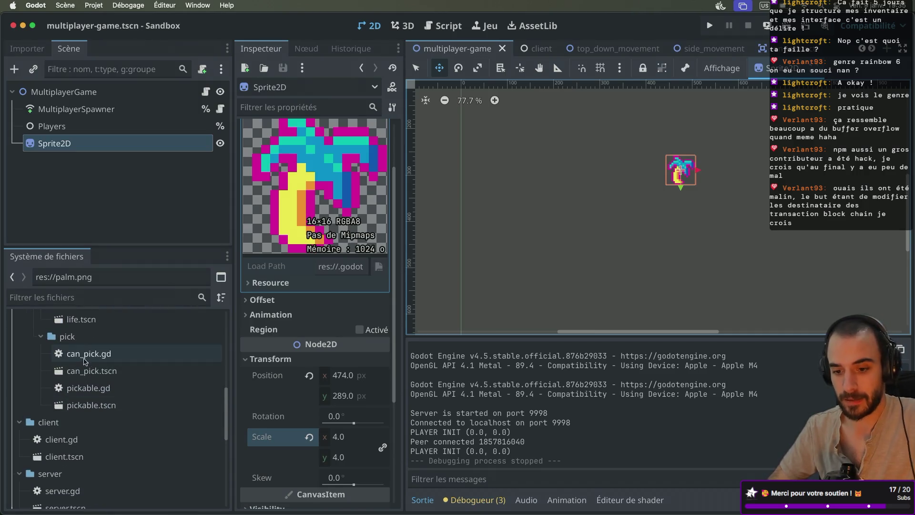
scroll(79, 352, "up", 5)
scroll(80, 351, "down", 5)
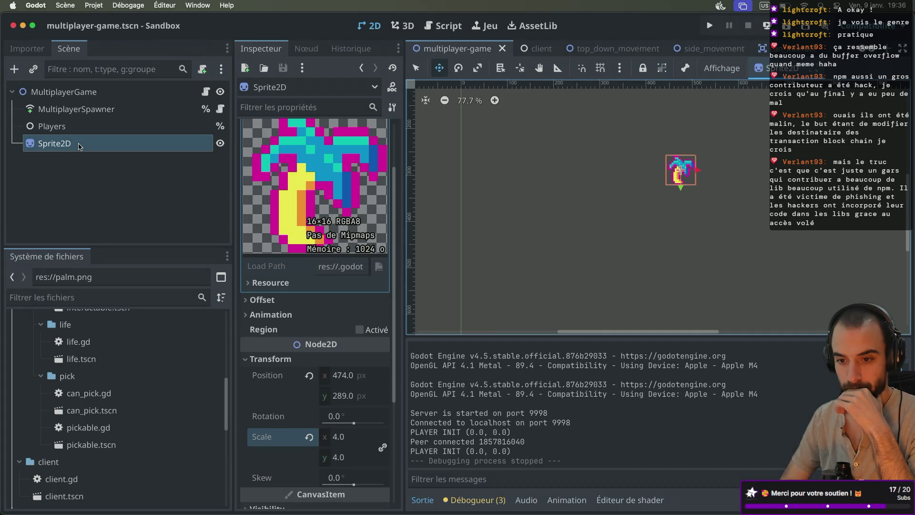
right_click(80, 146)
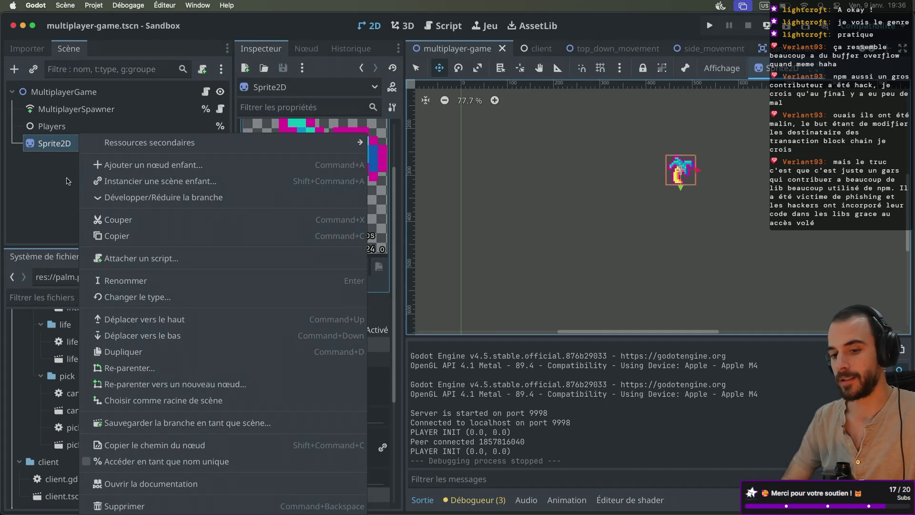
Add a plain Node as a child of Sprite2D, found by searching 'Behavior'
left_click(67, 179)
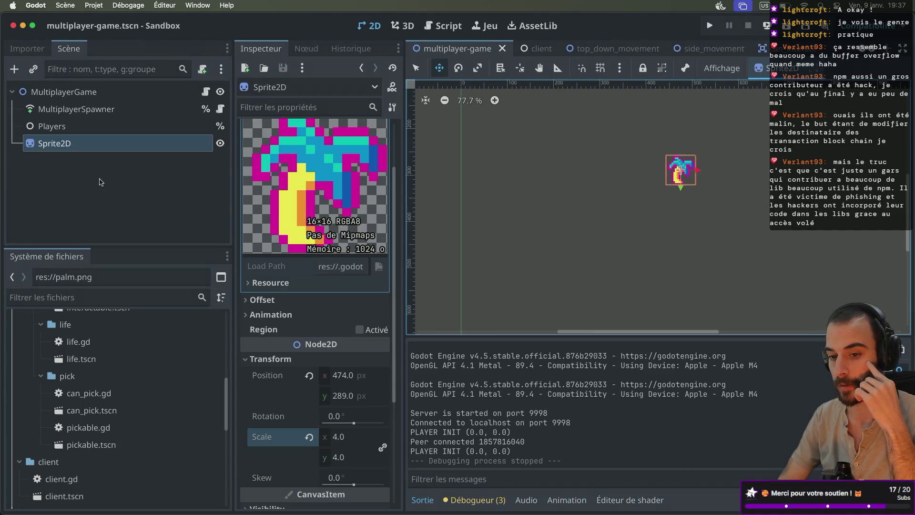
right_click(100, 145)
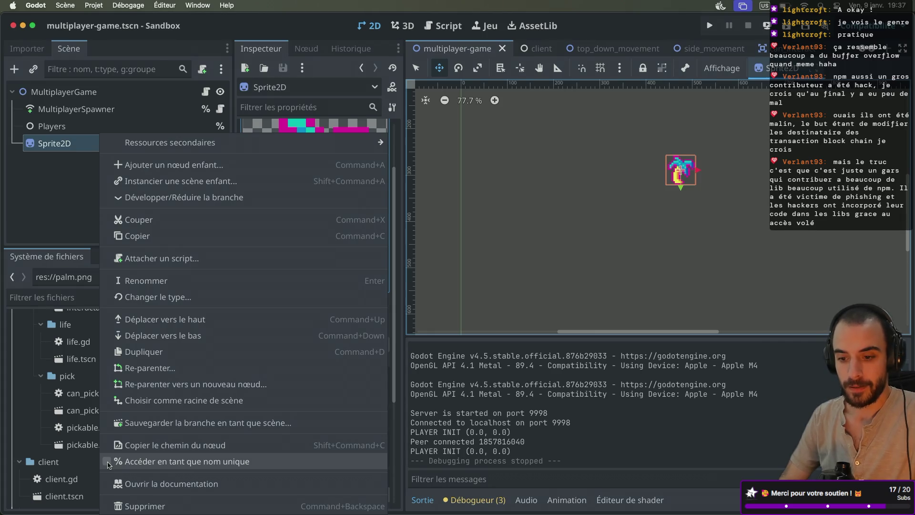
left_click(70, 220)
left_click(76, 143)
key("Escape")
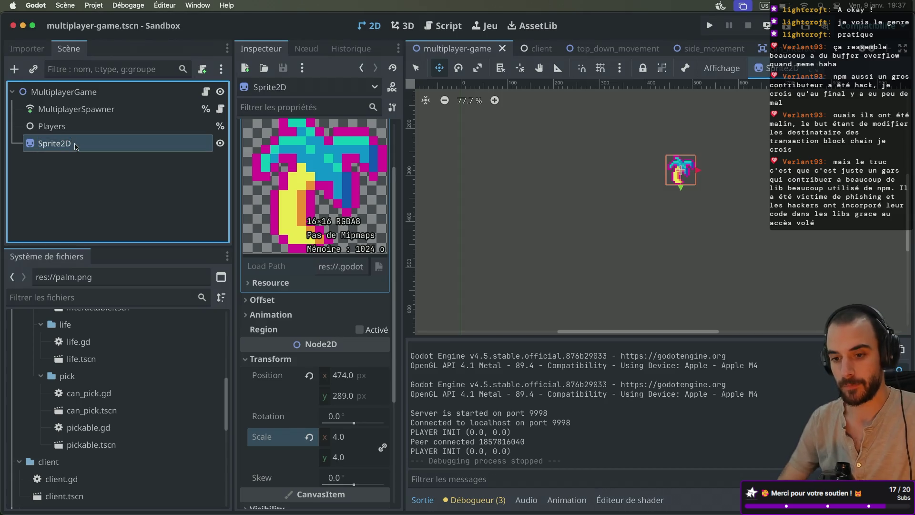
right_click(75, 144)
left_click(99, 168)
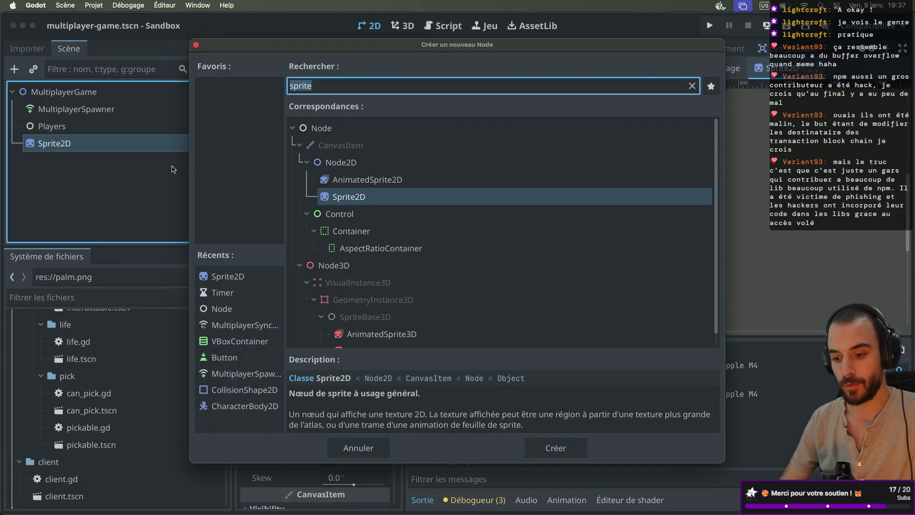
type("Beha")
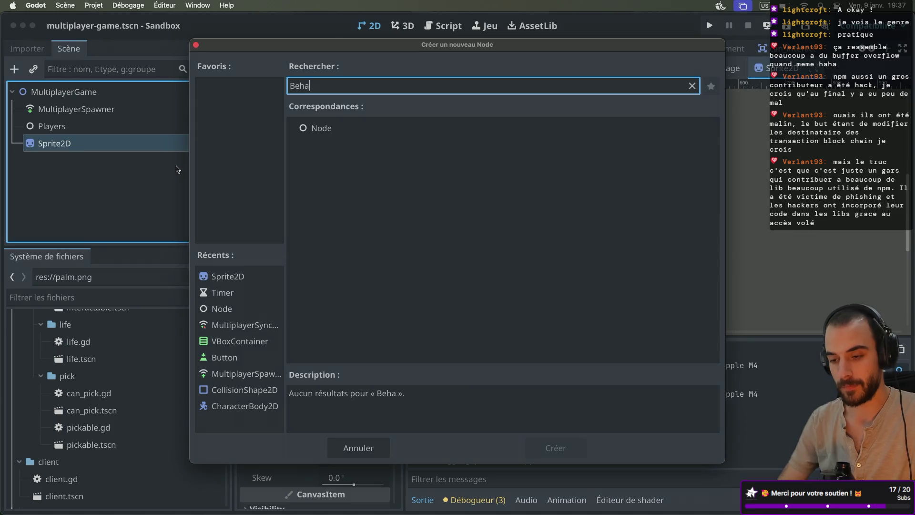
key("BackSpace")
key("BackSpace")
key("BackSpace")
type("h")
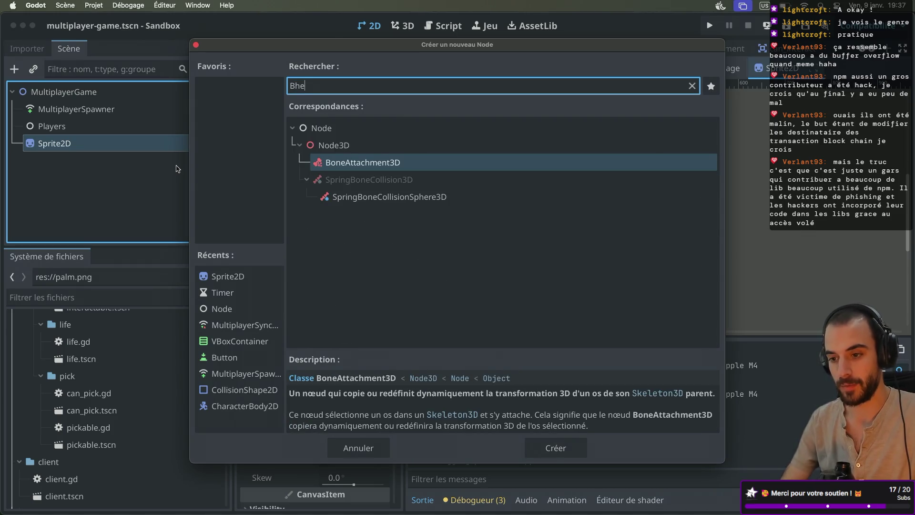
key("BackSpace")
type("ehaviors")
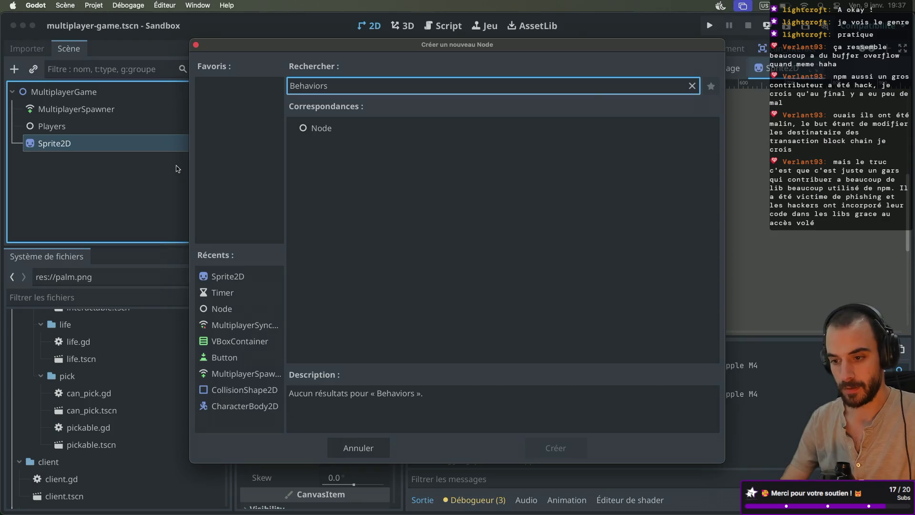
double_click(297, 129)
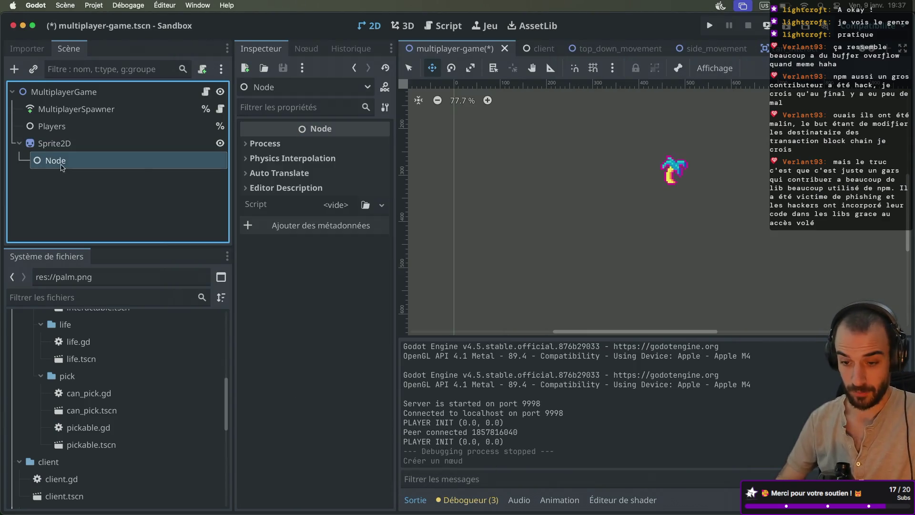
Rename the new Node to 'Behaviors'
double_click(62, 163)
type("Behaviors")
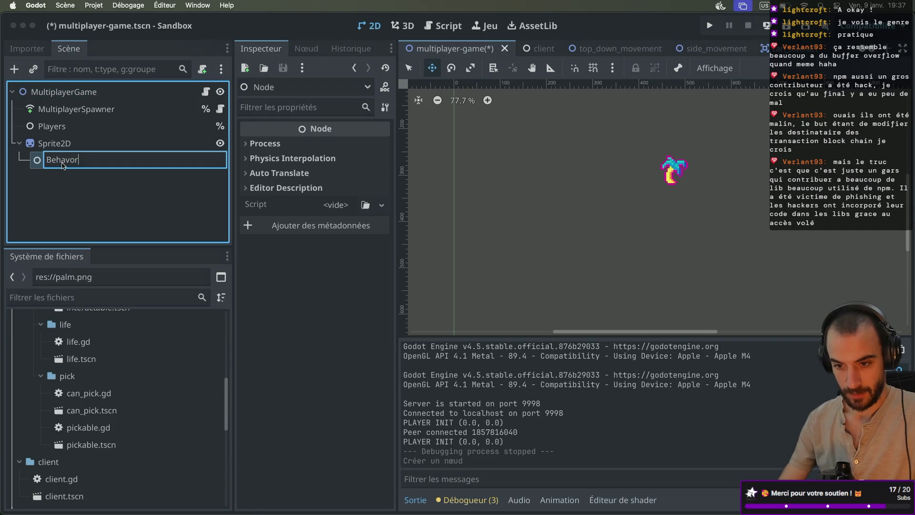
key("Return")
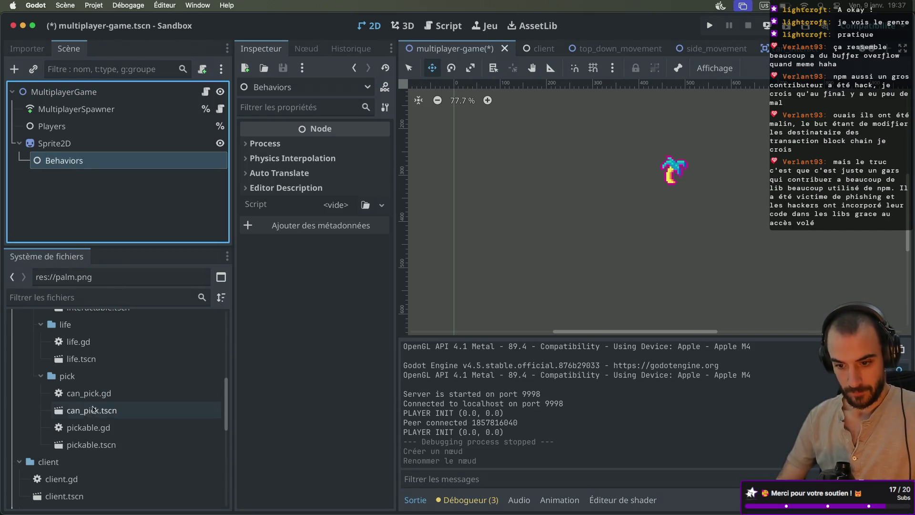
Instance pickable.tscn under Behaviors and rename Sprite2D to 'Palm'
mouse_move(98, 445)
left_mouse_down()
mouse_move(114, 294)
mouse_move(95, 162)
left_mouse_up()
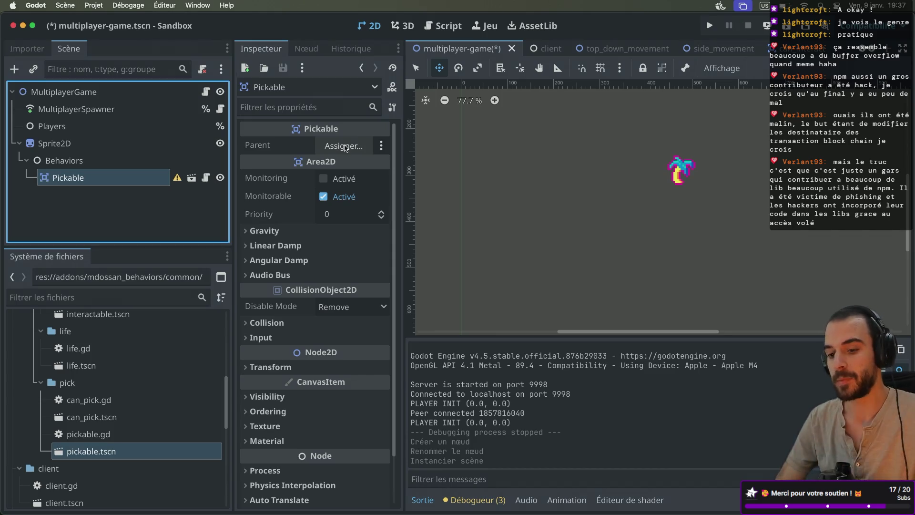
double_click(66, 147)
type("Palm")
key("Return")
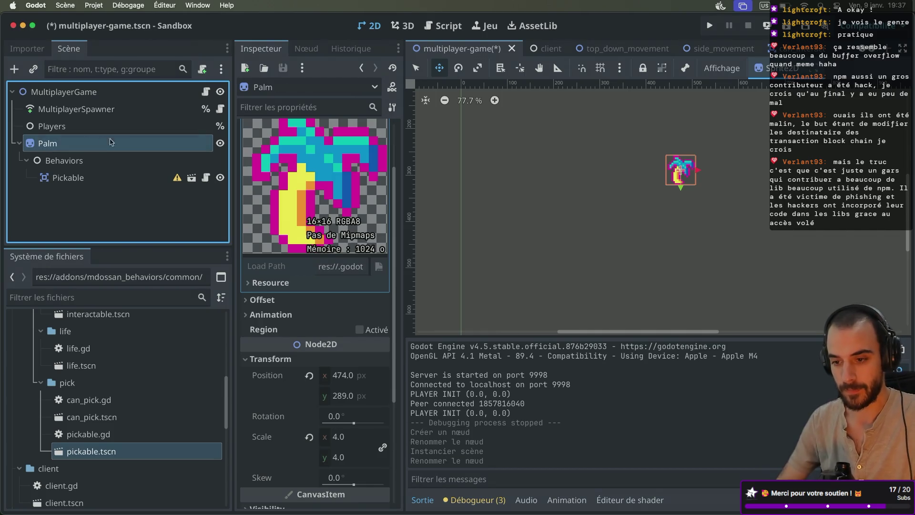
Set the Pickable node's Parent property to Palm
left_click(205, 178)
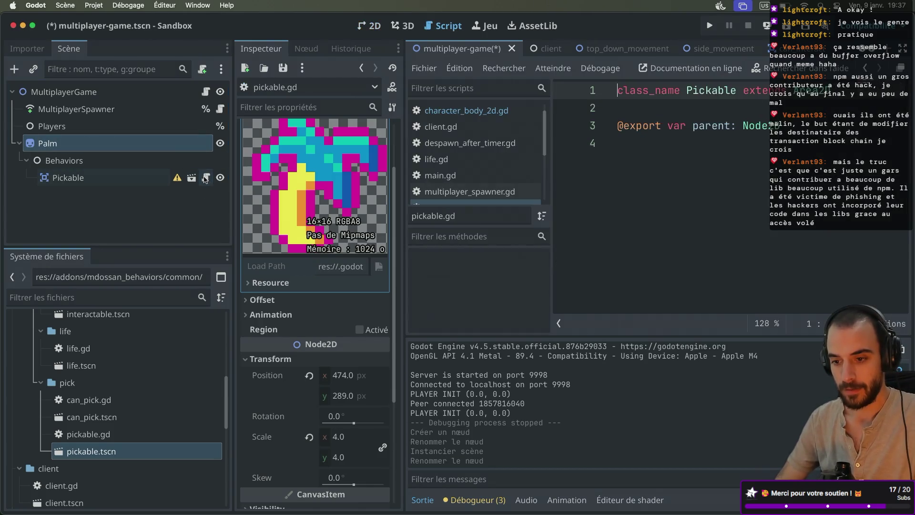
left_click(143, 178)
left_click(336, 146)
double_click(389, 135)
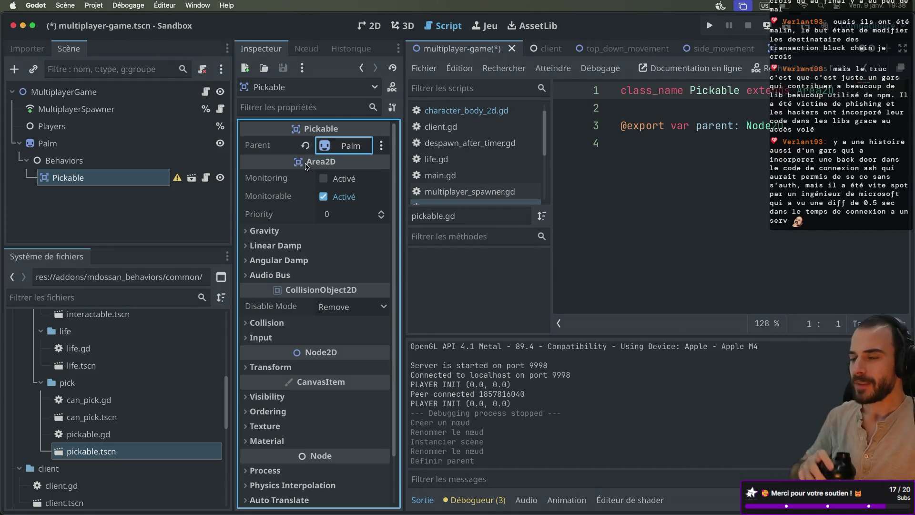
key("super+Tab")
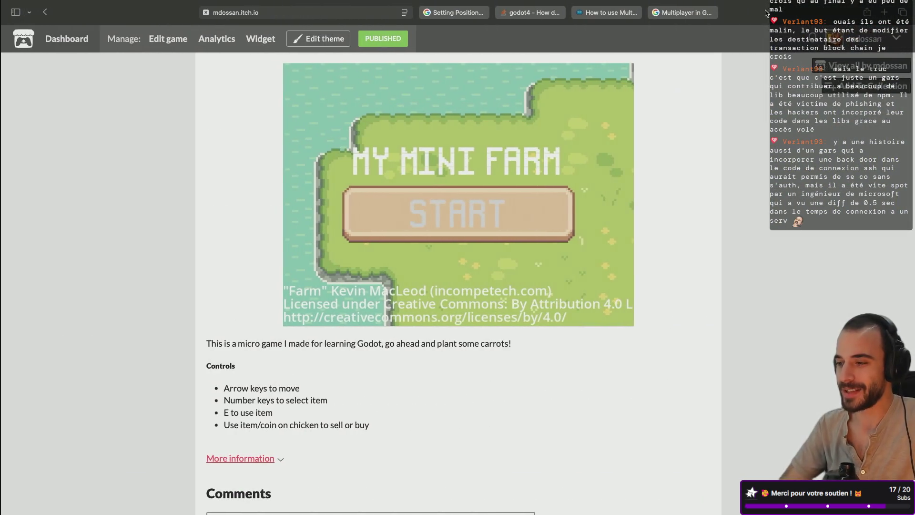
Search 'security ssh gzip' in a new tab and open the Xz-Utils backdoor article
left_click(881, 13)
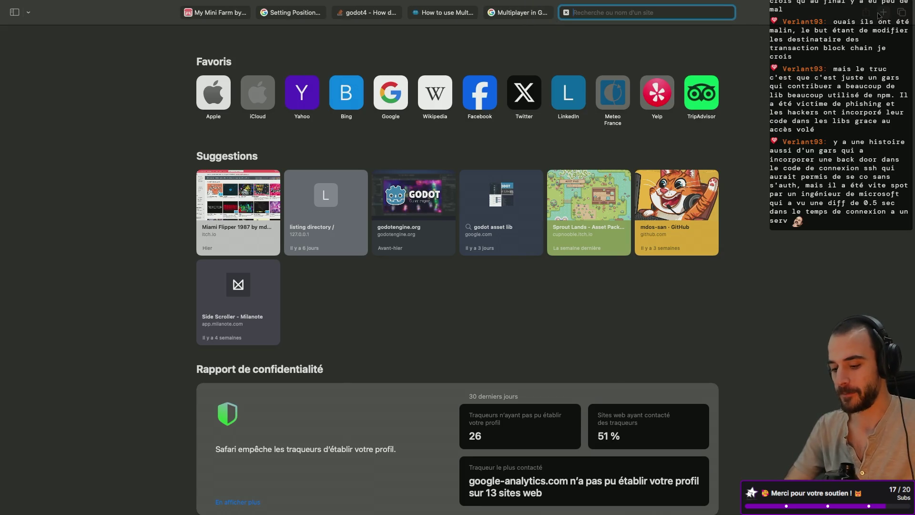
type("security ss")
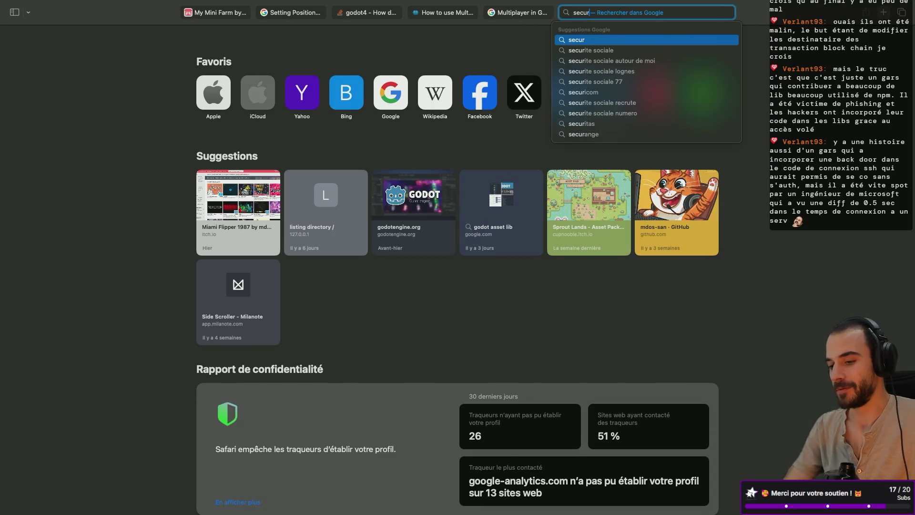
type("h gzip")
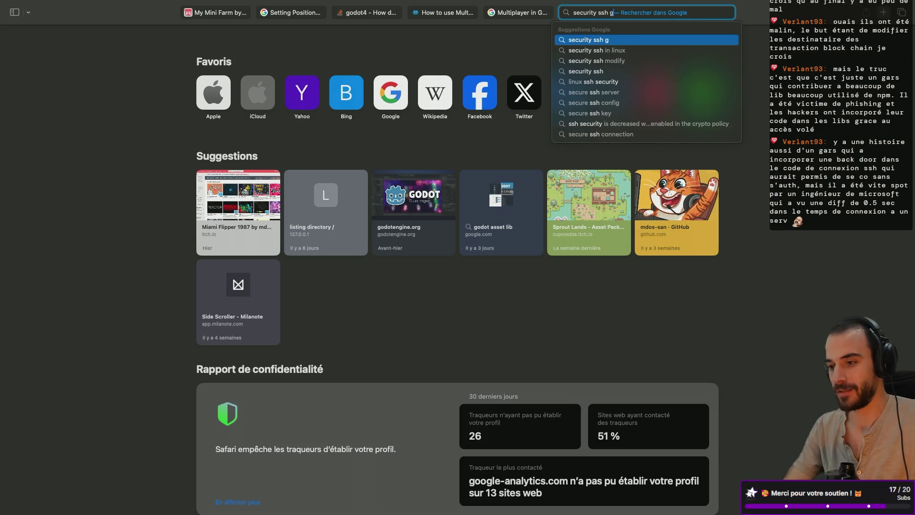
key("Return")
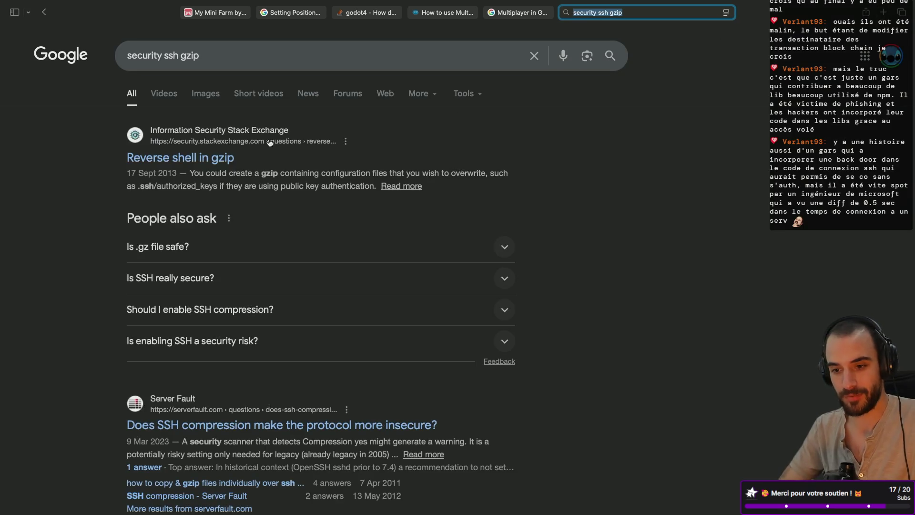
scroll(97, 211, "down", 3)
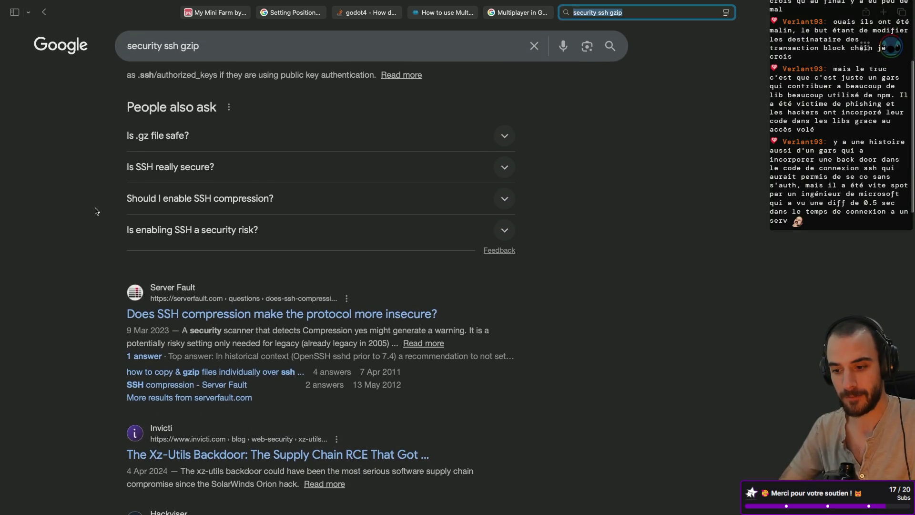
scroll(97, 212, "down", 3)
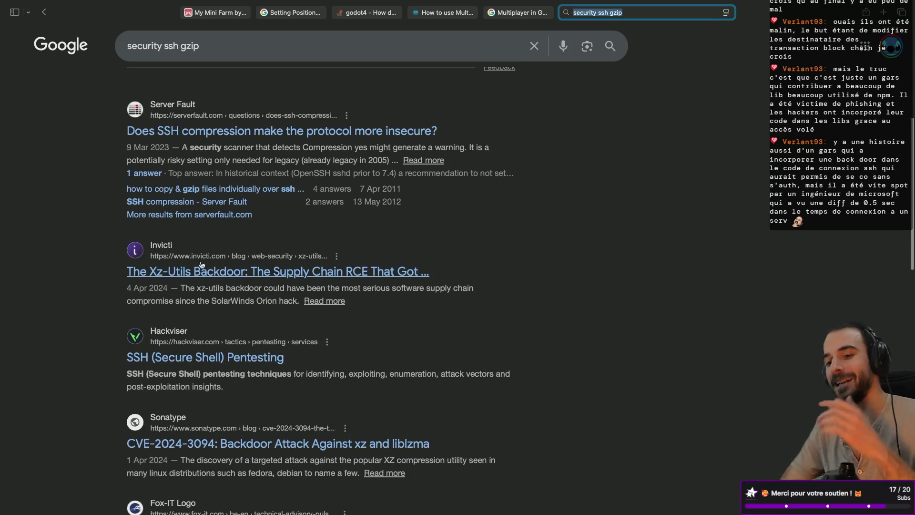
left_click(213, 273)
left_click(213, 273, "super")
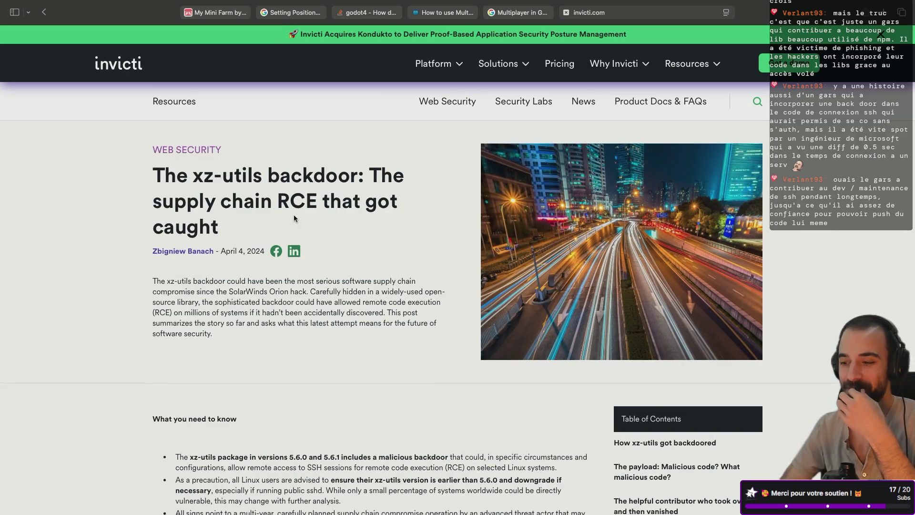
Read through the article, then close its tab to return to the 'tailwind drama' results
scroll(294, 219, "down", 1)
scroll(293, 218, "down", 1)
key("super+w")
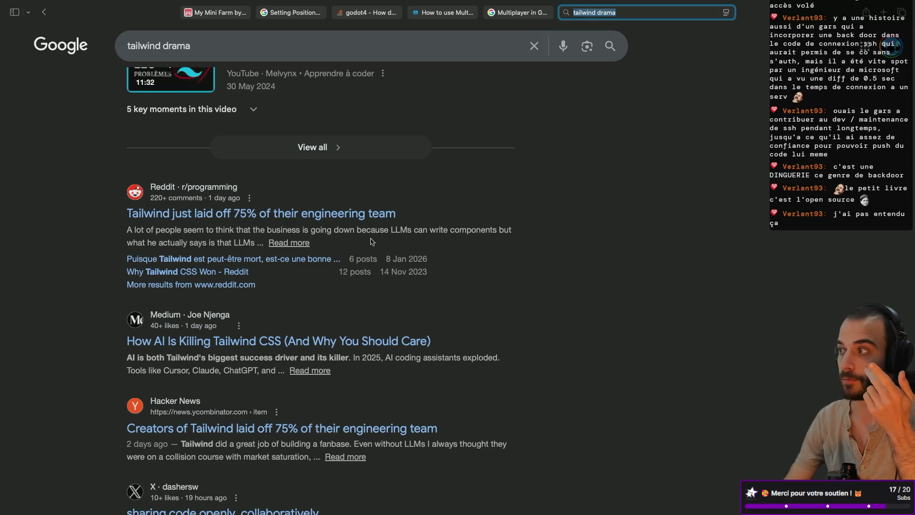
Search 'tailwind ui' in a new tab and browse the Tailwind Plus site
left_click(883, 15)
type("tailwindcss.com")
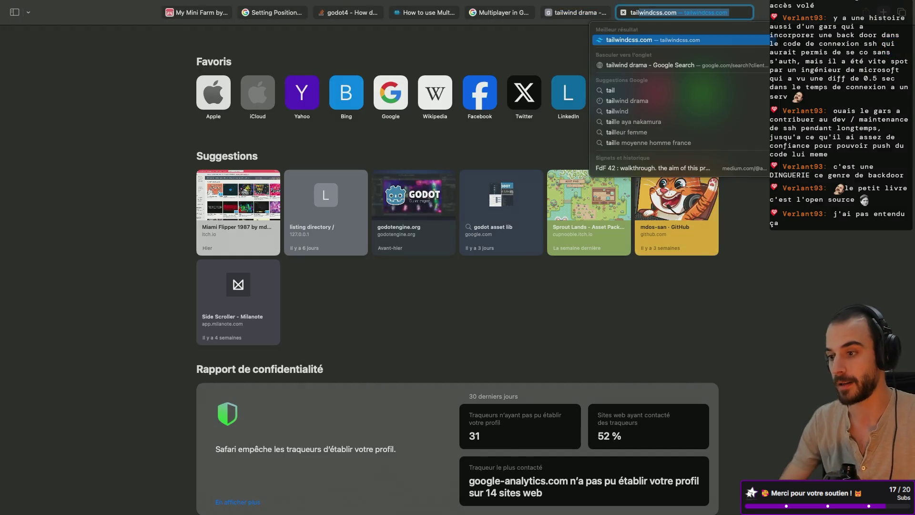
type("wind ui")
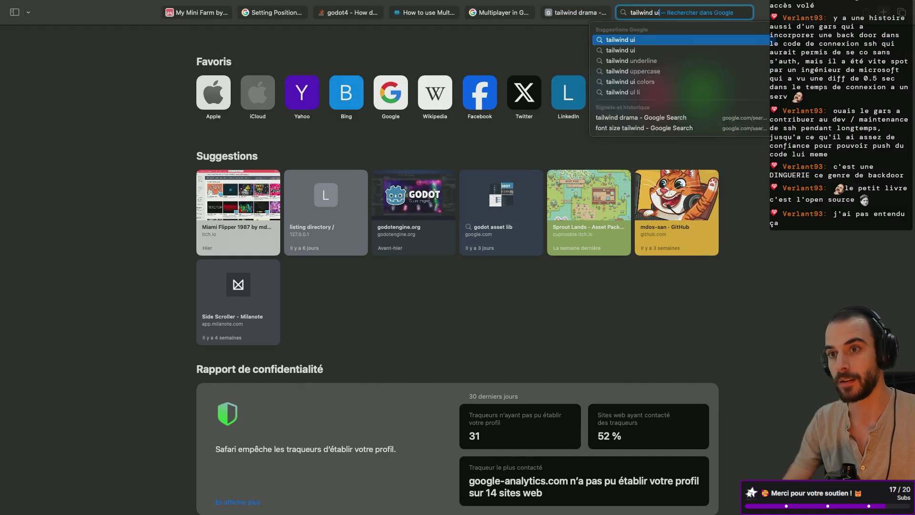
key("Return")
left_click(271, 165)
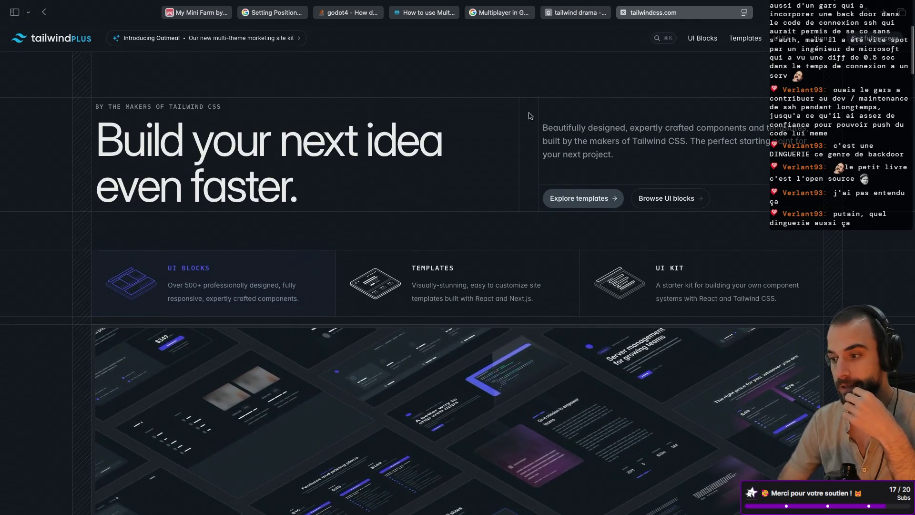
scroll(354, 158, "down", 1)
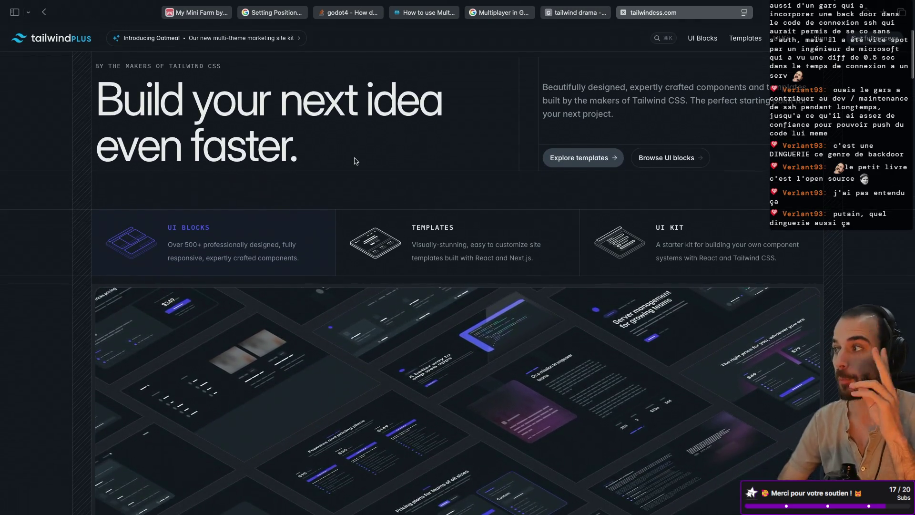
scroll(354, 161, "down", 10)
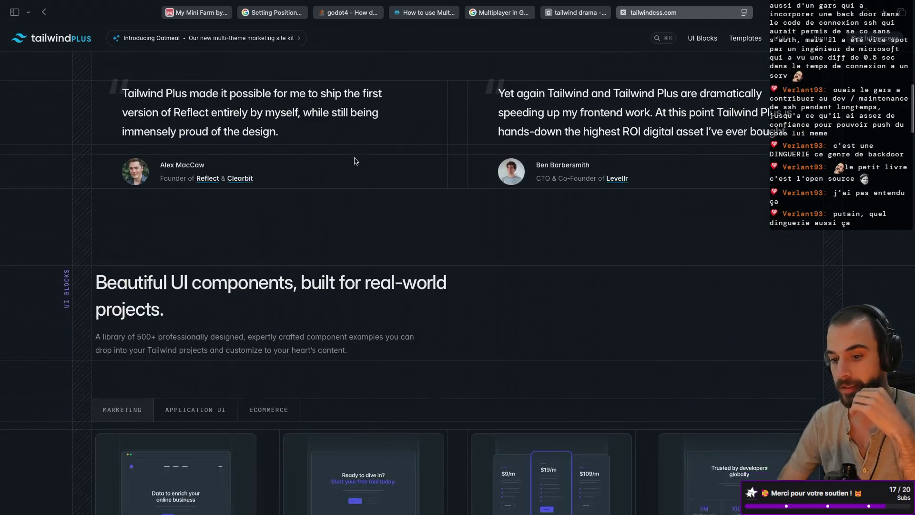
scroll(354, 161, "down", 7)
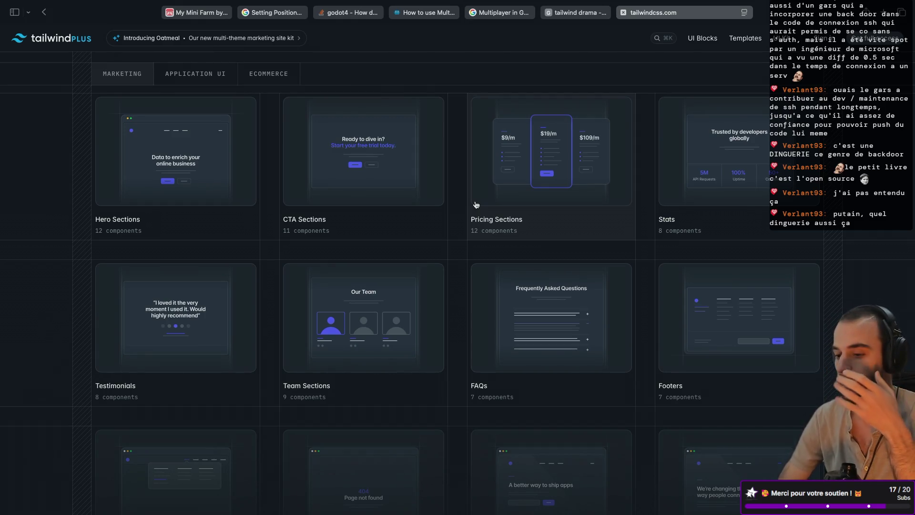
scroll(475, 205, "up", 8)
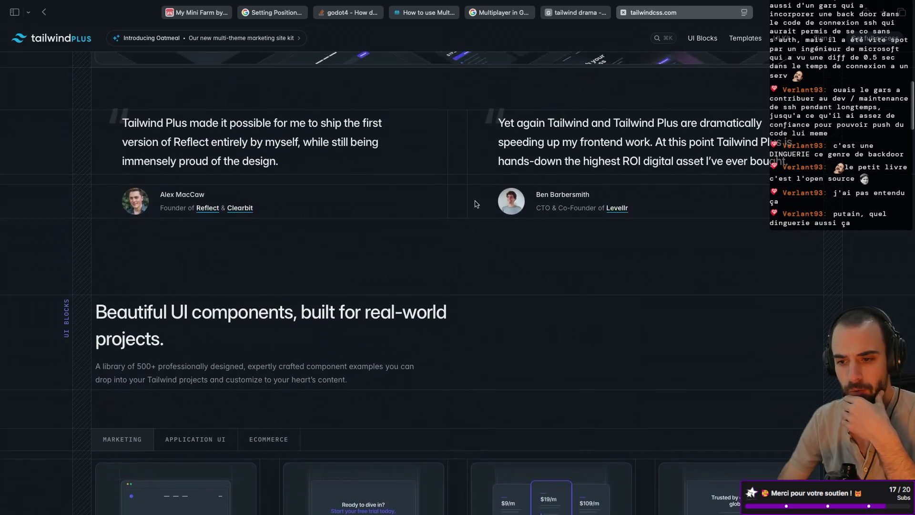
scroll(475, 204, "up", 7)
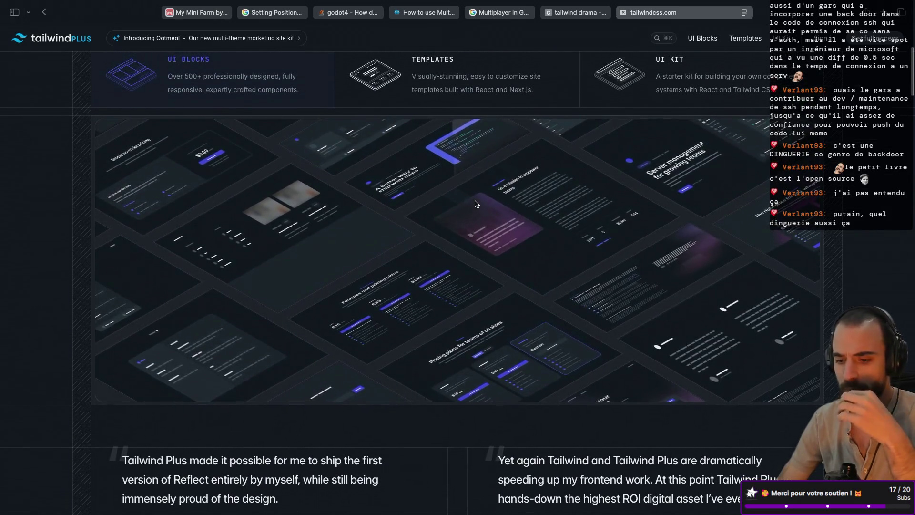
scroll(476, 205, "up", 5)
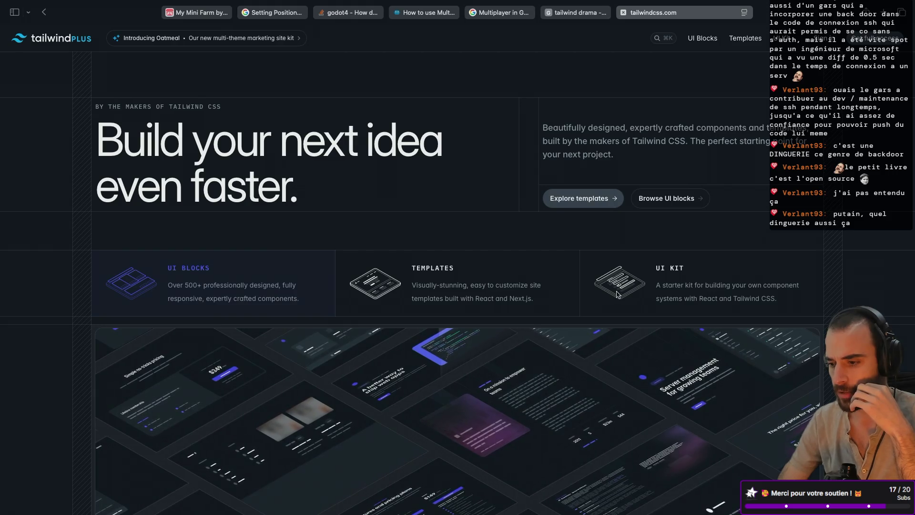
scroll(524, 272, "down", 10)
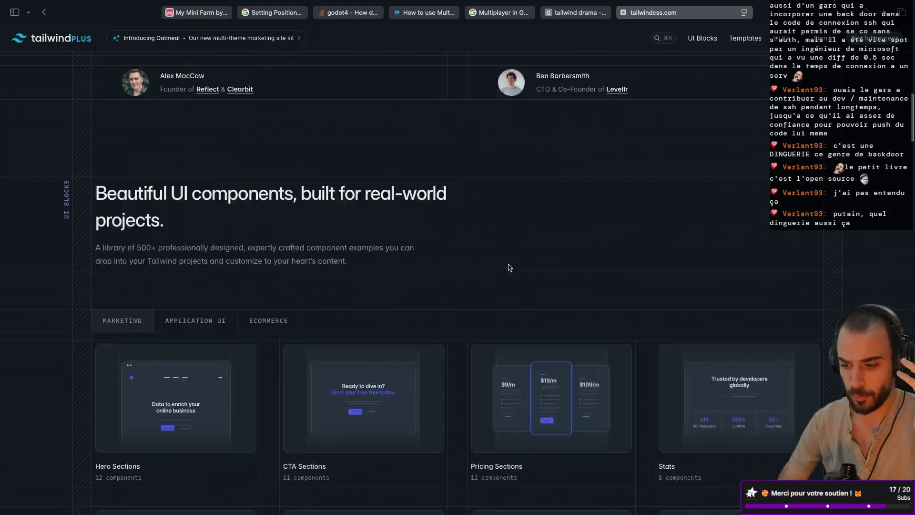
scroll(509, 266, "down", 10)
scroll(508, 265, "up", 4)
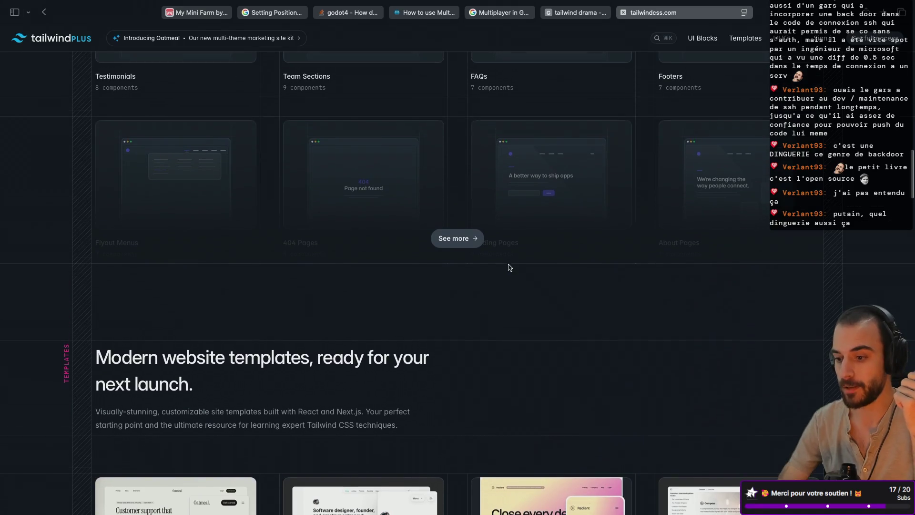
Expand and scroll through more of the Tailwind Plus Marketing UI blocks
left_click(470, 241)
scroll(472, 236, "down", 10)
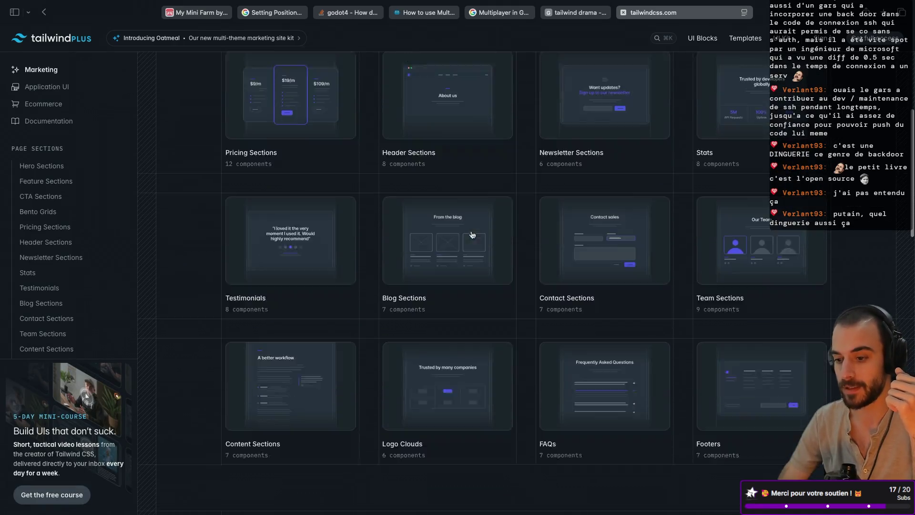
scroll(472, 234, "down", 10)
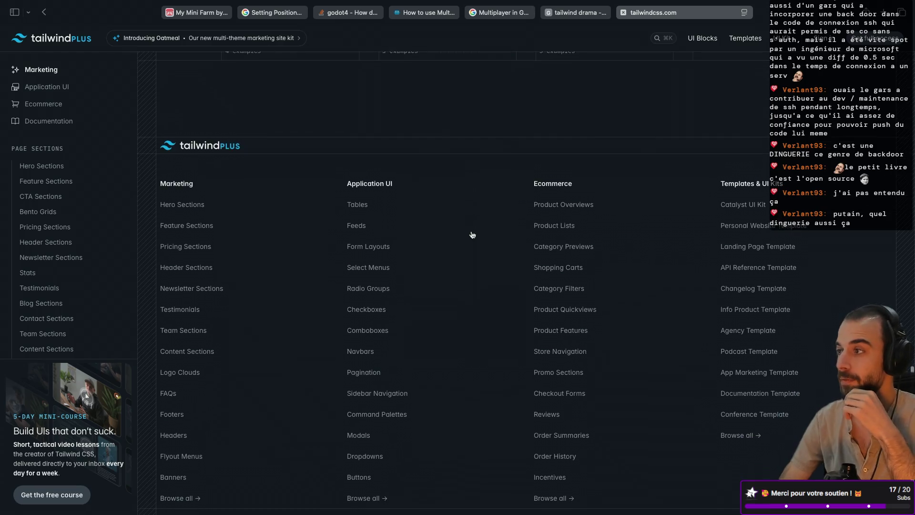
scroll(472, 234, "up", 5)
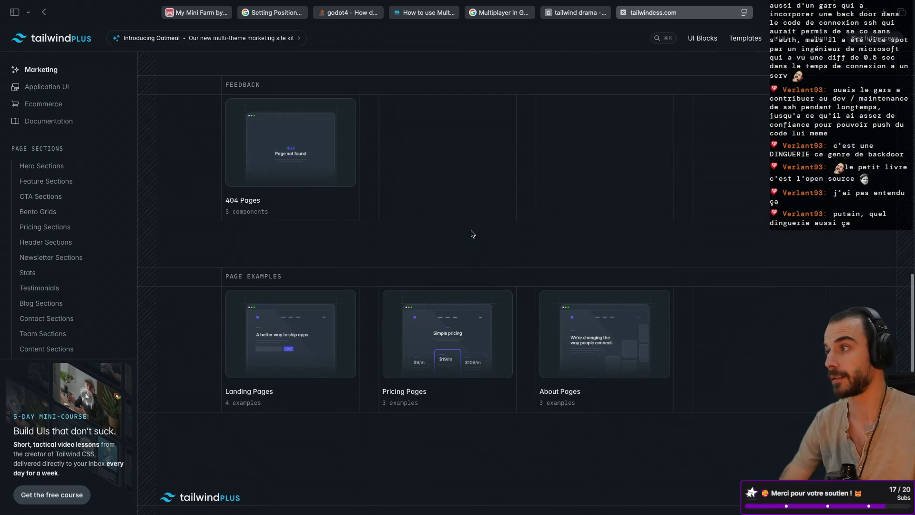
scroll(472, 235, "down", 1)
scroll(472, 234, "up", 5)
scroll(472, 234, "down", 2)
scroll(472, 234, "up", 10)
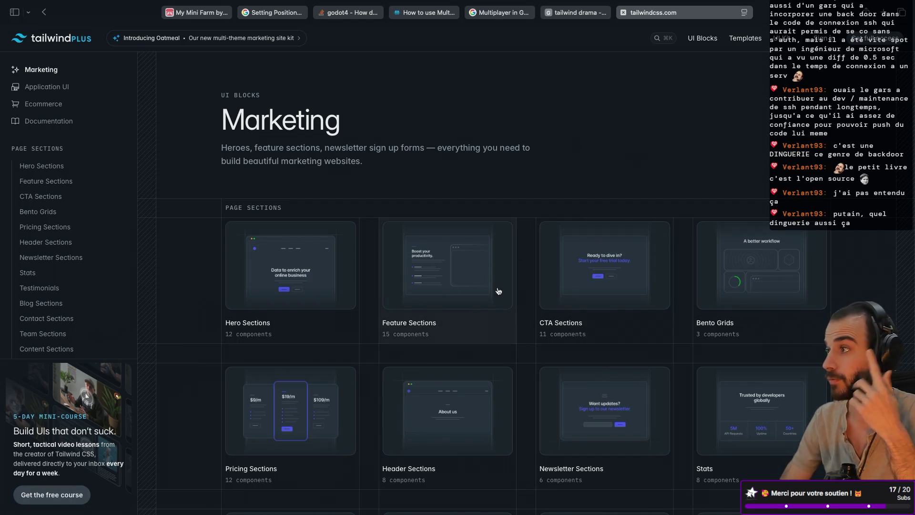
scroll(499, 291, "down", 1)
scroll(498, 290, "down", 3)
scroll(382, 200, "up", 4)
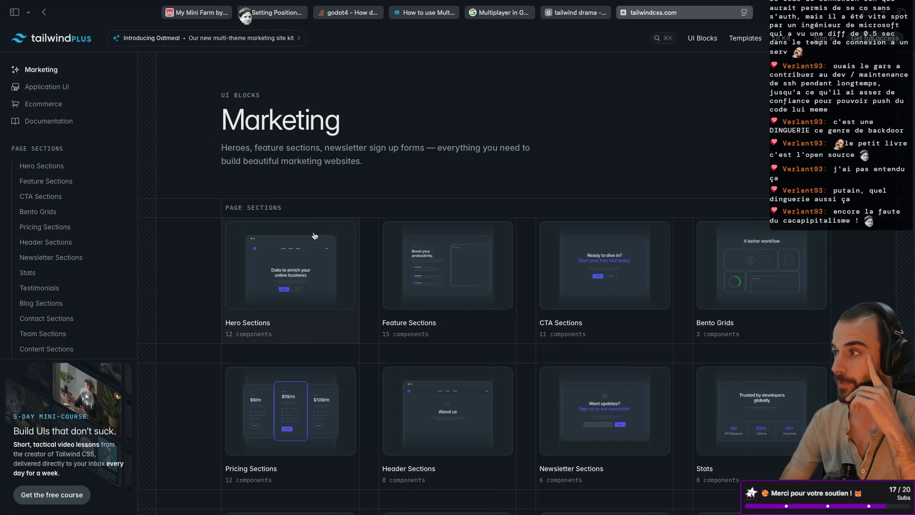
scroll(315, 235, "left", 5)
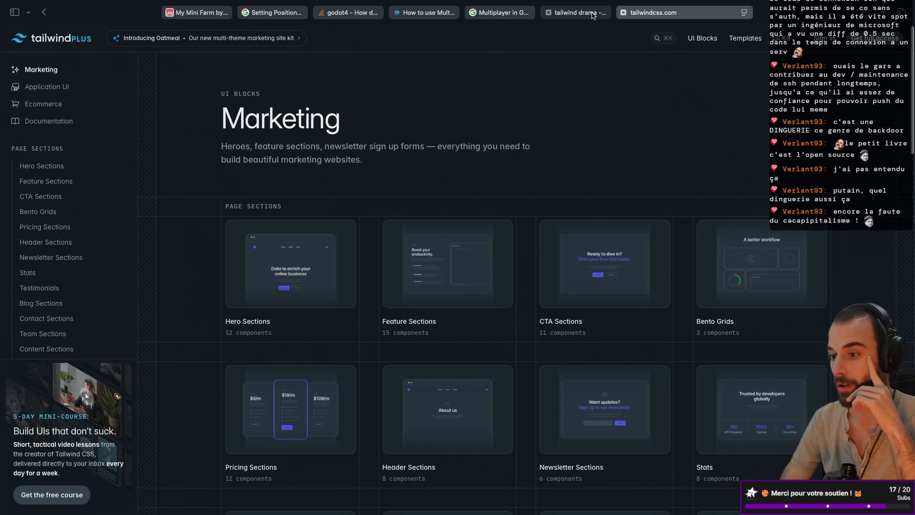
scroll(413, 245, "down", 15)
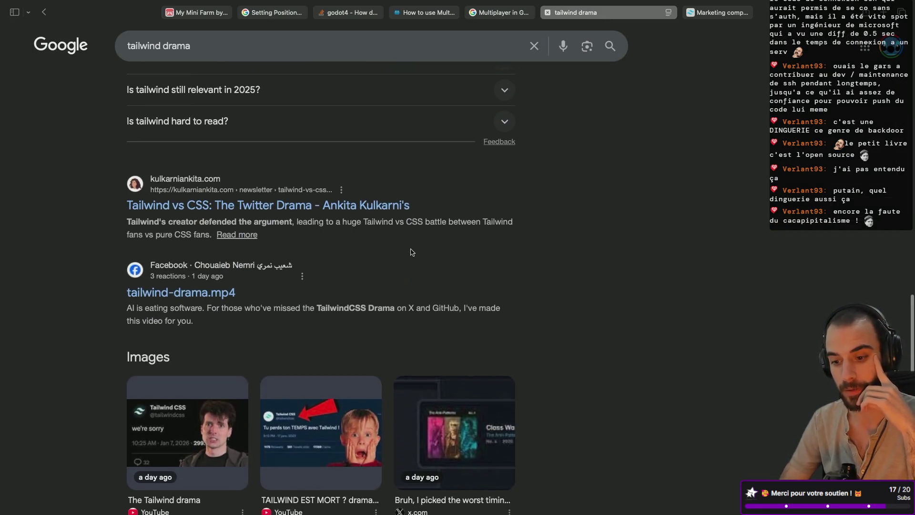
Refine the search to 'tailwind drama github' and scan the results
left_click(295, 57)
type("github")
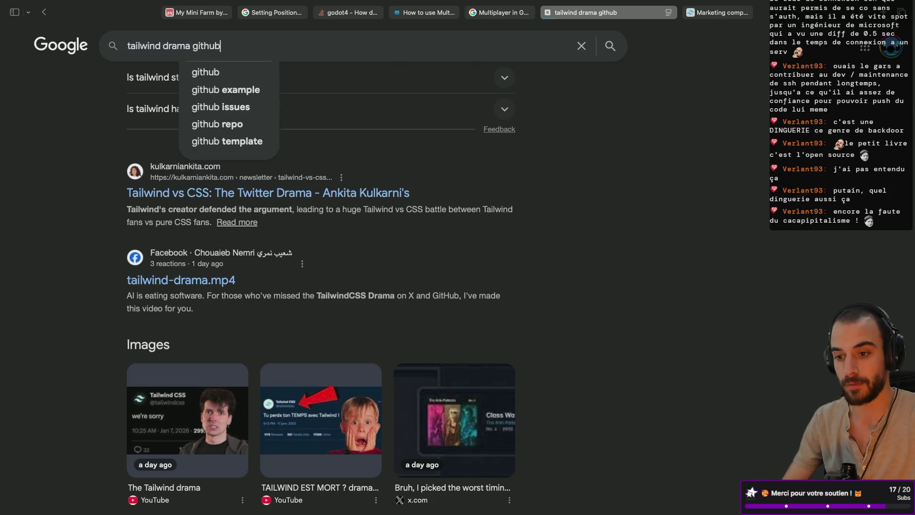
key("Return")
scroll(202, 151, "down", 10)
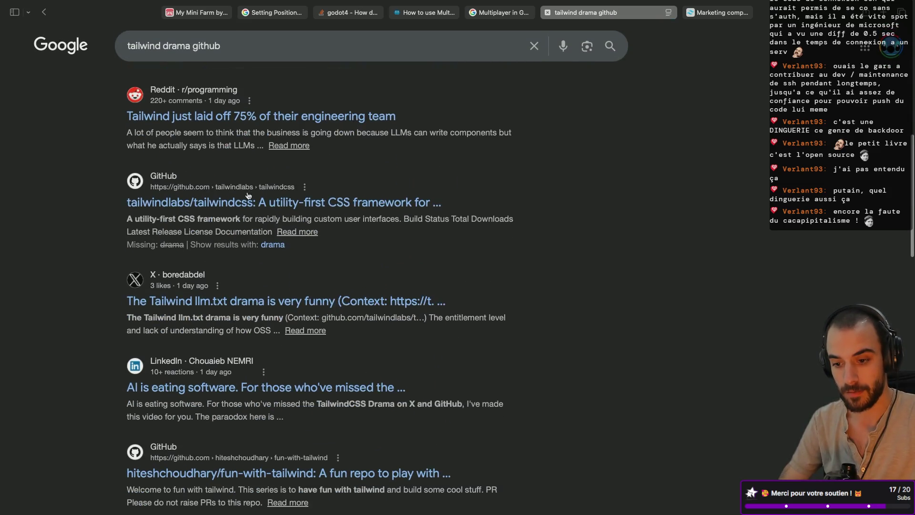
scroll(248, 195, "down", 8)
scroll(249, 195, "up", 6)
scroll(248, 195, "up", 12)
scroll(229, 200, "down", 4)
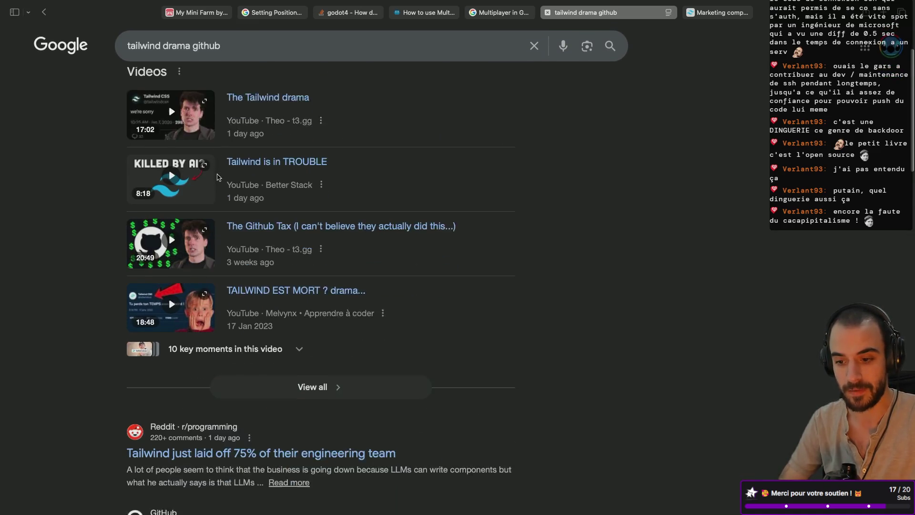
Search 'tailwind gihtub llm.txt' and open the 'Documentation as a single file for LLM use' discussion
left_click_drag(164, 43, 220, 45)
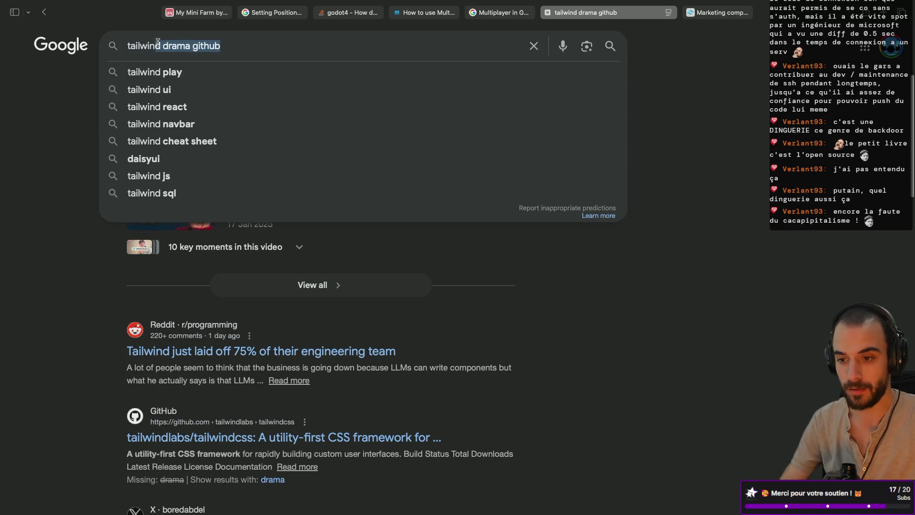
type("gihtub ")
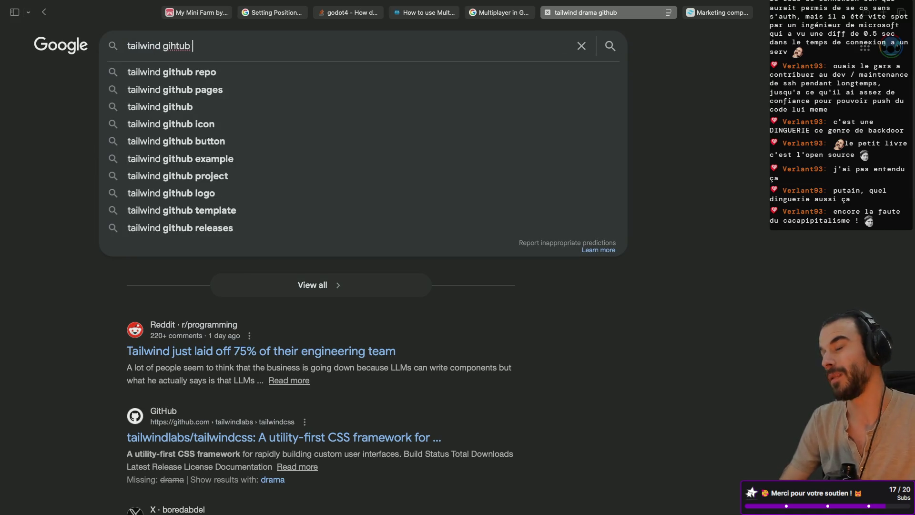
type("llm.txt")
key("Return")
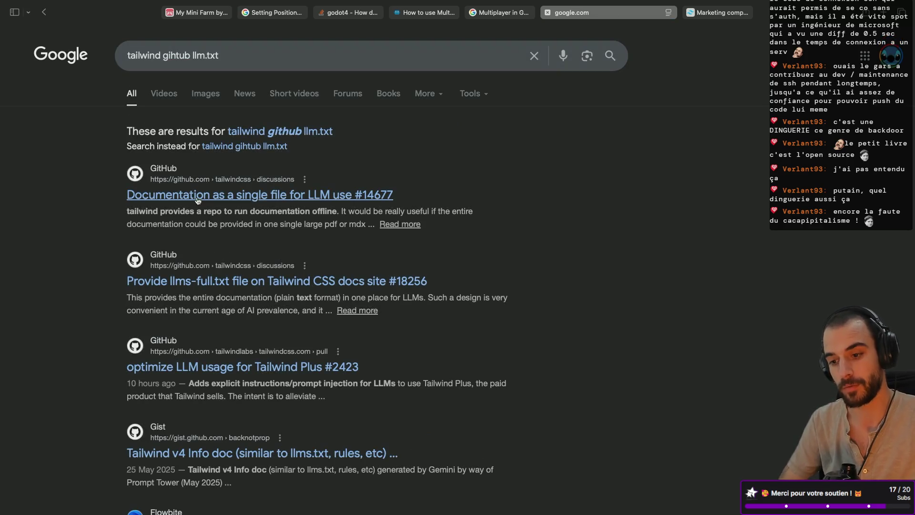
left_click(201, 201)
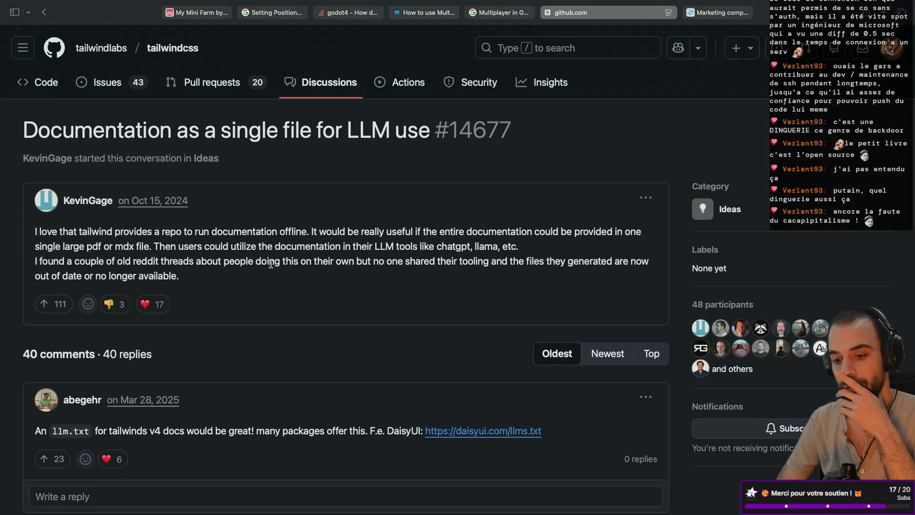
scroll(281, 260, "down", 10)
scroll(271, 267, "down", 10)
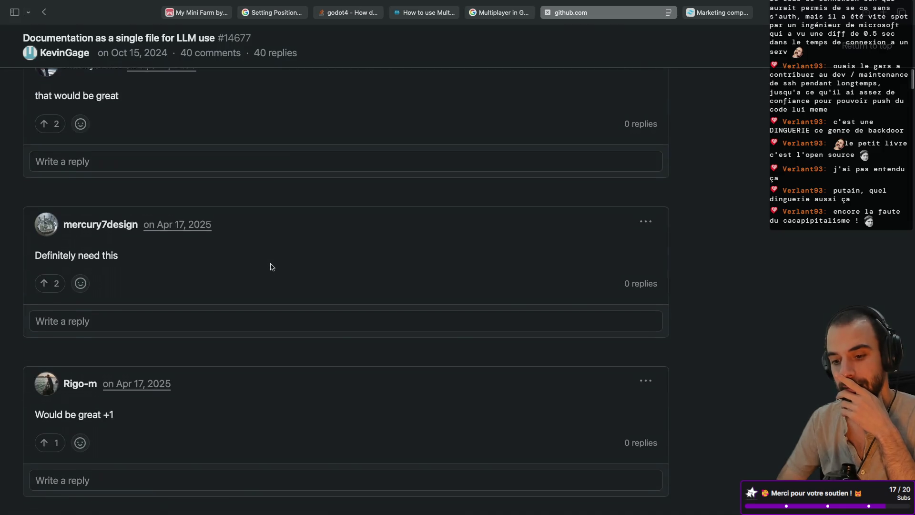
scroll(272, 267, "down", 5)
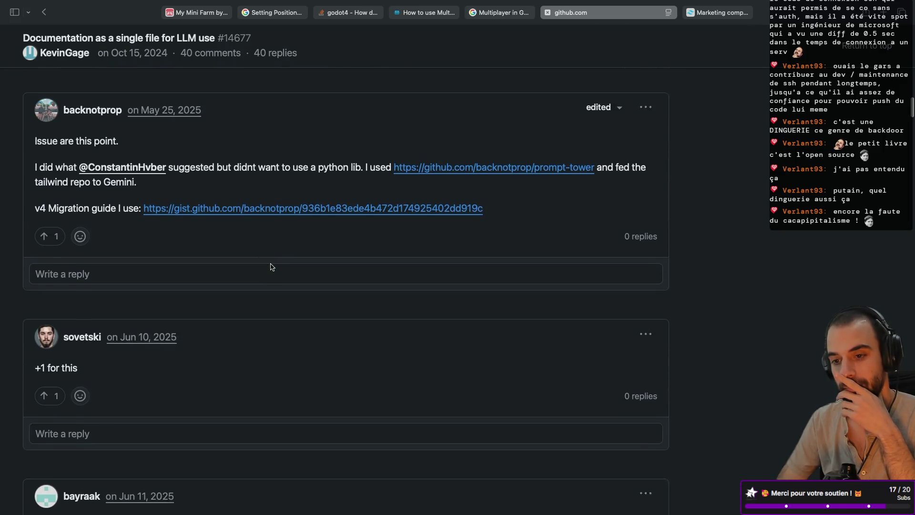
key("super+bracketleft")
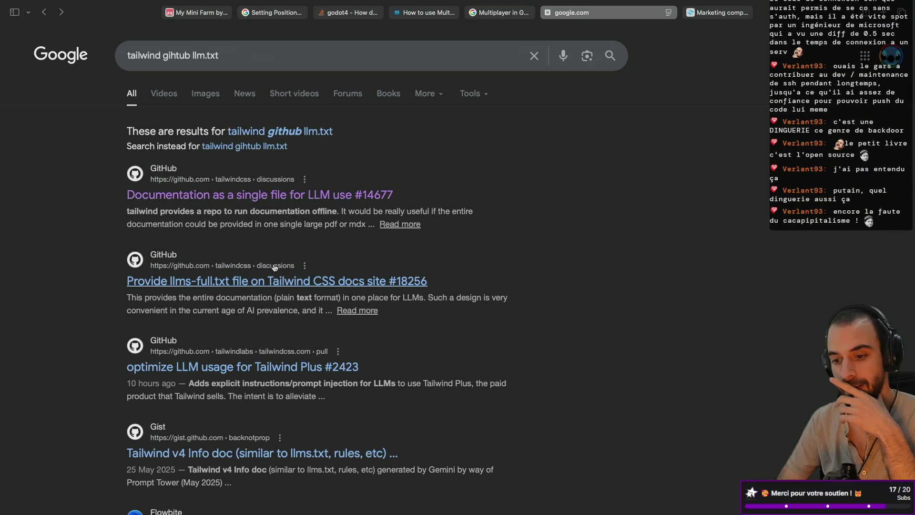
left_click(237, 281)
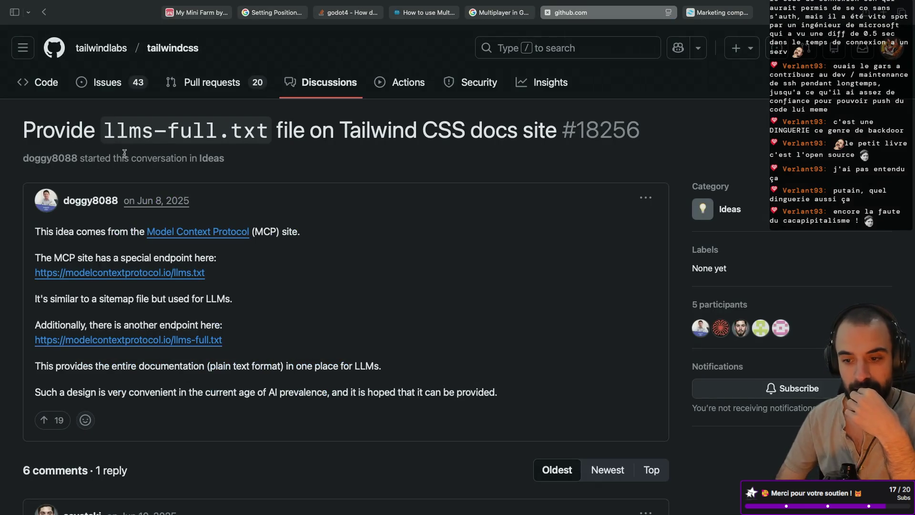
scroll(247, 194, "down", 3)
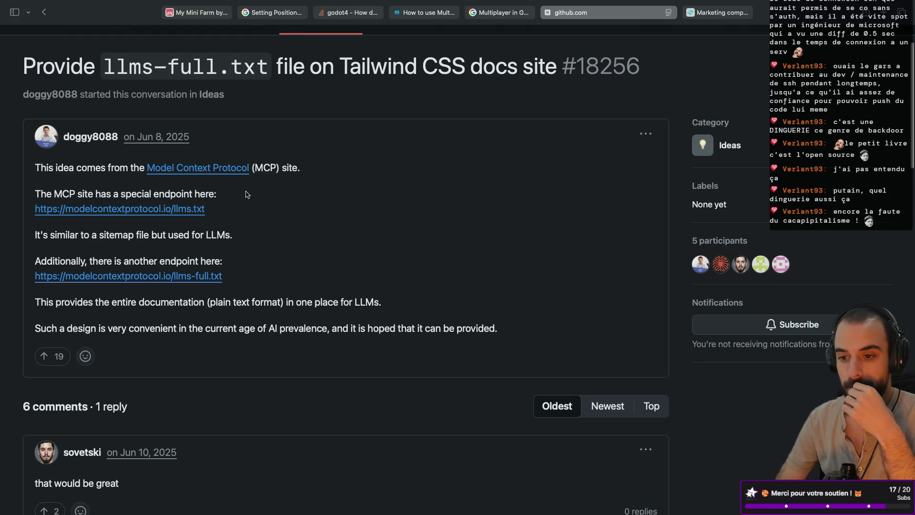
scroll(246, 194, "down", 15)
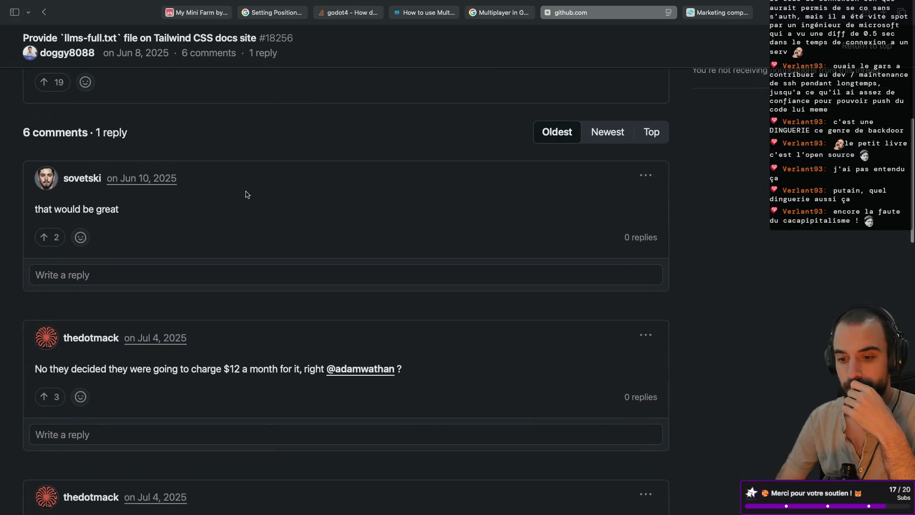
scroll(247, 194, "down", 10)
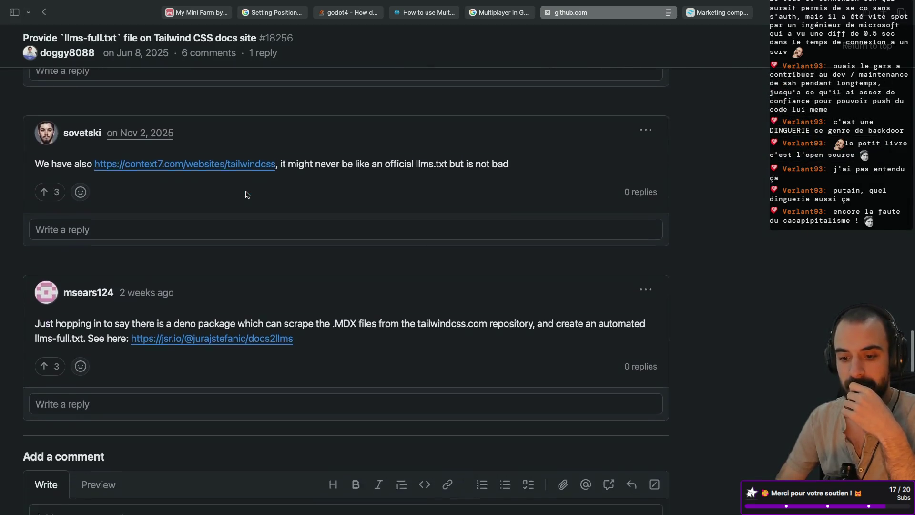
scroll(247, 194, "up", 10)
scroll(246, 194, "up", 8)
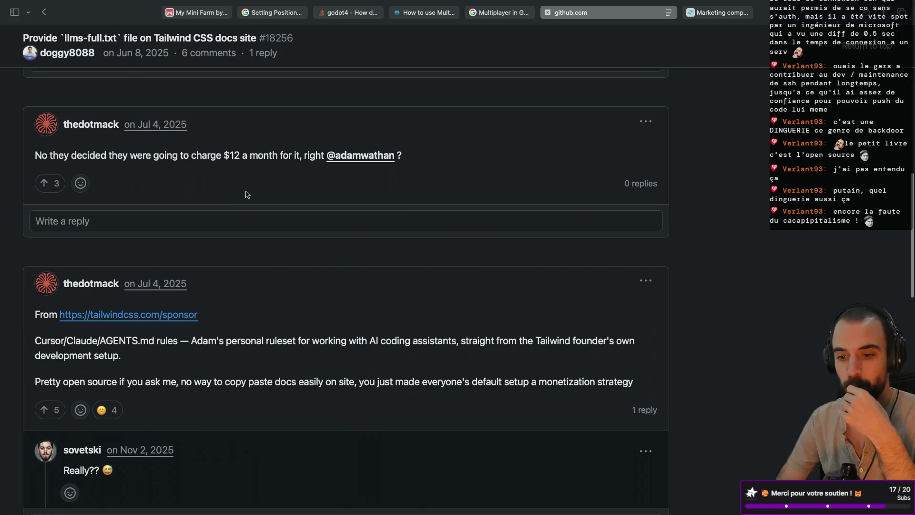
scroll(247, 194, "left", 5)
scroll(247, 194, "down", 3)
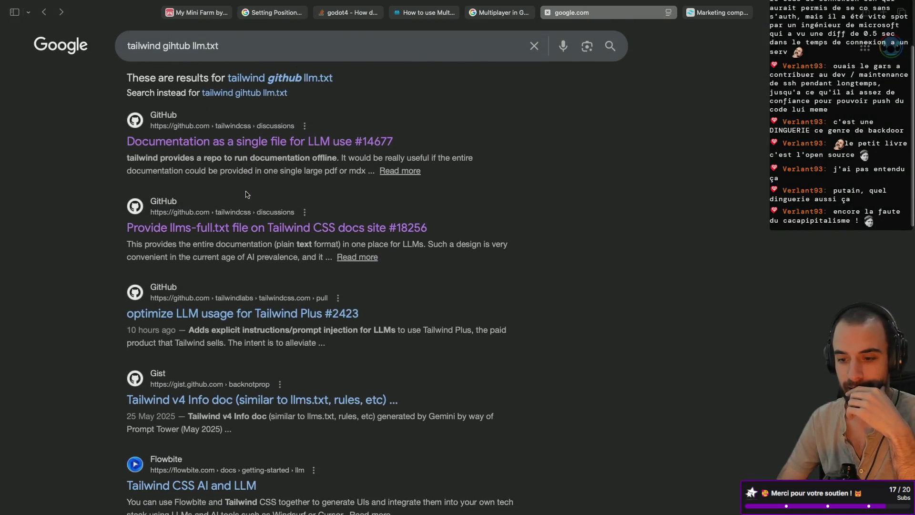
scroll(246, 191, "down", 4)
scroll(246, 192, "down", 4)
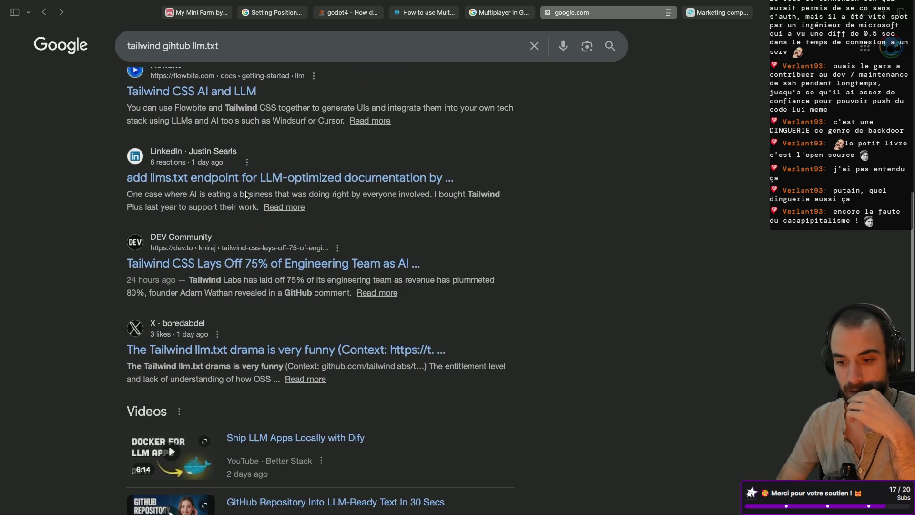
left_click(548, 13)
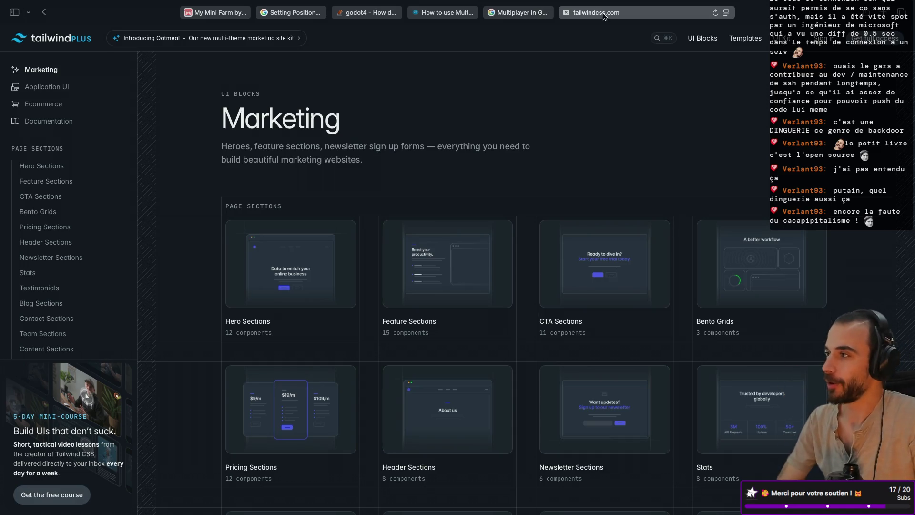
Close the Tailwind Plus tab and return to the Godot editor
left_click(566, 13)
key("ctrl+Left")
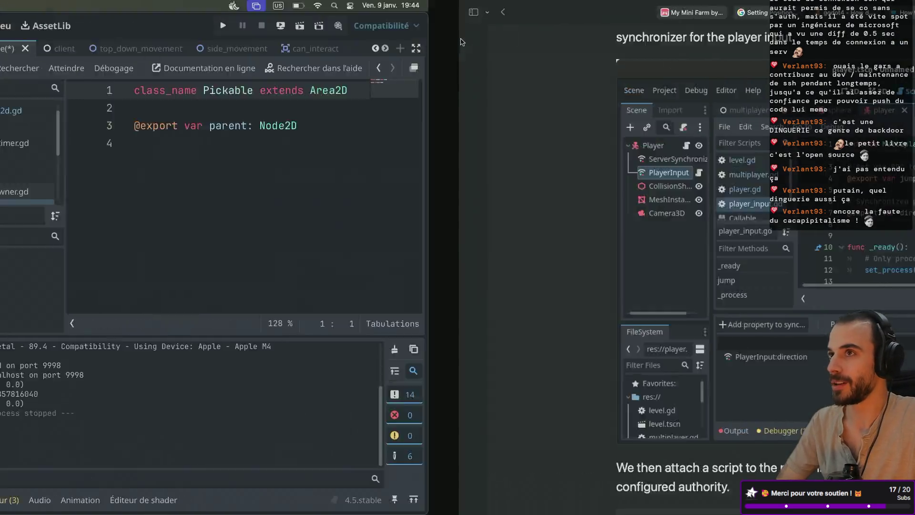
key("ctrl+super+d")
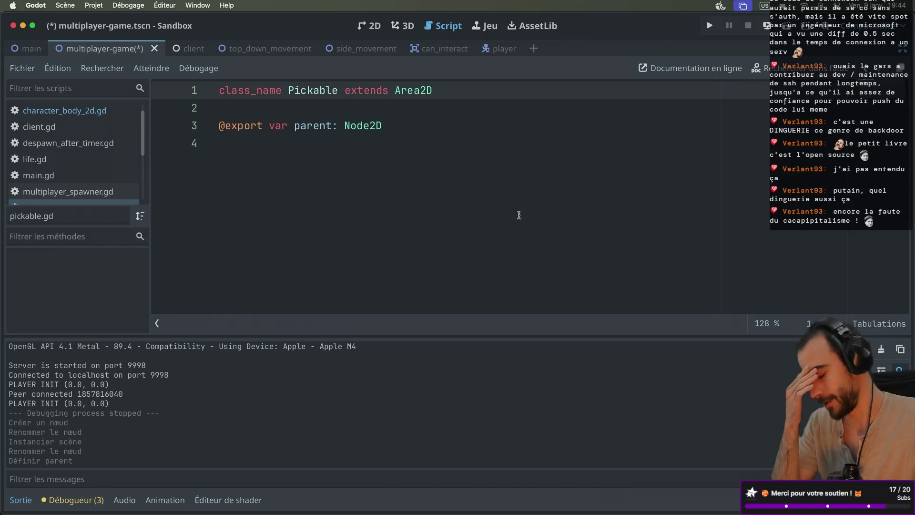
key("ctrl+super+d")
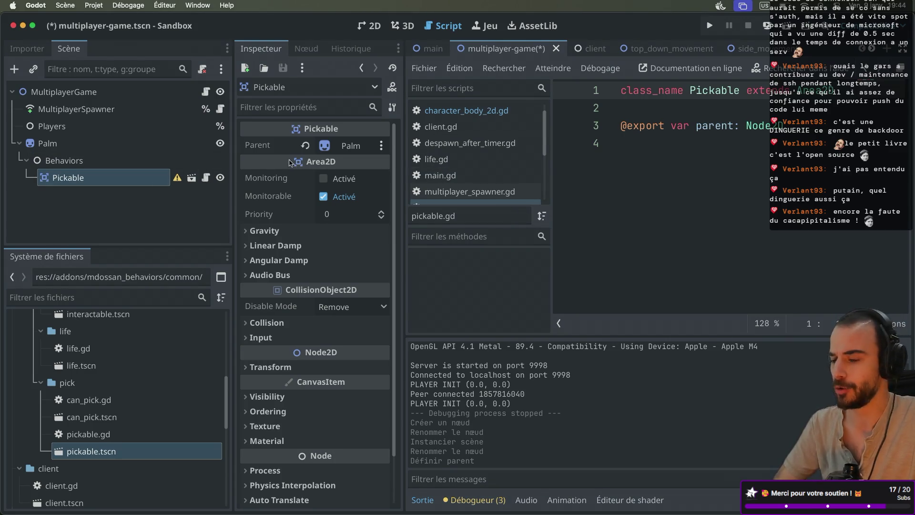
left_click(115, 176)
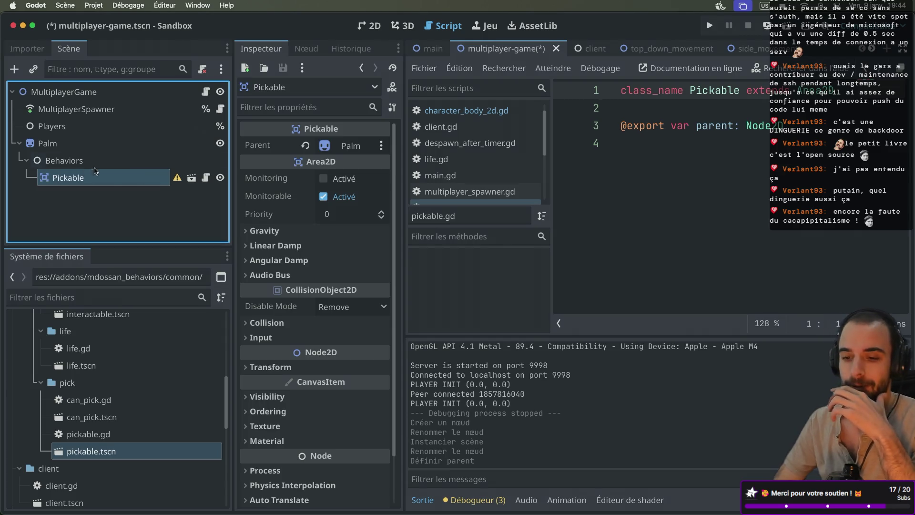
left_click(74, 144)
left_click(369, 26)
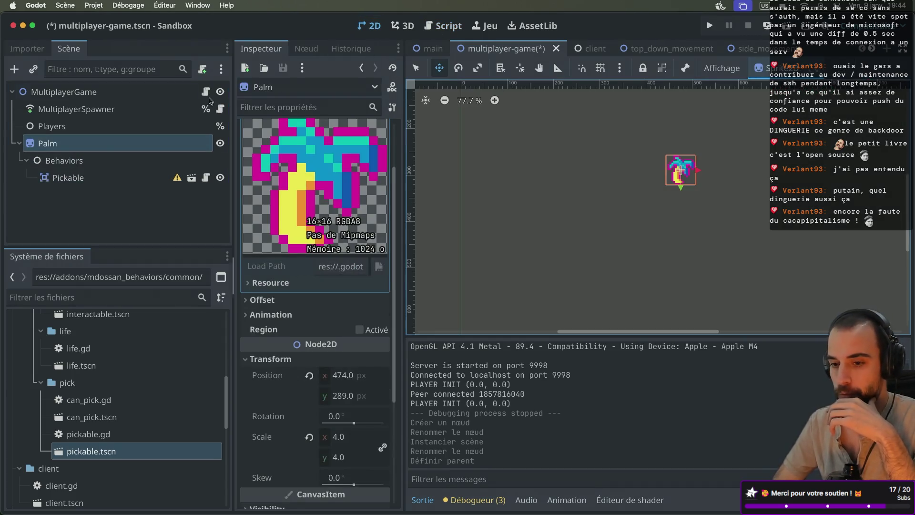
left_click(72, 162)
left_click(86, 181)
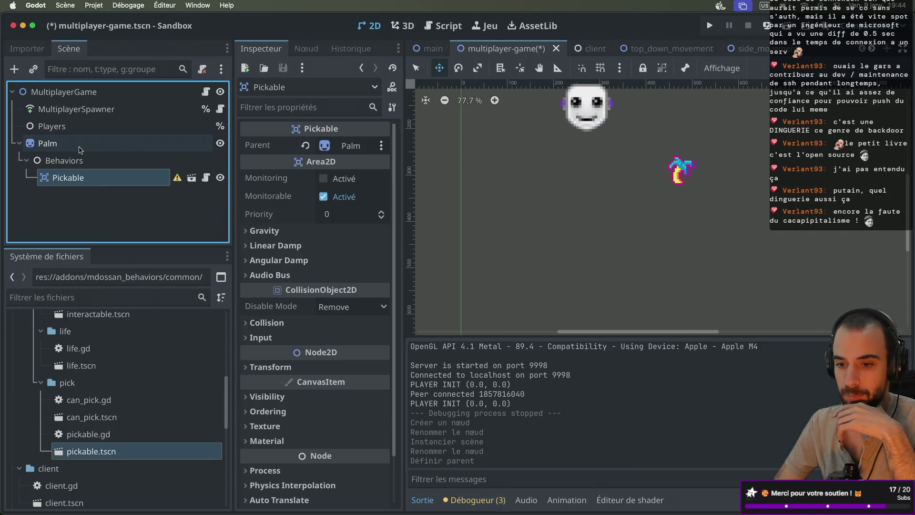
left_click(80, 149)
left_click(98, 180)
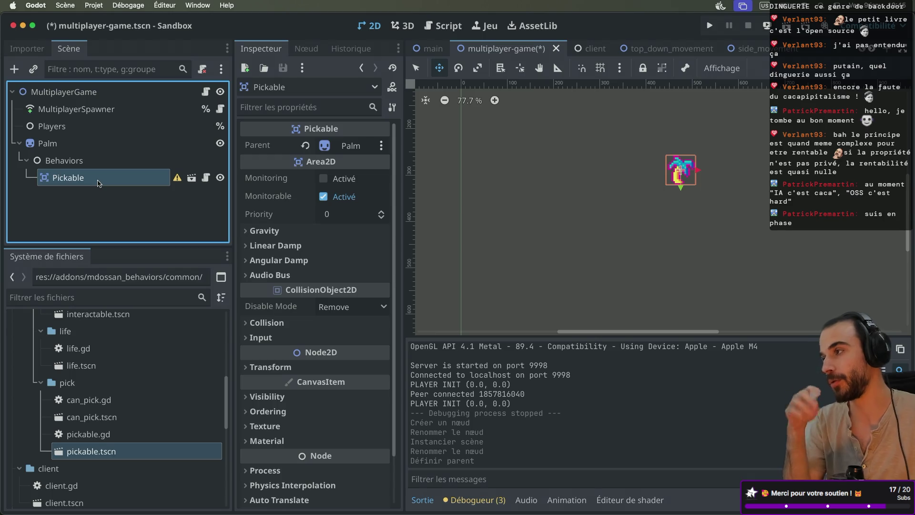
After checking the docs, launch two debug instances, start both as clients, then close them
key("super+Tab")
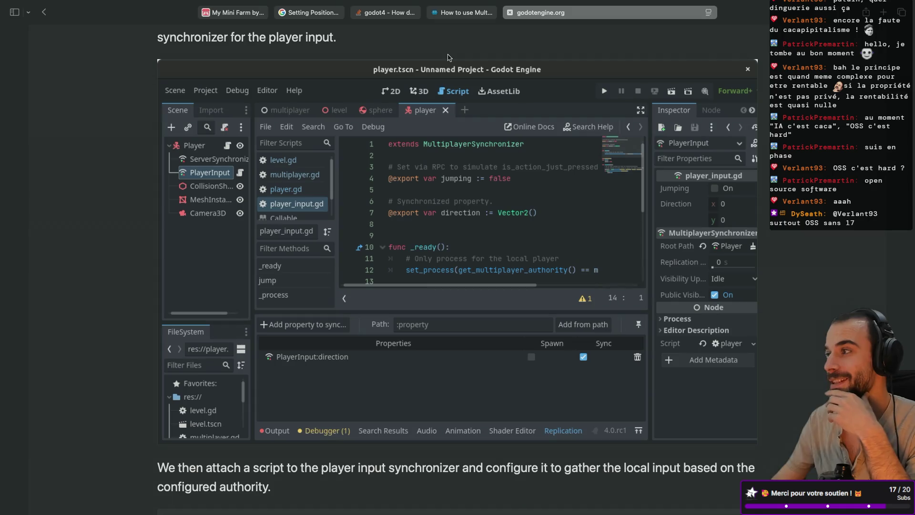
key("super+Tab")
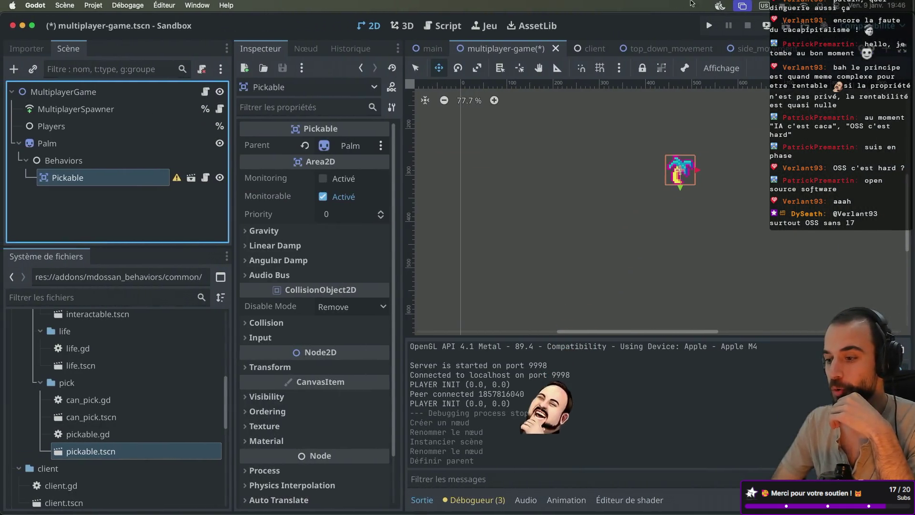
left_click(711, 26)
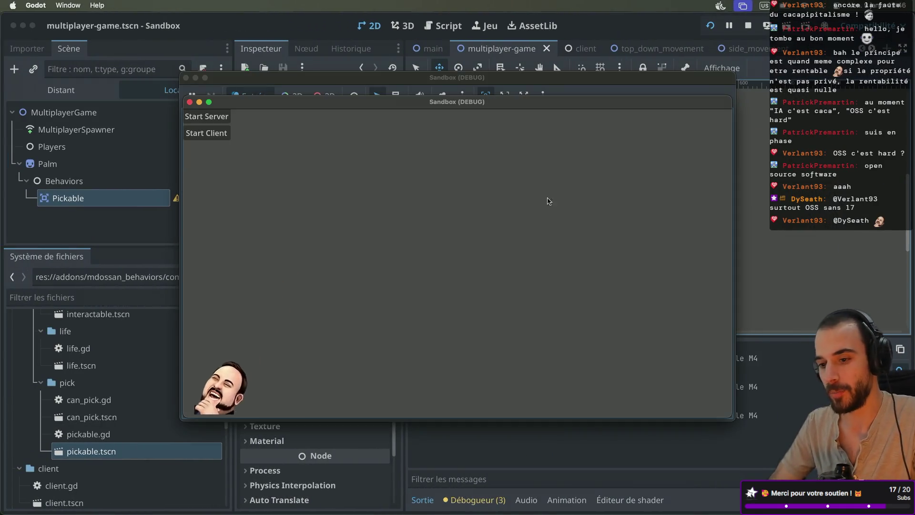
left_click_drag(327, 106, 498, 184)
left_click(284, 196)
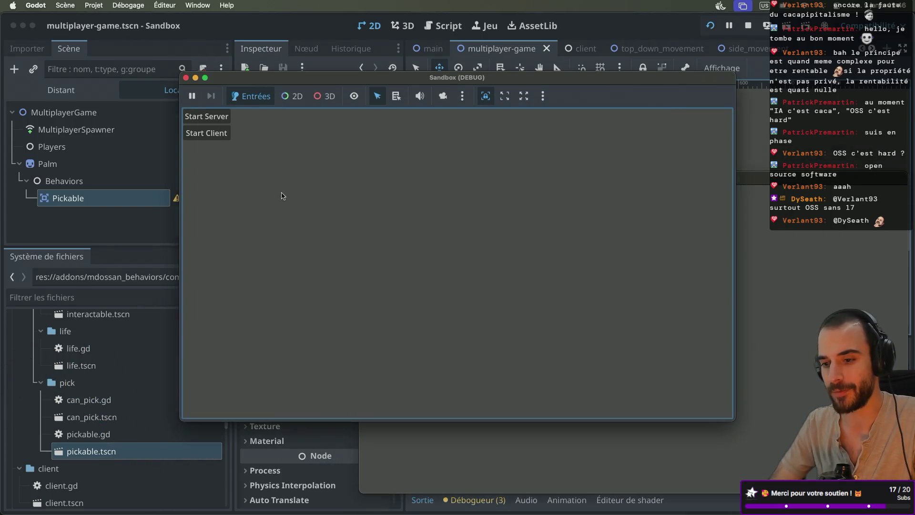
left_click(213, 141)
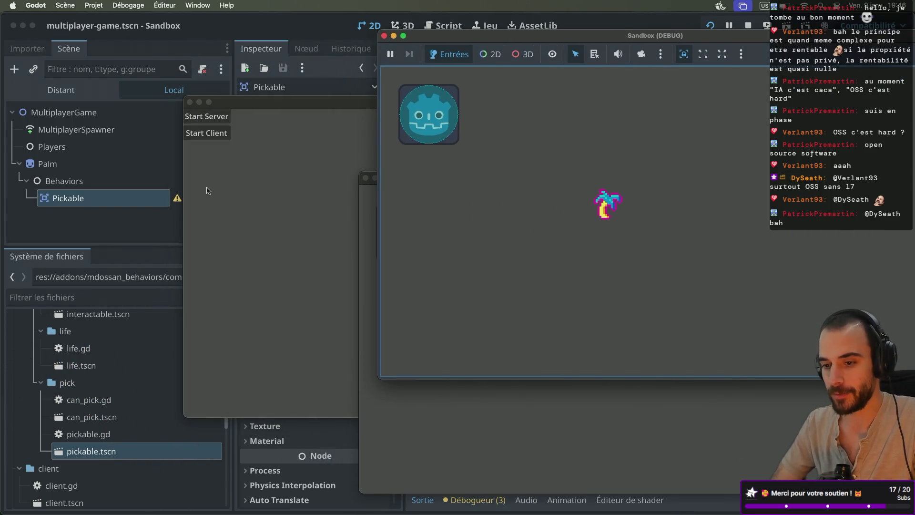
left_click(218, 140)
left_click_drag(299, 102, 163, 153)
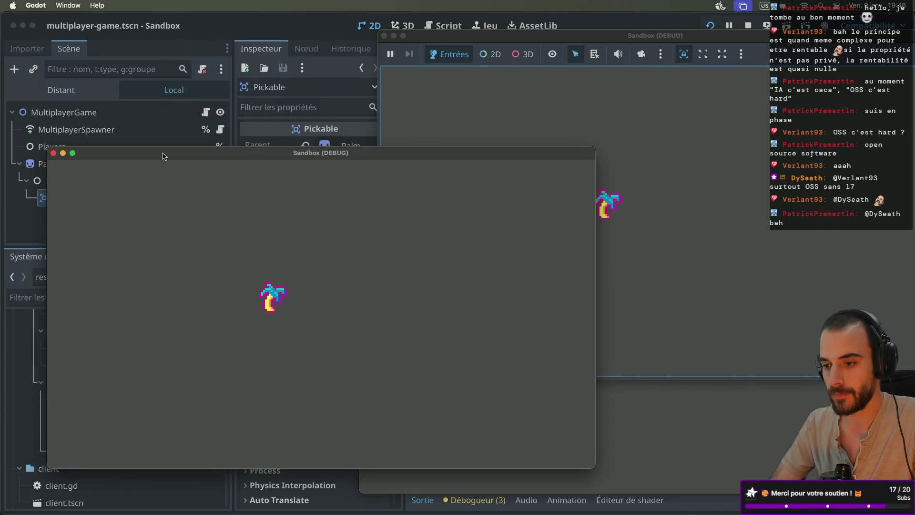
left_click(63, 153)
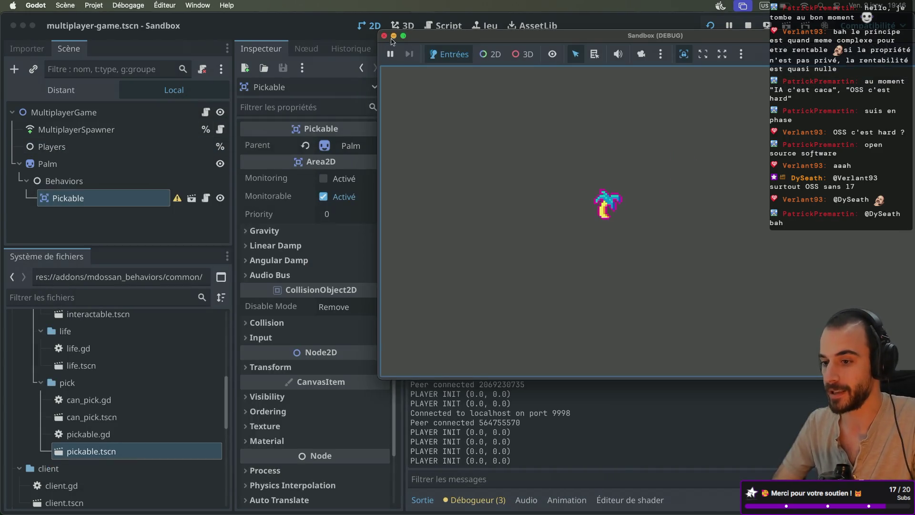
left_click(393, 35)
Relaunch the game, start one instance as server, join from the other, and move the player
left_click(710, 26)
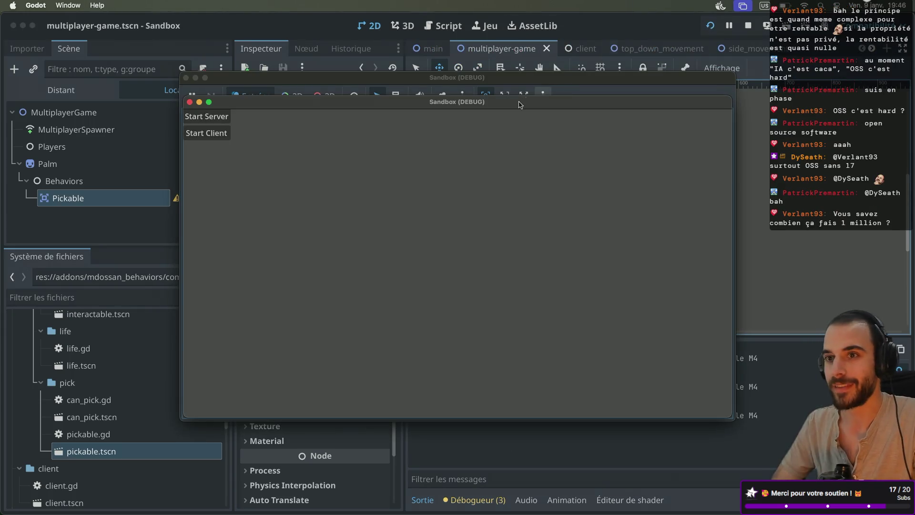
left_click_drag(465, 101, 678, 168)
left_click(427, 189)
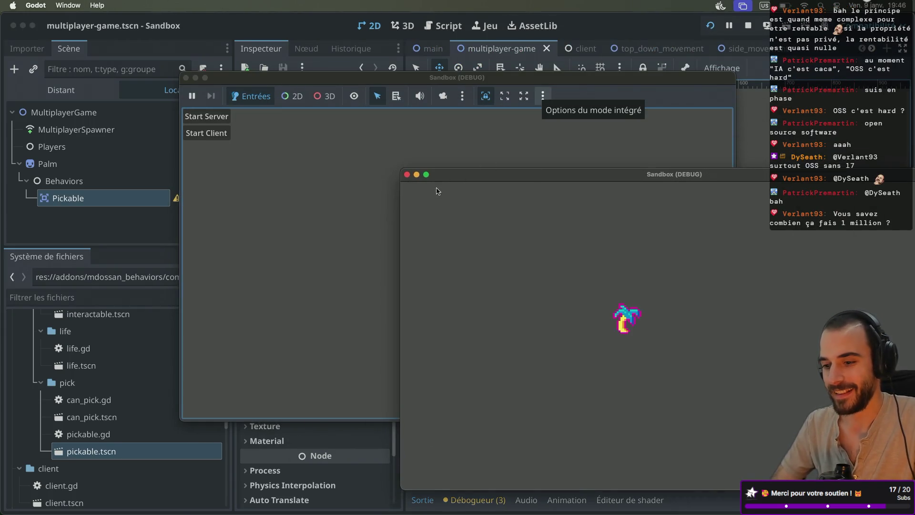
left_click(333, 189)
left_click(217, 134)
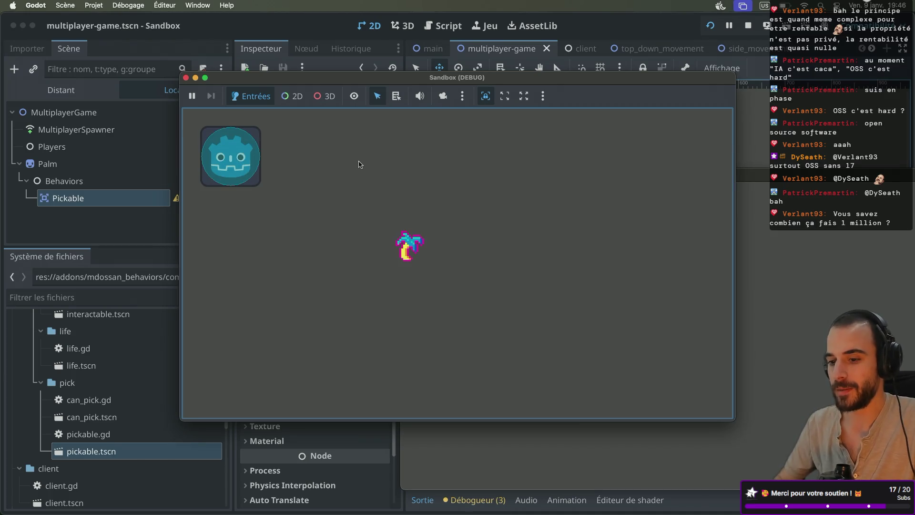
key("Right")
key("Down")
Start the remaining window as a client and walk the player around with the arrow keys
left_click_drag(370, 78, 513, 58)
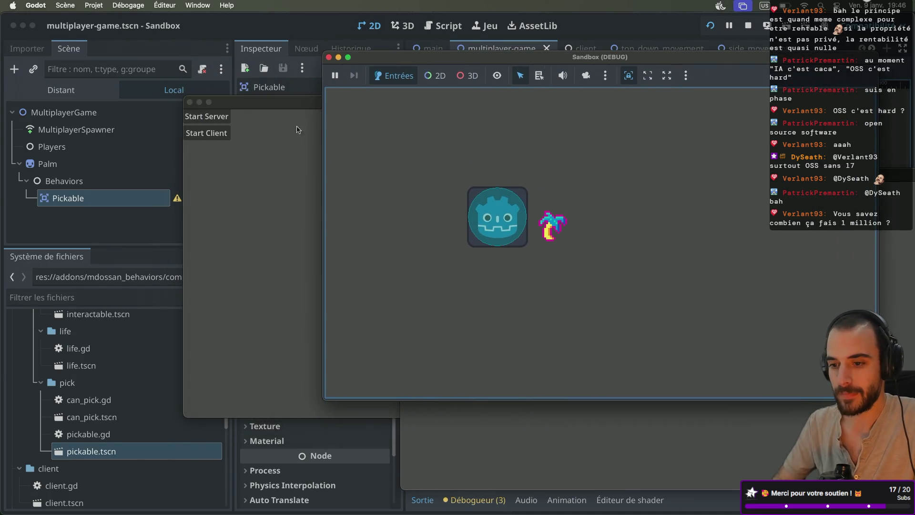
left_click(228, 133)
mouse_move(285, 101)
left_mouse_down()
mouse_move(119, 181)
mouse_move(157, 110)
mouse_move(135, 128)
left_mouse_up()
key("Right")
key("Down")
key("Right")
key("Up")
key("Left")
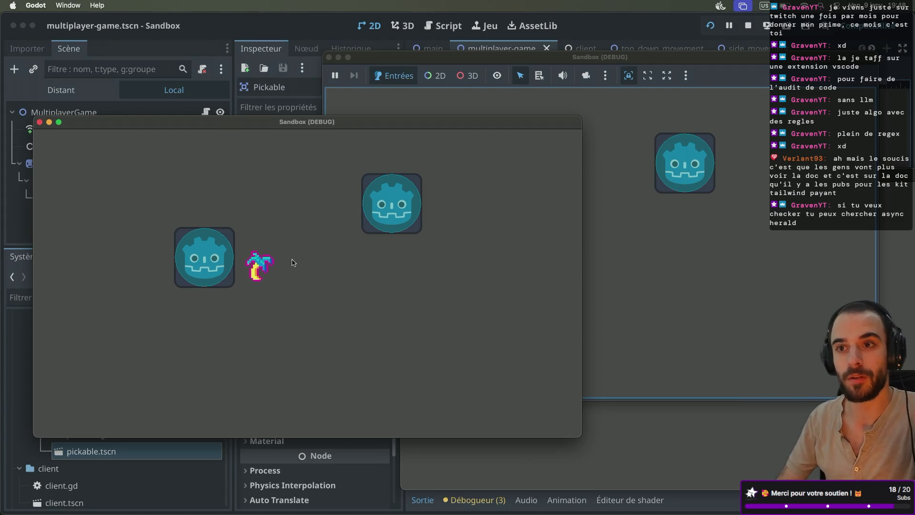
Switch to the browser showing the multiplayer guide's player-input synchronizer section
key("ctrl+Right")
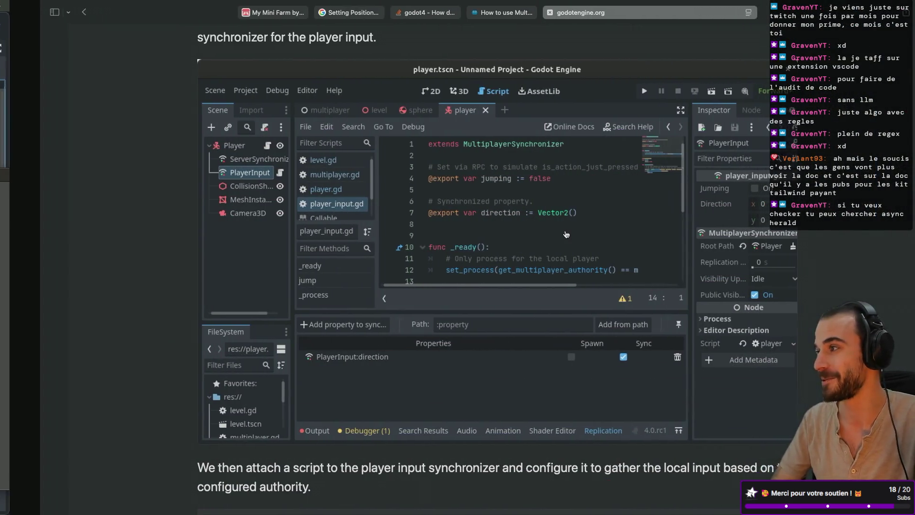
Search Google for 'vscode async herald' in a new tab and open the Async Herald home page
key("super+t")
type("vsc")
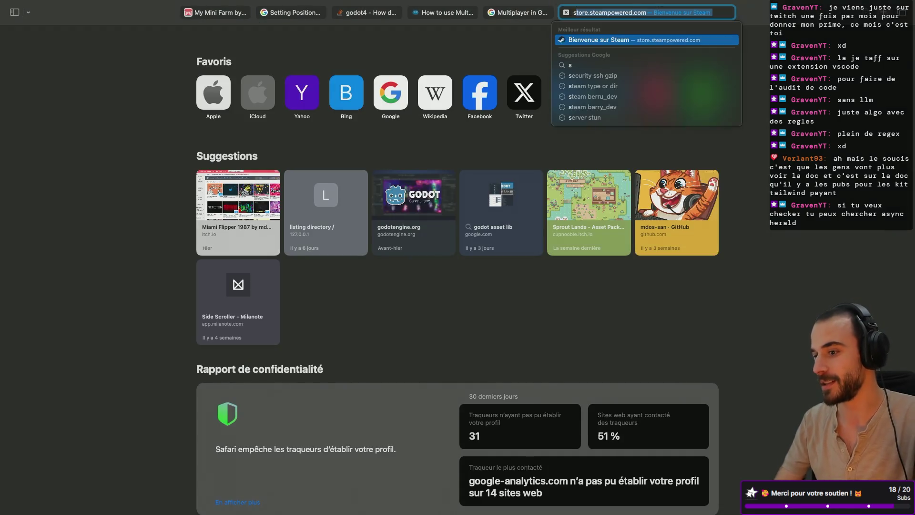
type("otor")
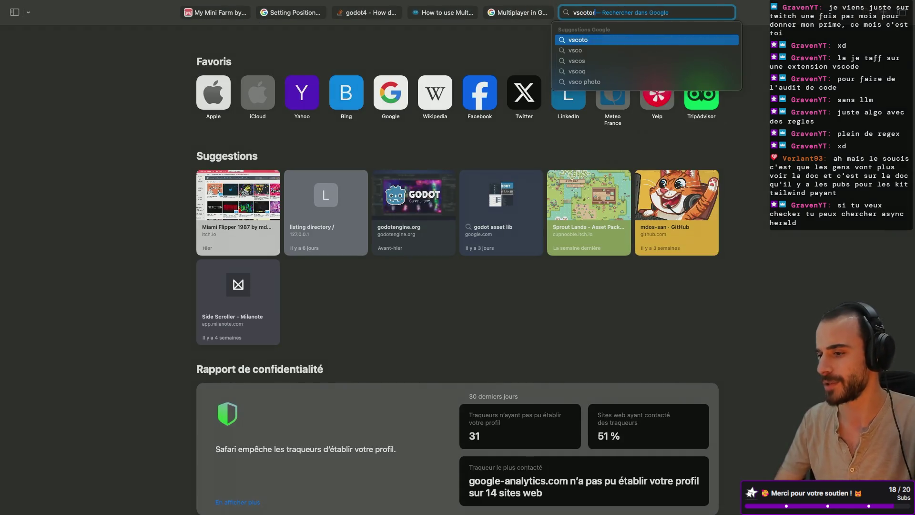
key("BackSpace")
key("BackSpace")
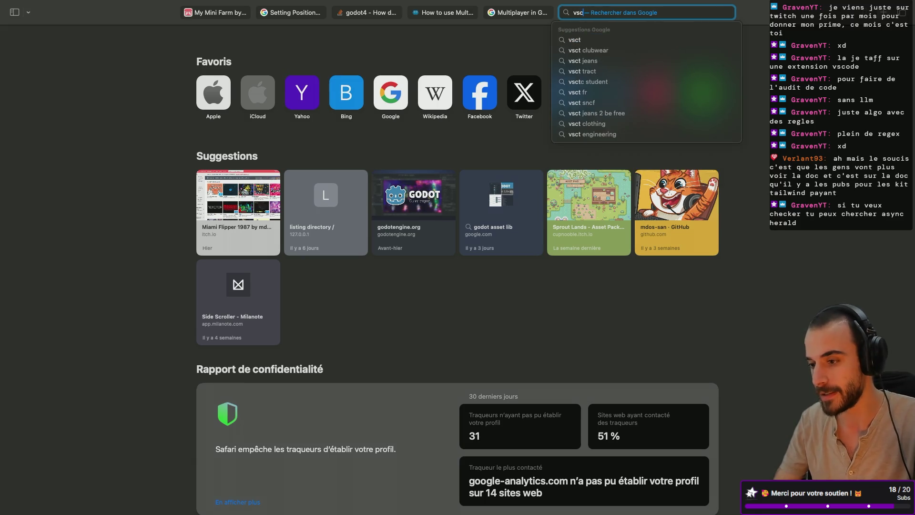
type("de async")
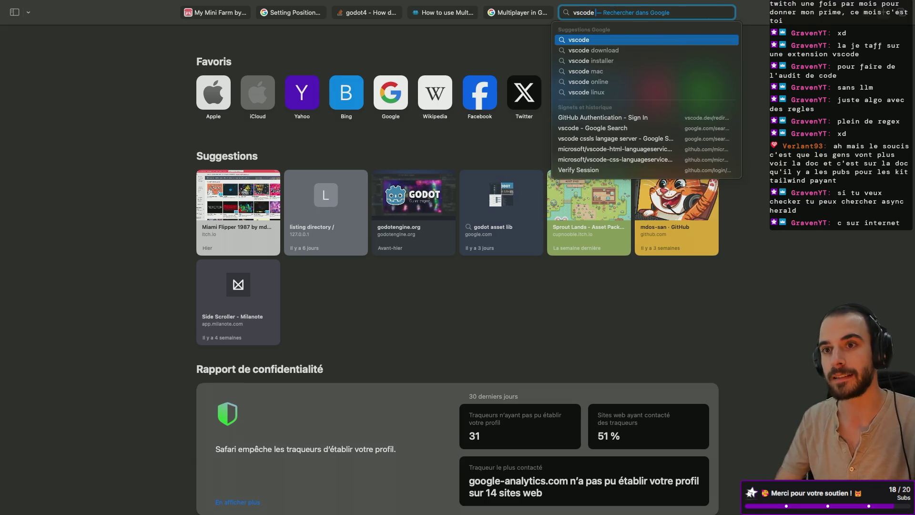
type(" herald")
key("Return")
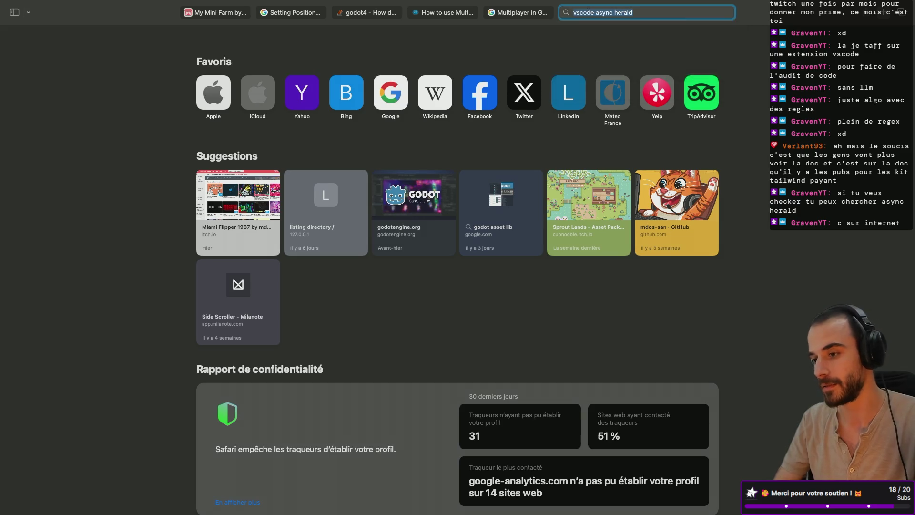
scroll(315, 271, "down", 4)
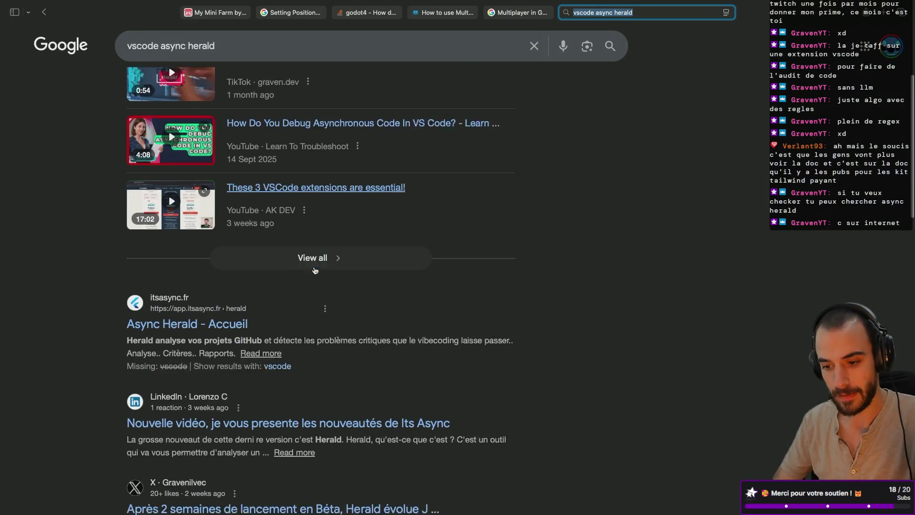
left_click(199, 304)
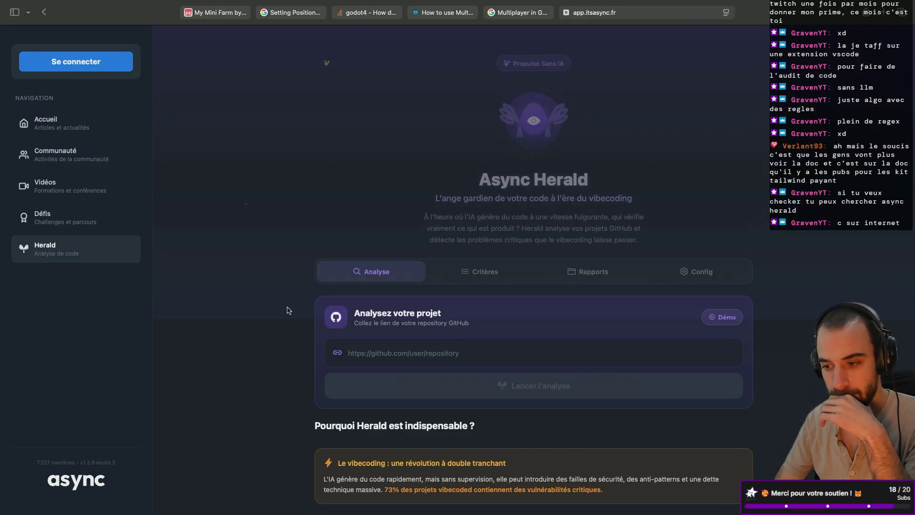
Browse the Async Herald home page and try the Démo project analysis
scroll(292, 292, "down", 1)
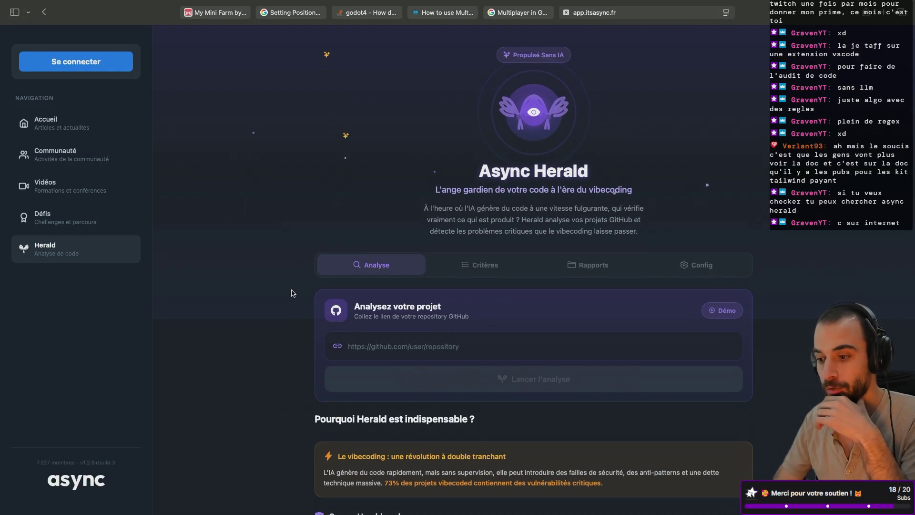
scroll(292, 293, "down", 1)
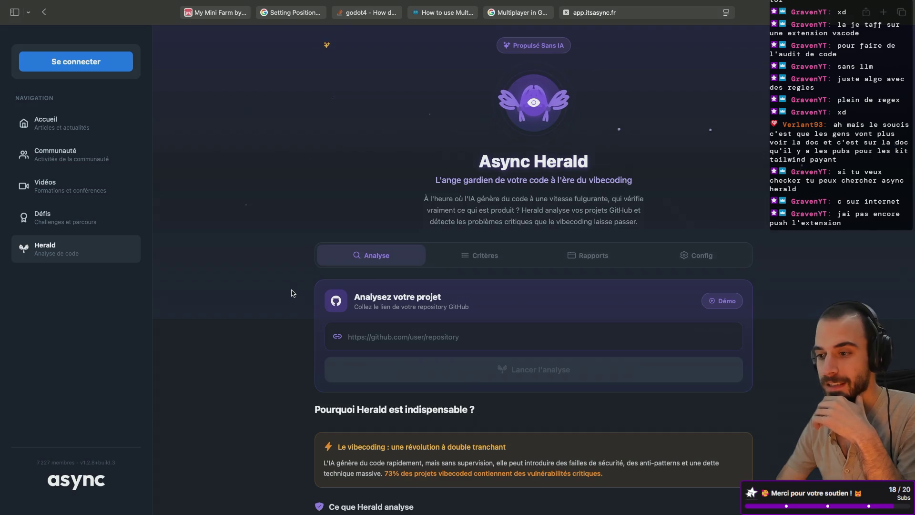
scroll(377, 141, "down", 1)
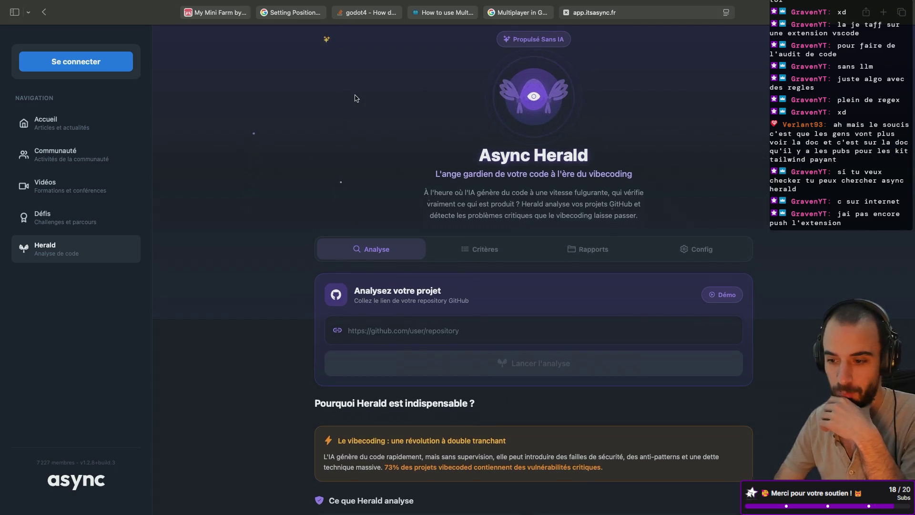
scroll(377, 142, "up", 1)
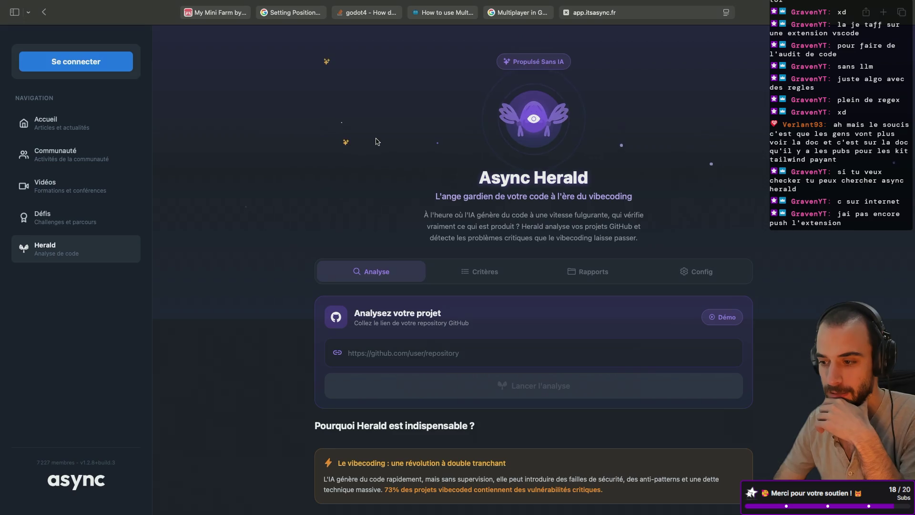
scroll(376, 142, "down", 1)
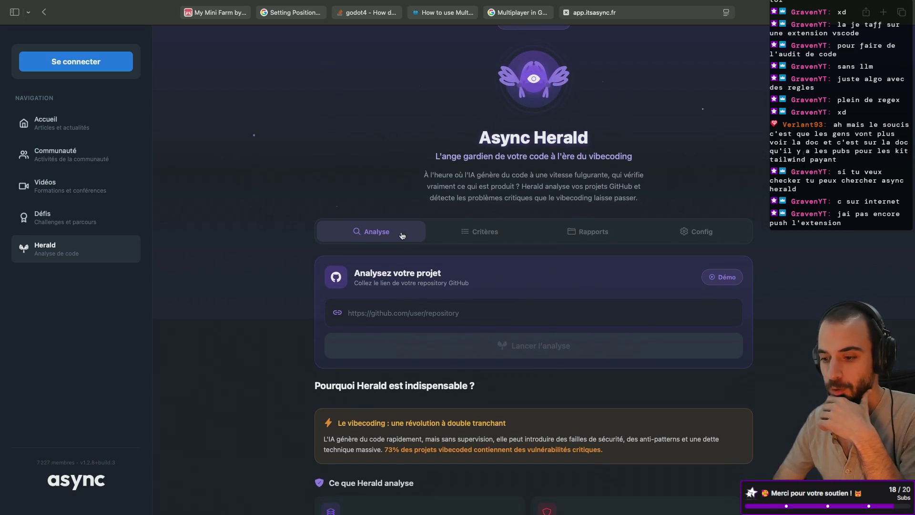
scroll(381, 323, "down", 8)
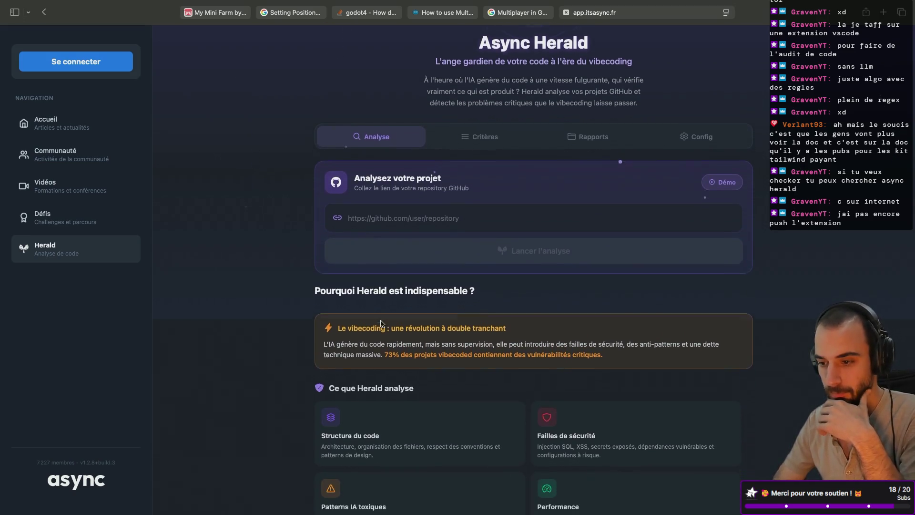
scroll(381, 323, "down", 1)
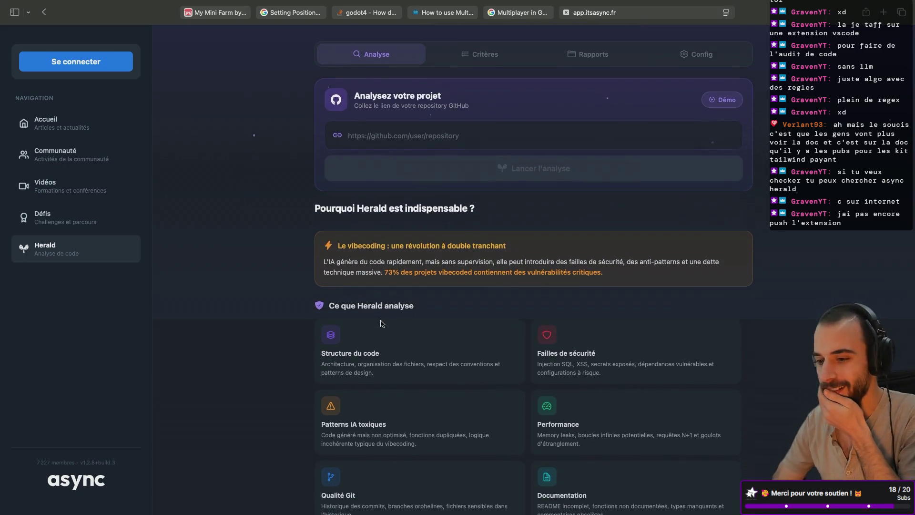
scroll(381, 323, "down", 1)
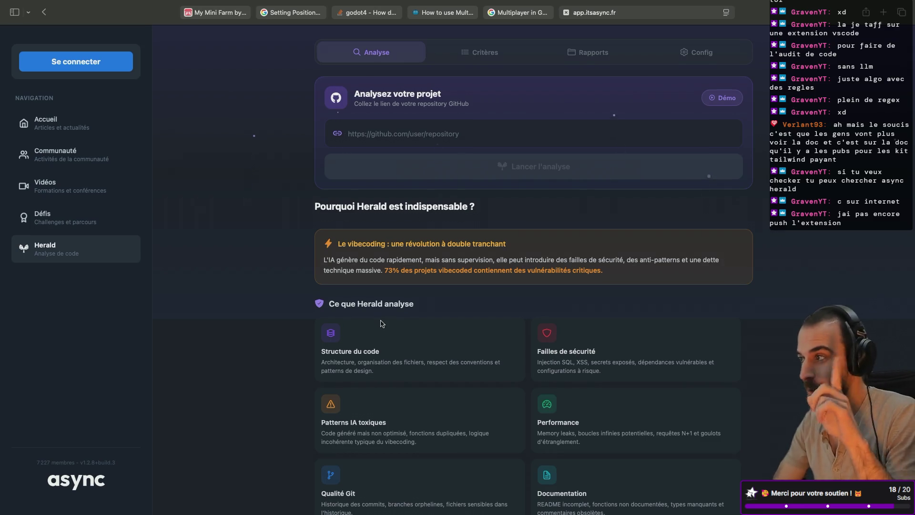
scroll(381, 323, "down", 1)
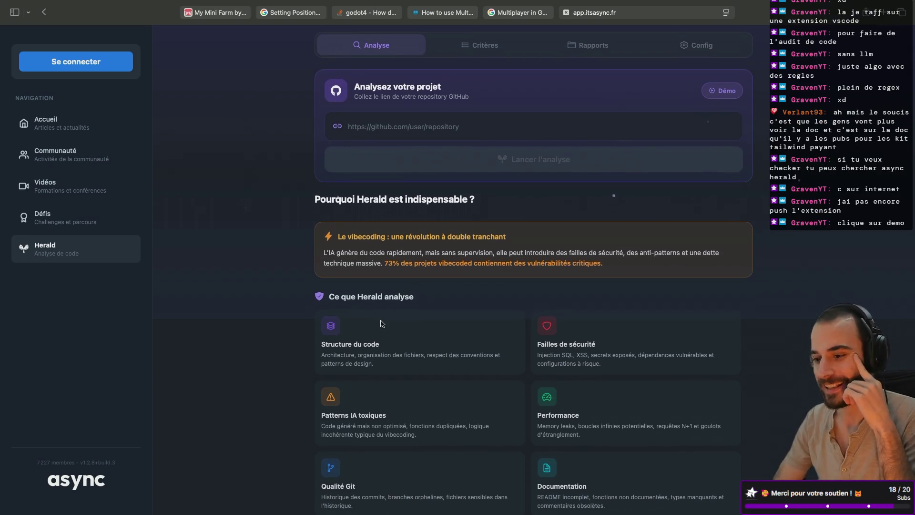
scroll(381, 324, "up", 3)
left_click(725, 244)
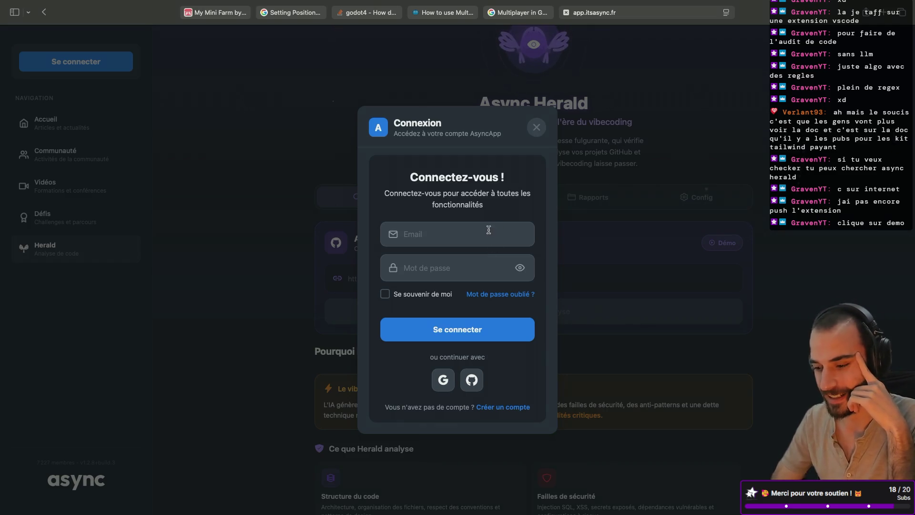
Dismiss the Connexion login window and show the Critères list of analysis rules
left_click(537, 127)
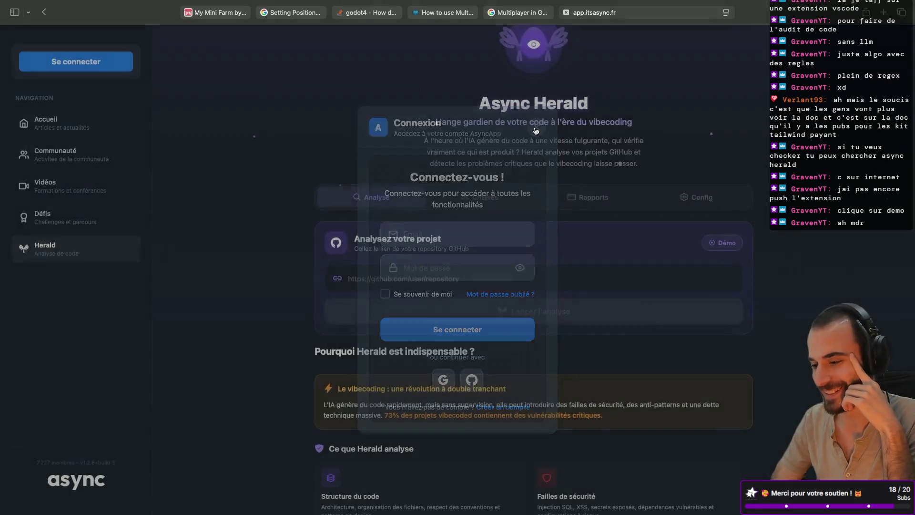
scroll(528, 251, "down", 1)
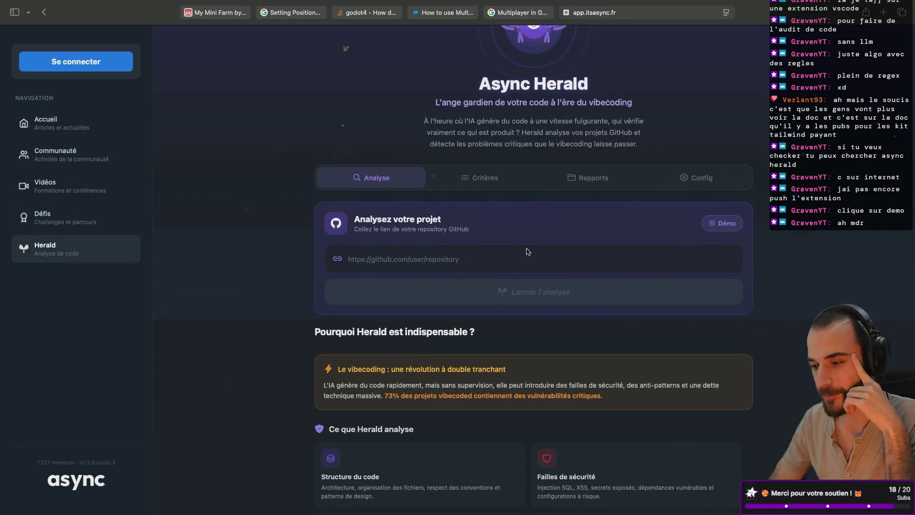
left_click(484, 185)
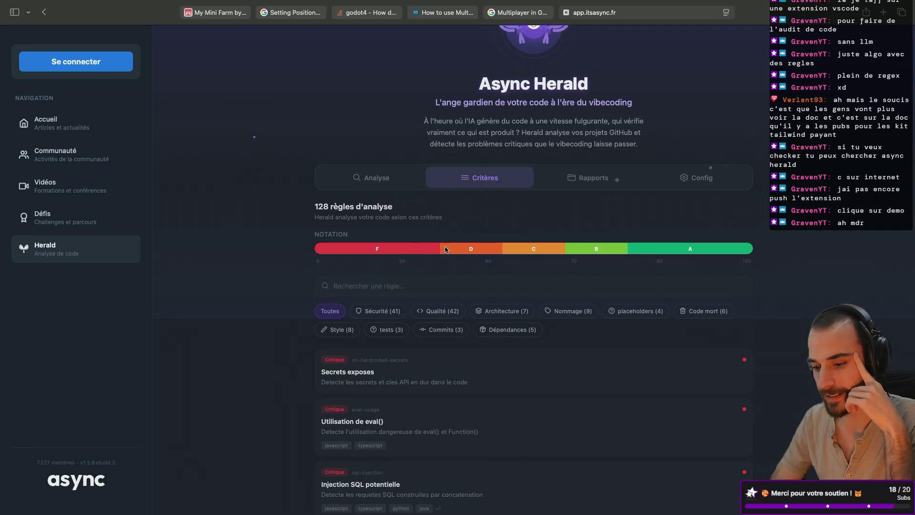
Scroll through the 128 rule cards down to the Passer Pro panel
scroll(445, 248, "down", 5)
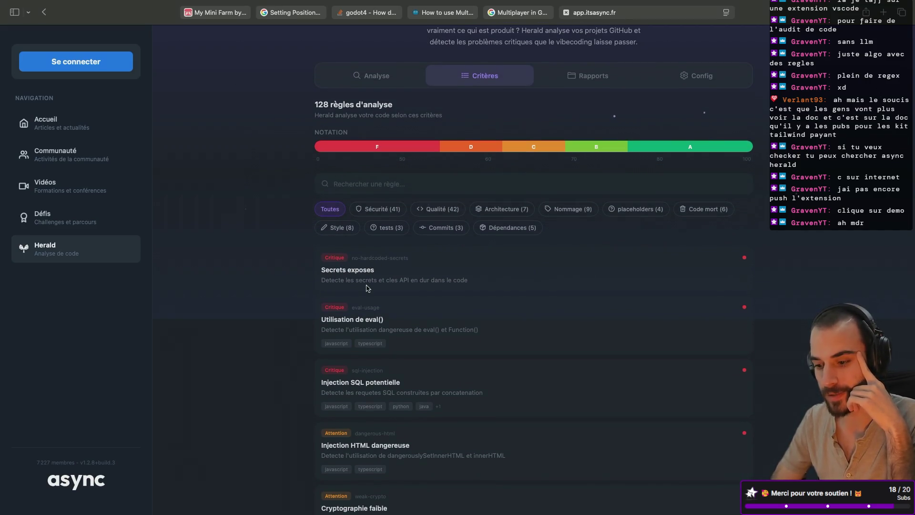
scroll(367, 288, "down", 1)
scroll(391, 291, "down", 2)
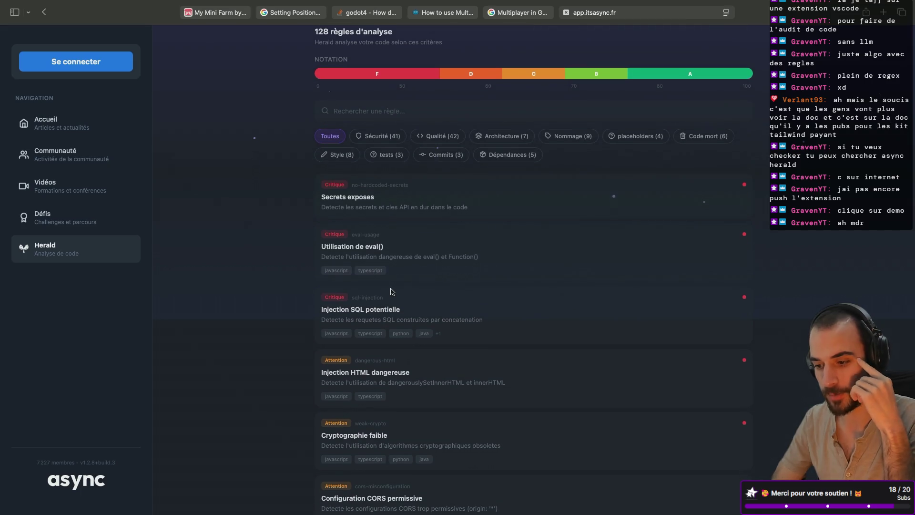
scroll(391, 292, "up", 3)
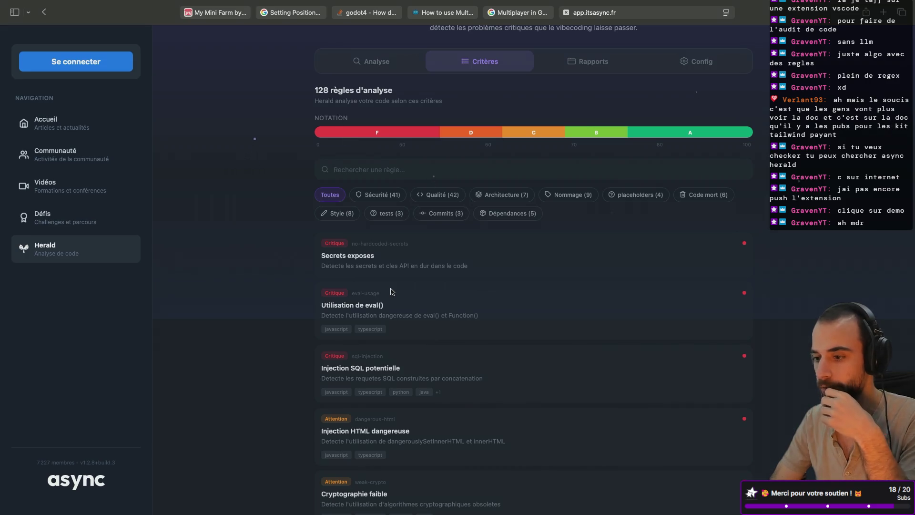
scroll(391, 291, "up", 5)
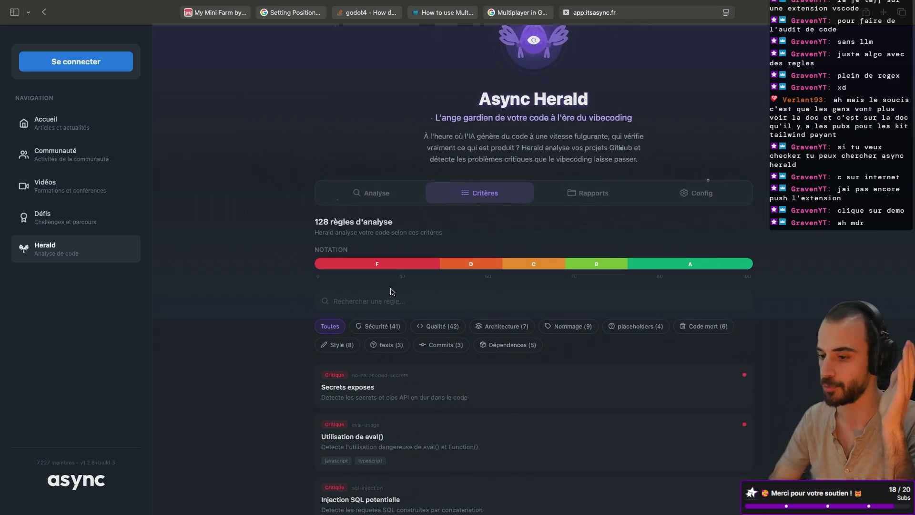
scroll(392, 291, "down", 15)
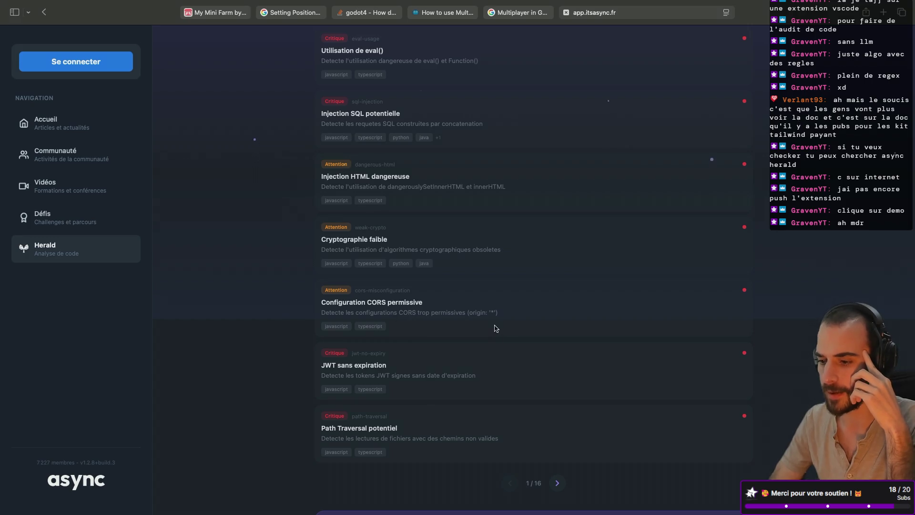
scroll(508, 313, "down", 7)
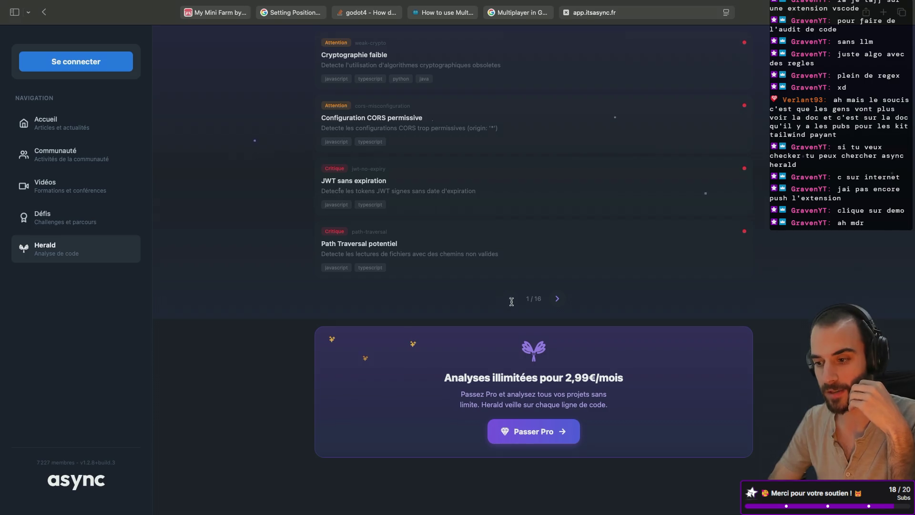
scroll(510, 300, "up", 4)
scroll(512, 303, "down", 4)
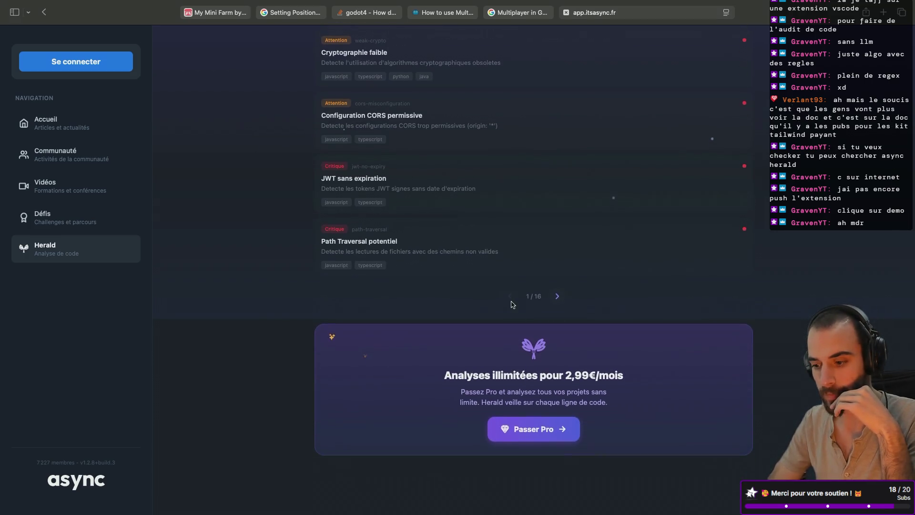
Highlight the Pro offer heading text, clear the selection, and scroll back up
mouse_move(508, 375)
left_mouse_down()
mouse_move(625, 377)
mouse_move(445, 377)
left_mouse_up()
left_click(664, 368)
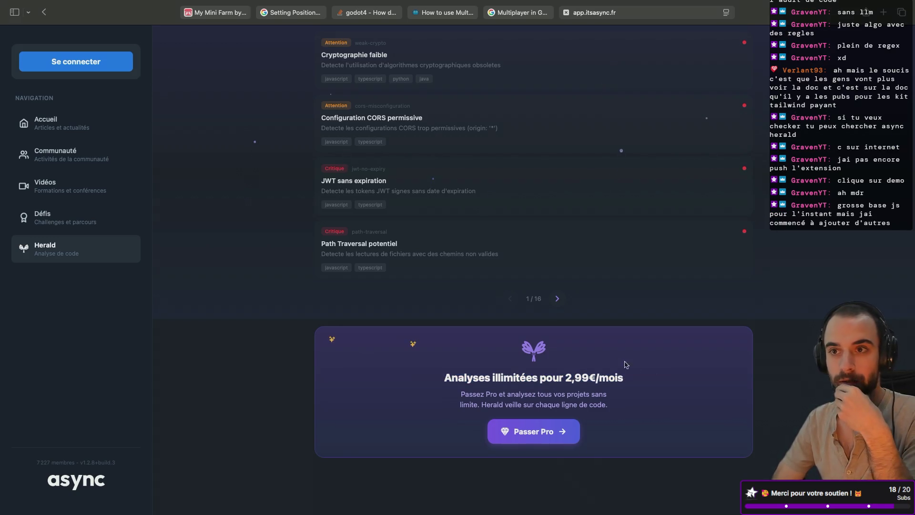
scroll(601, 358, "up", 15)
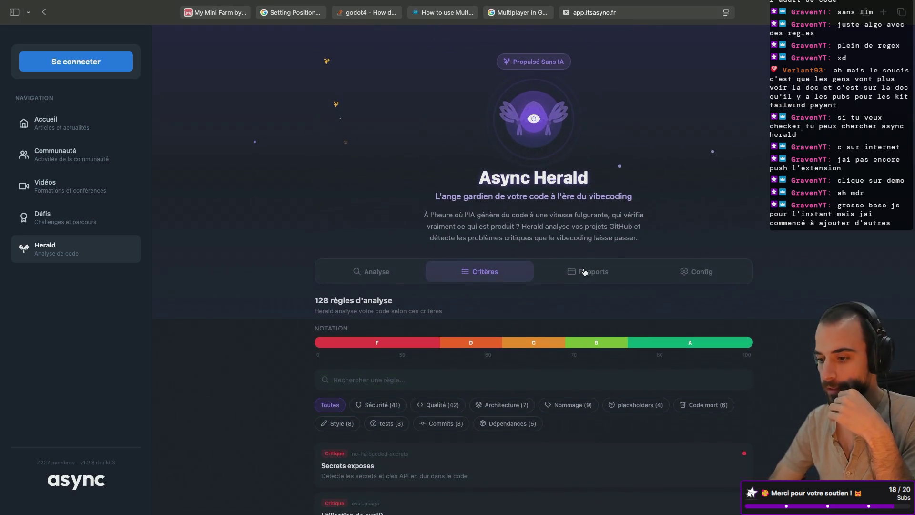
Check Rapports, return to Analyse, then play the Python 'Bases & Prérequis' lesson in Vidéos
left_click(585, 271)
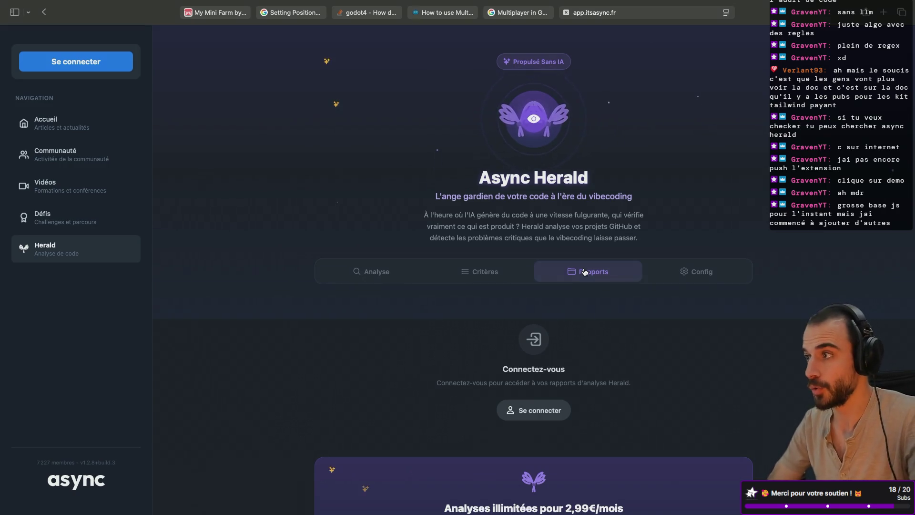
scroll(572, 200, "down", 3)
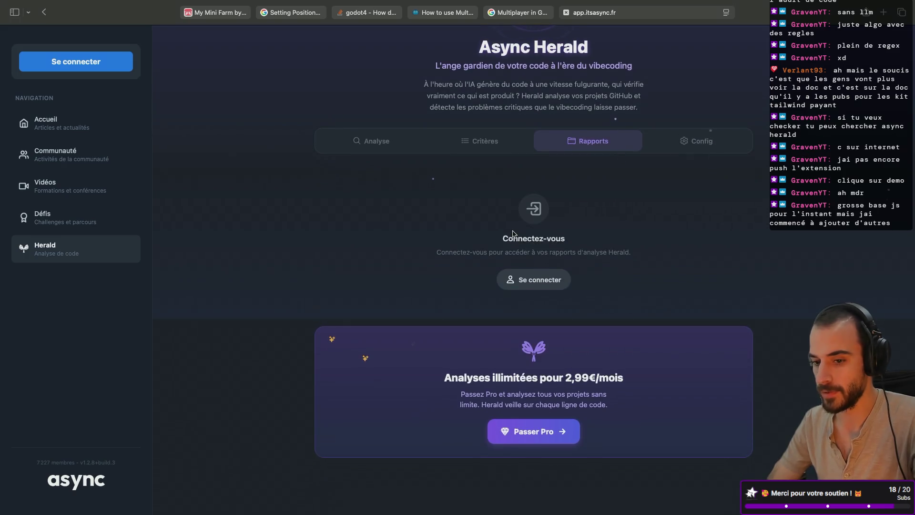
scroll(324, 158, "up", 3)
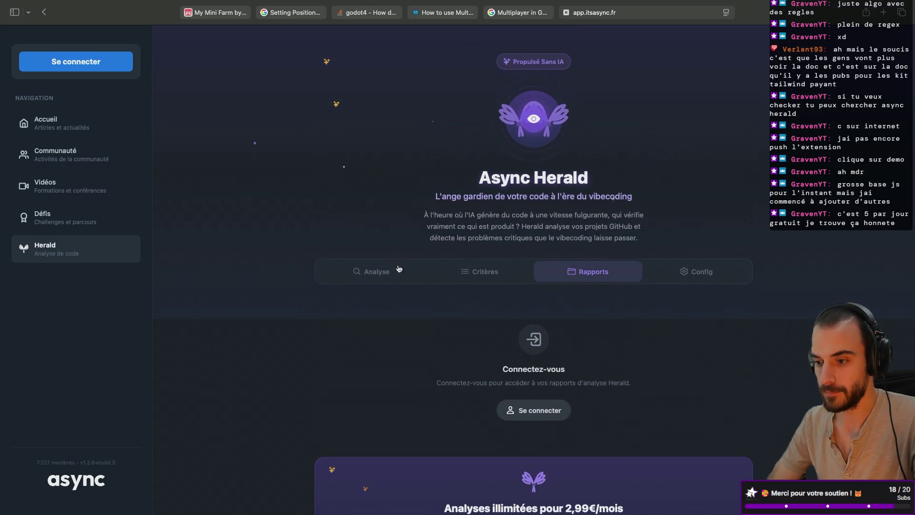
left_click(399, 268)
scroll(348, 233, "down", 5)
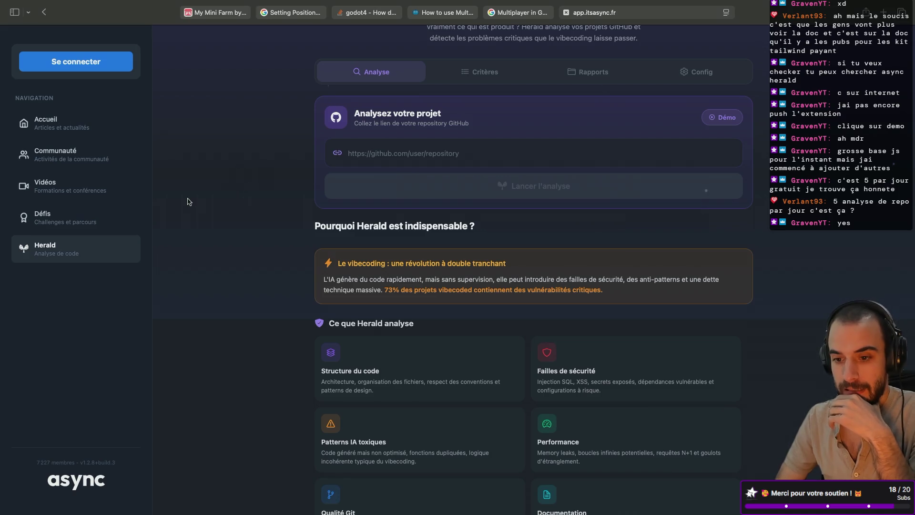
left_click(75, 185)
left_click(422, 180)
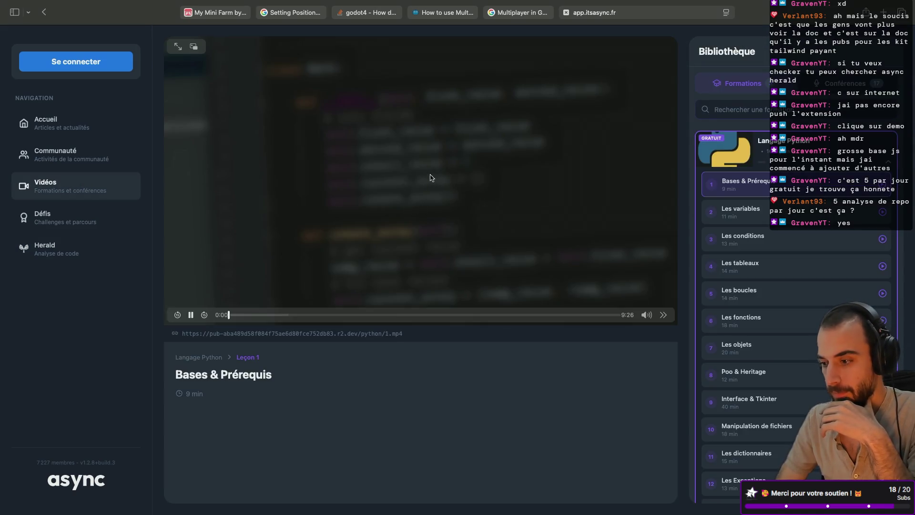
Skip the lesson video ahead past 0:56 to the Python 3.7.0b4 installer section
left_click(240, 315)
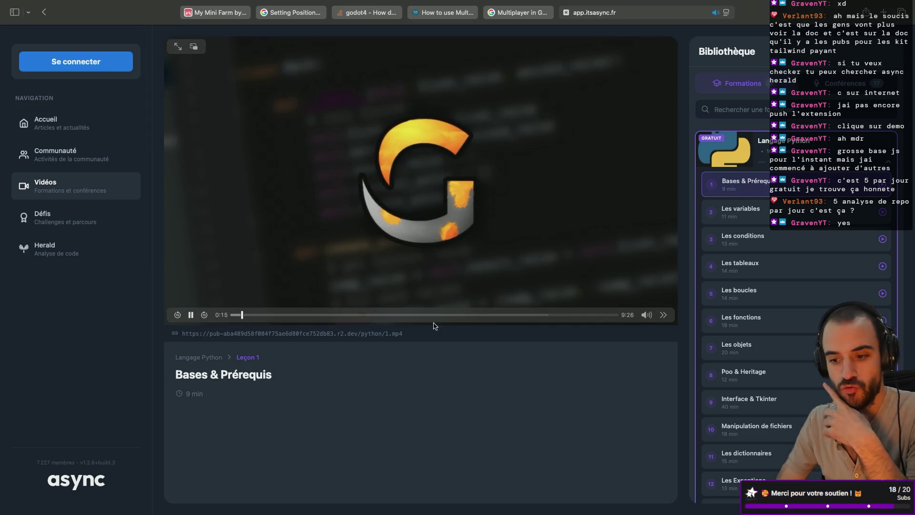
left_click(269, 315)
left_click(302, 315)
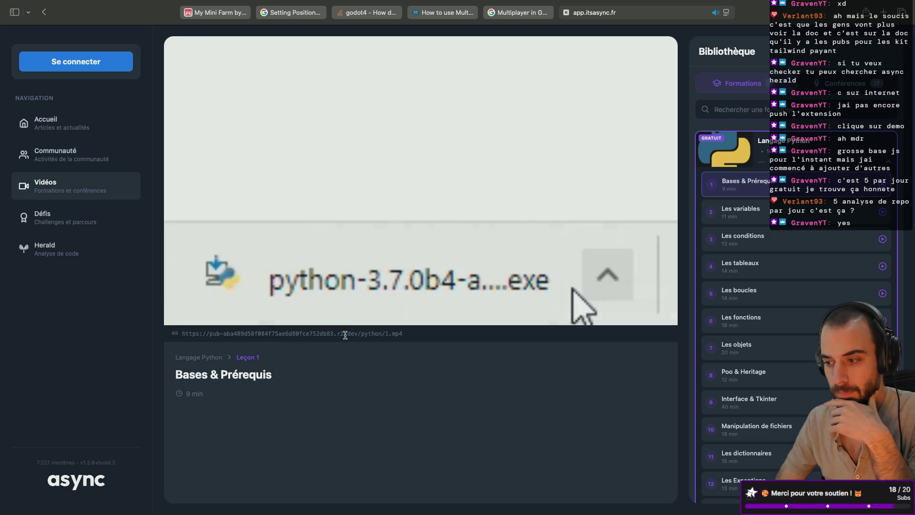
scroll(753, 220, "down", 1)
scroll(753, 221, "up", 1)
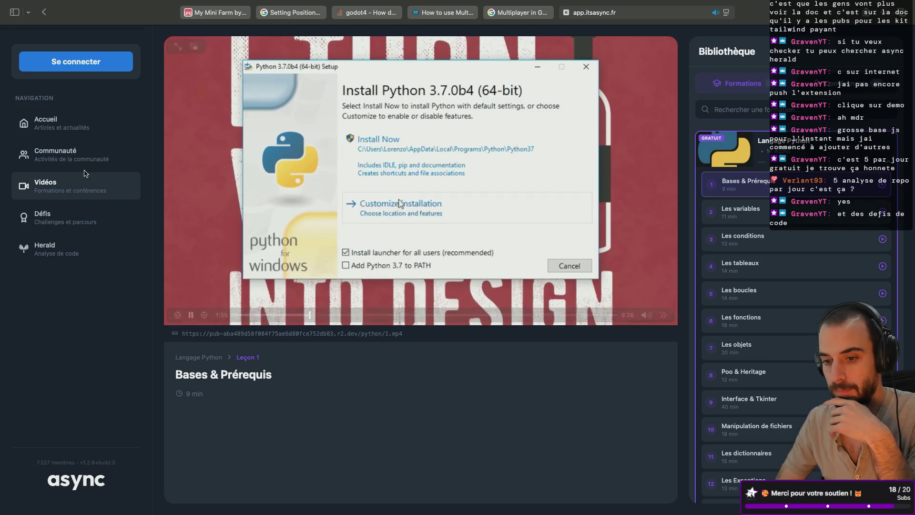
left_click(67, 212)
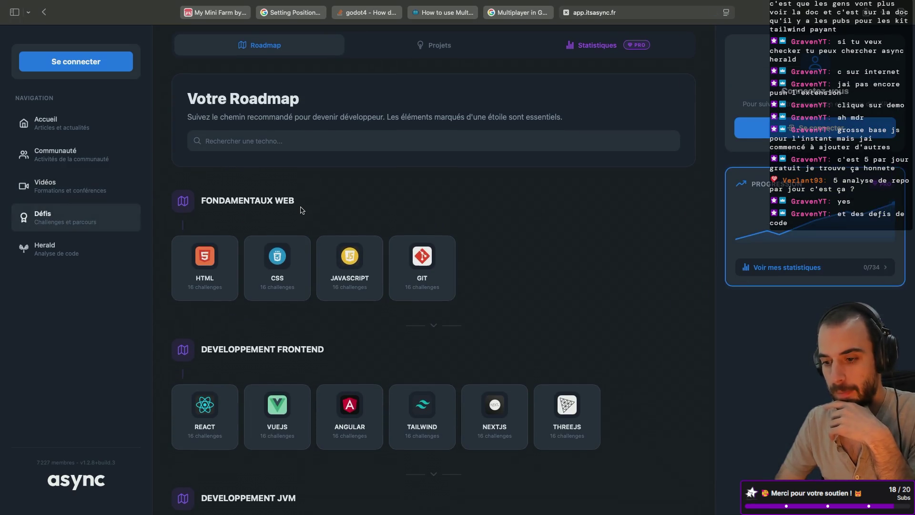
scroll(346, 181, "down", 3)
left_click(364, 193)
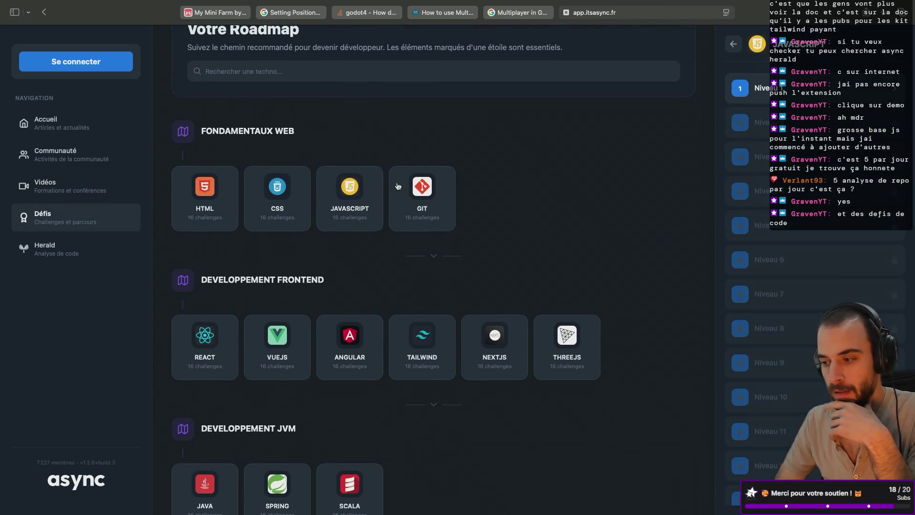
left_click(787, 95)
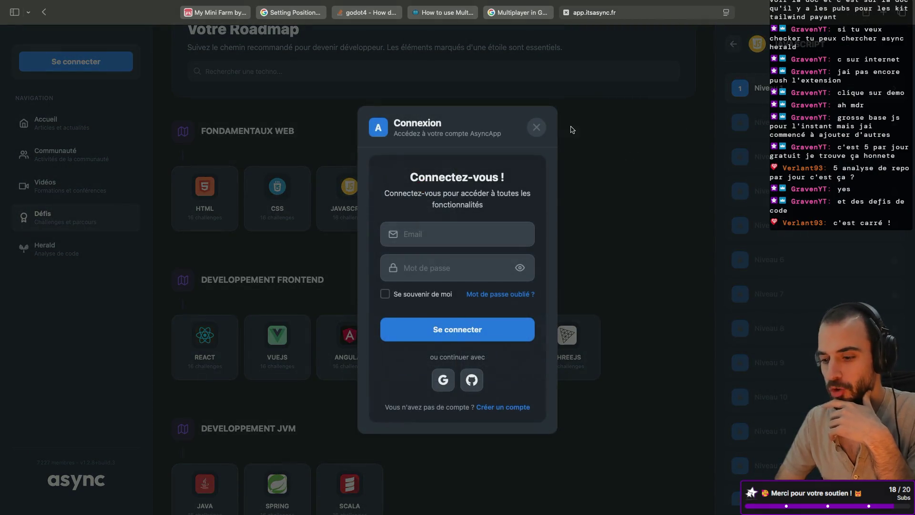
left_click(536, 127)
scroll(451, 261, "down", 8)
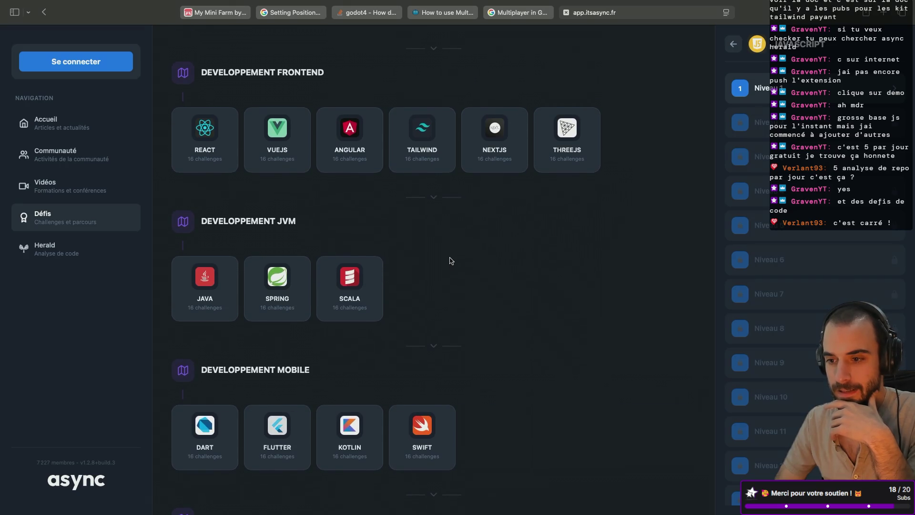
scroll(452, 261, "down", 5)
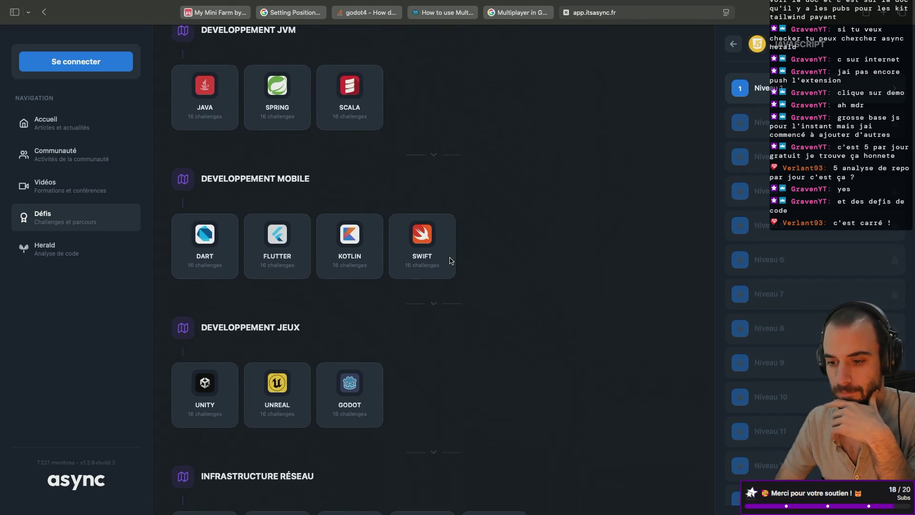
scroll(451, 260, "down", 8)
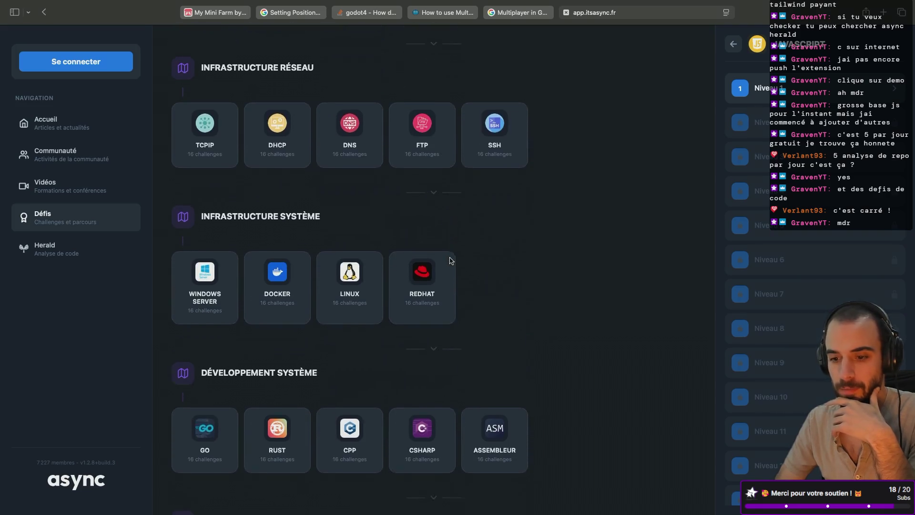
scroll(451, 261, "down", 5)
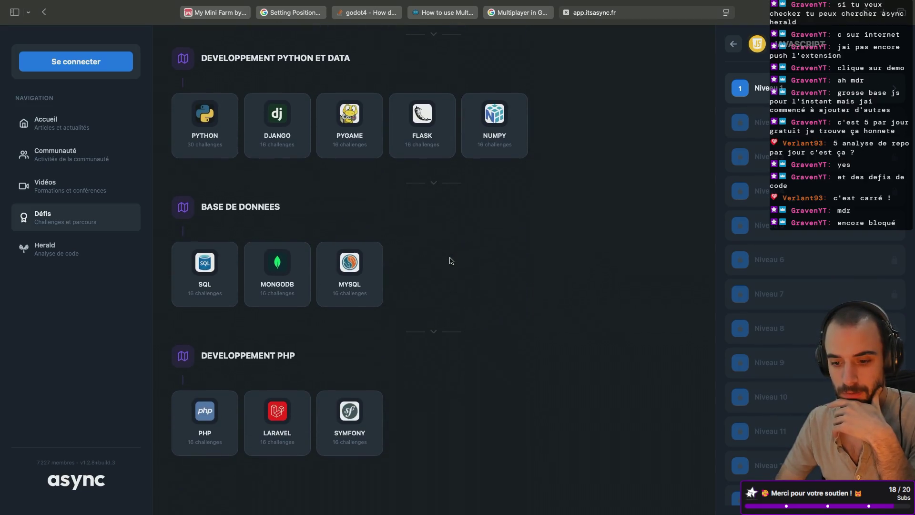
scroll(452, 261, "up", 2)
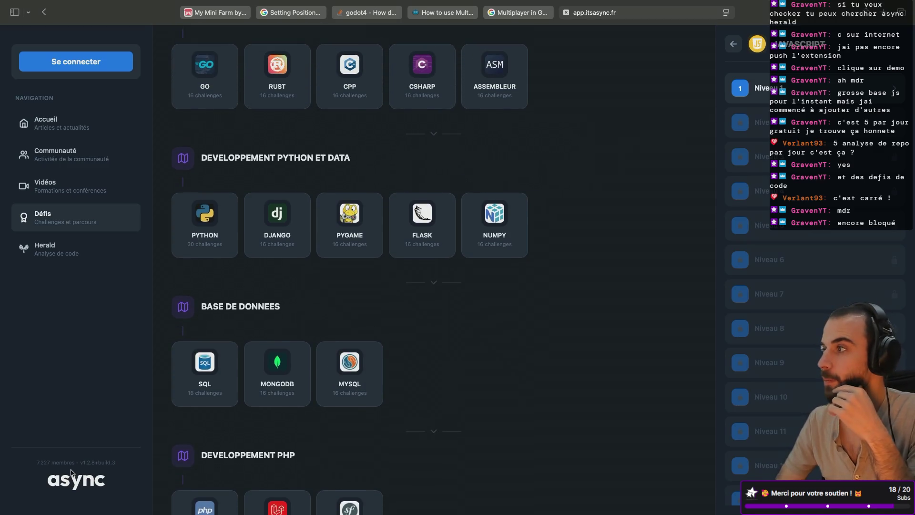
scroll(248, 337, "up", 16)
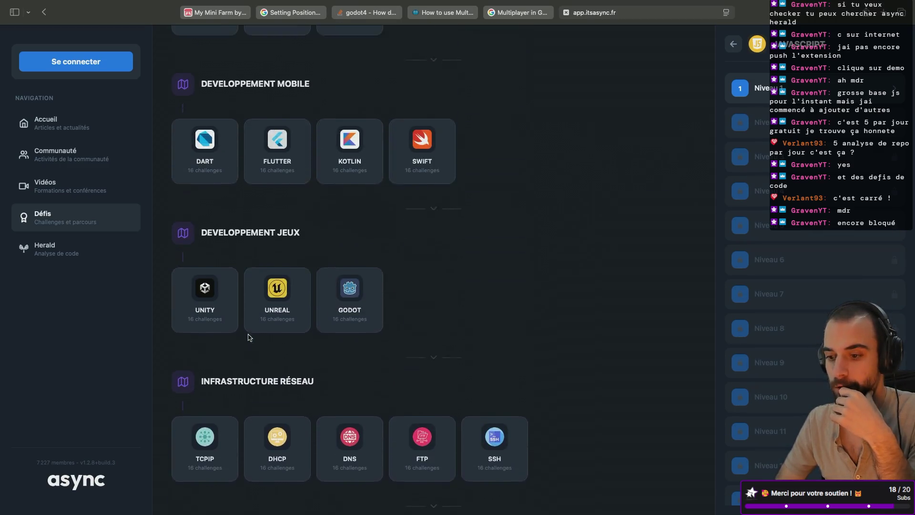
scroll(247, 336, "up", 10)
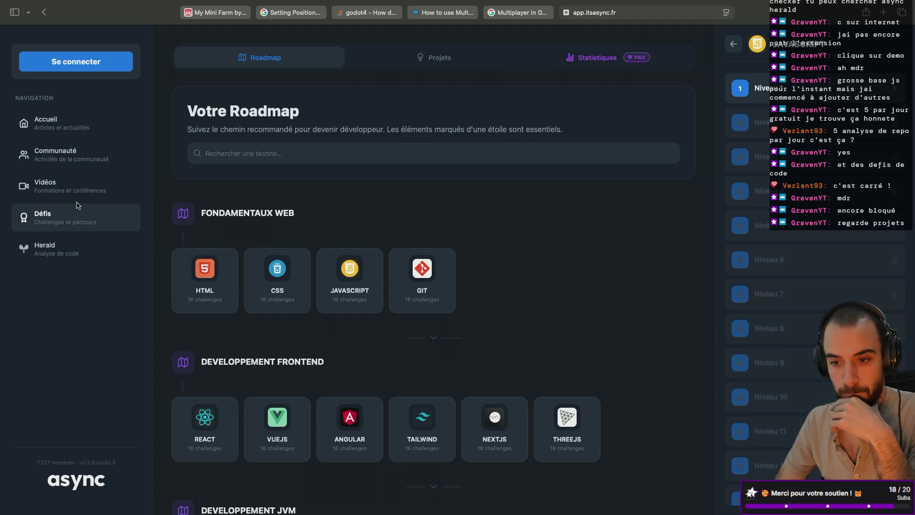
left_click(396, 62)
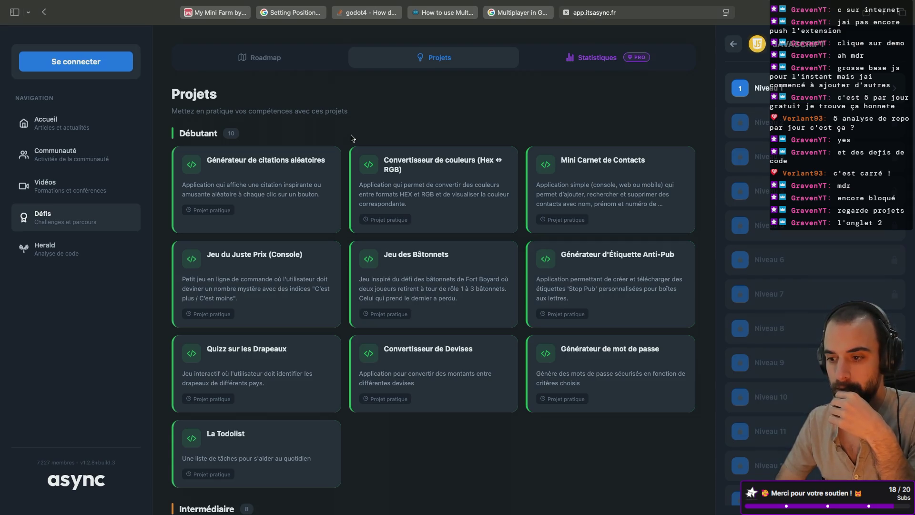
Scroll through the Projets practice project cards and back up
scroll(352, 138, "down", 2)
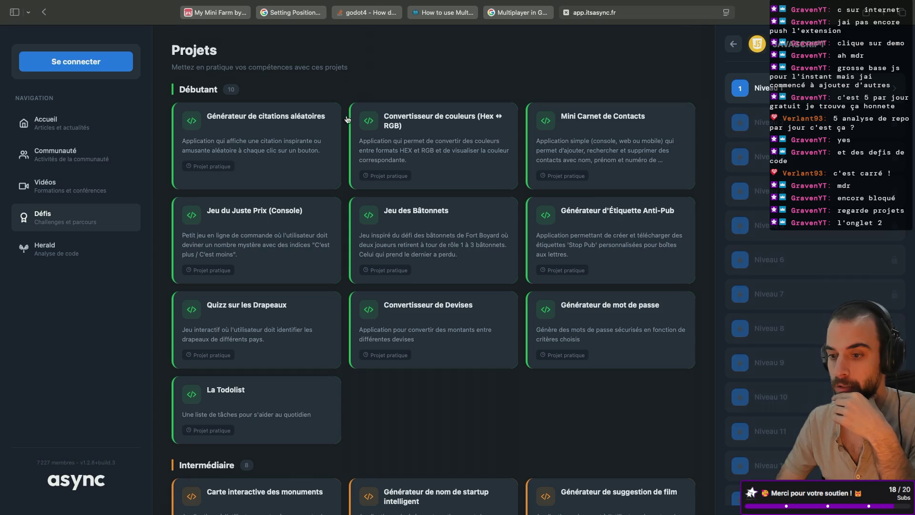
scroll(343, 130, "down", 1)
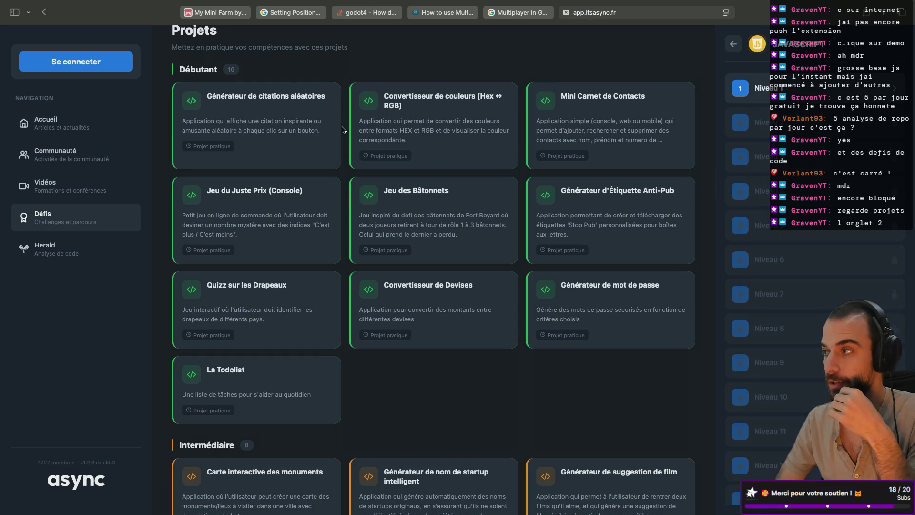
scroll(344, 131, "up", 1)
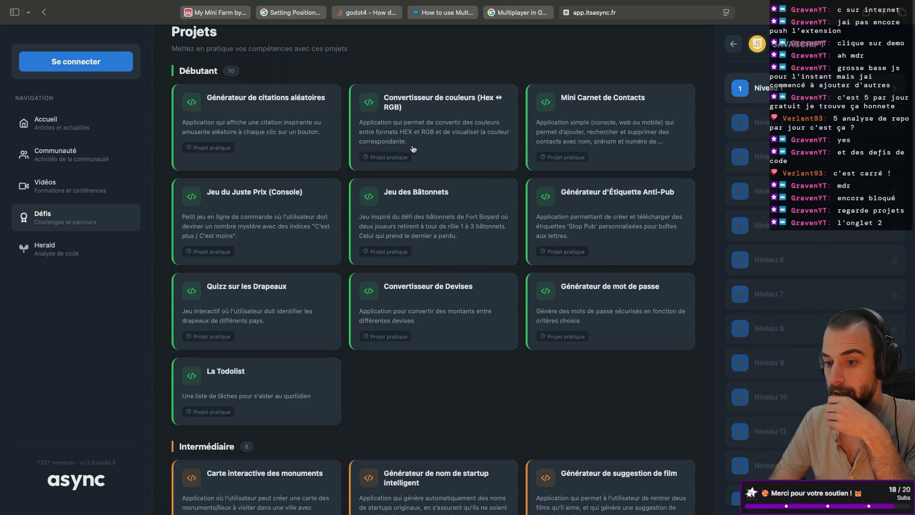
scroll(429, 234, "down", 3)
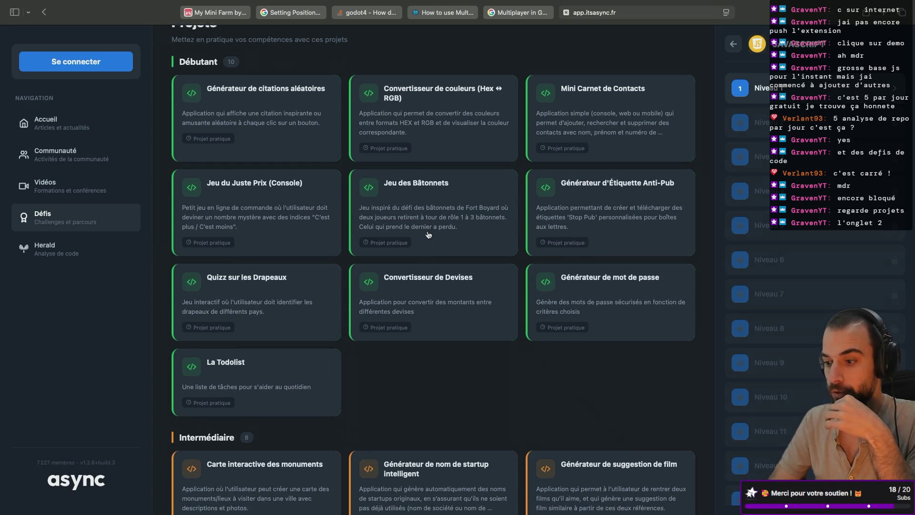
scroll(428, 234, "down", 2)
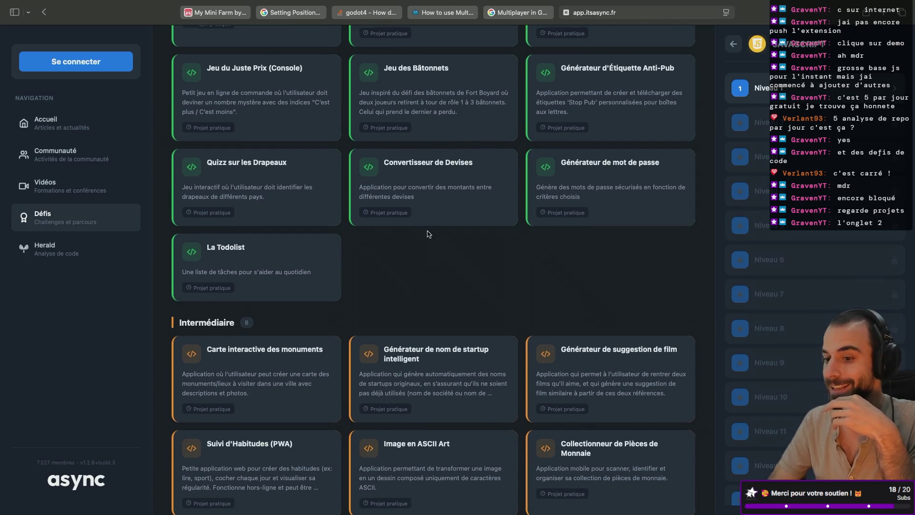
scroll(429, 235, "down", 2)
scroll(428, 234, "down", 5)
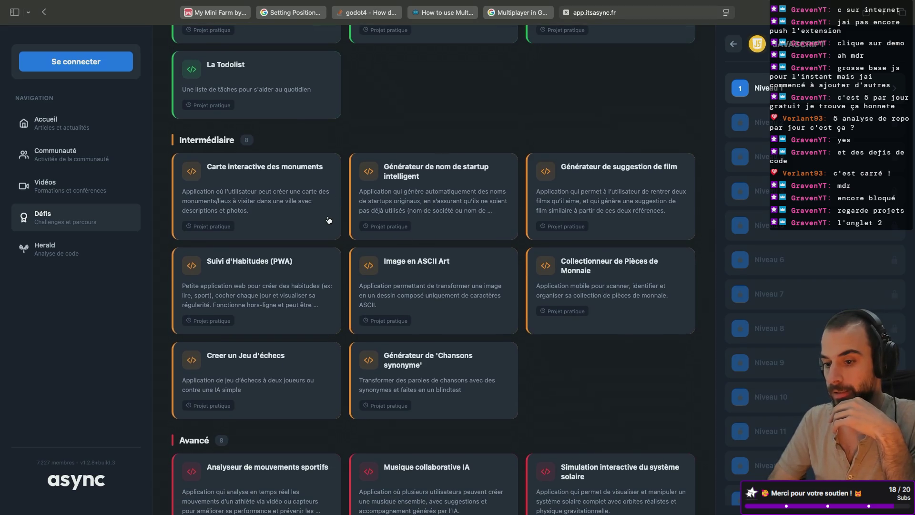
scroll(328, 223, "down", 2)
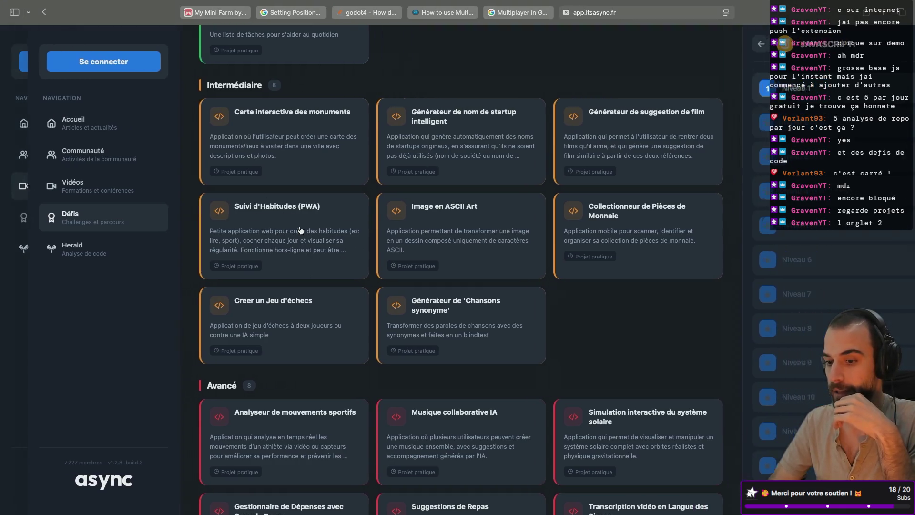
scroll(357, 217, "down", 3)
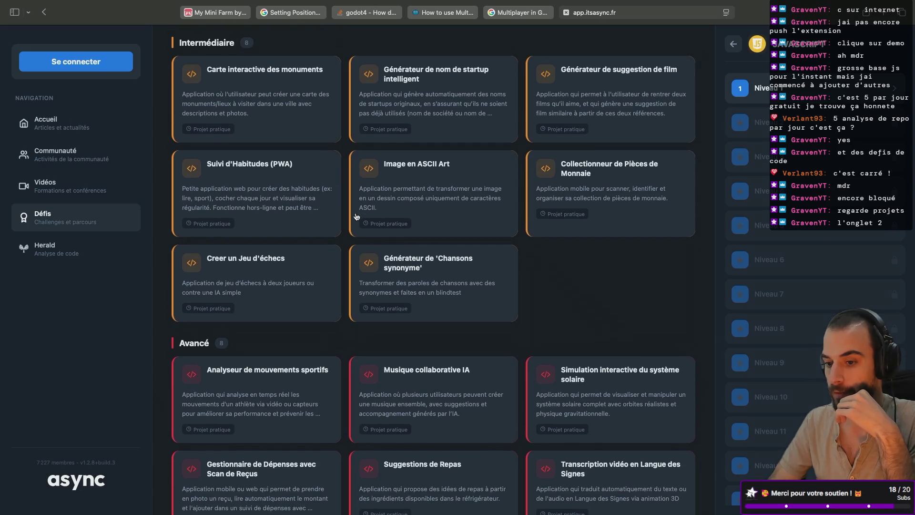
scroll(357, 216, "down", 2)
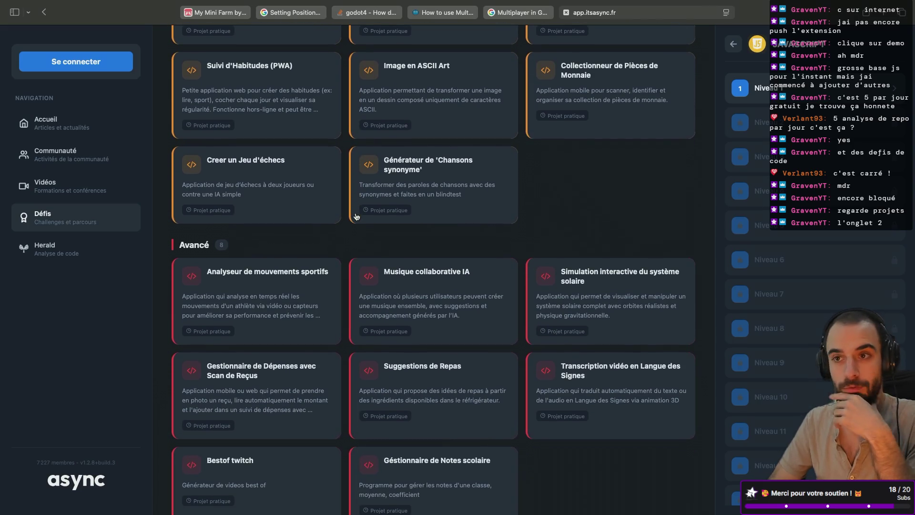
scroll(356, 217, "down", 2)
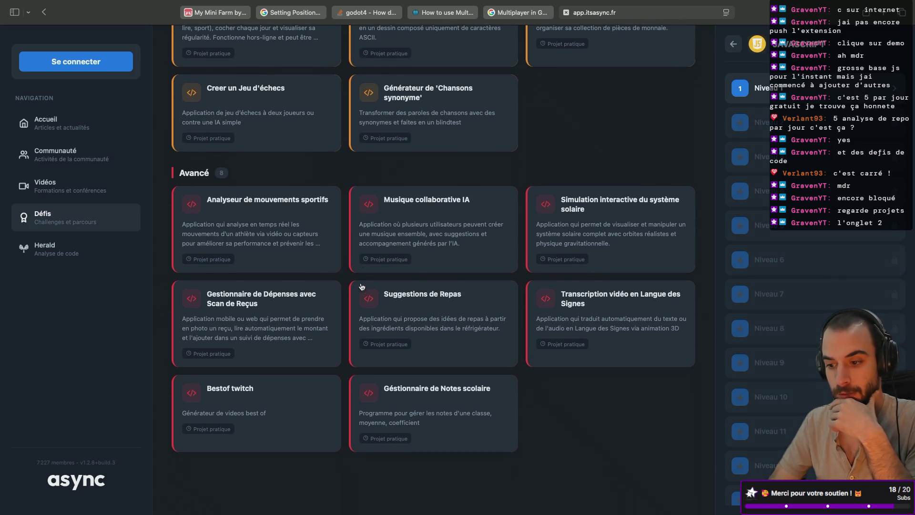
scroll(353, 312, "up", 10)
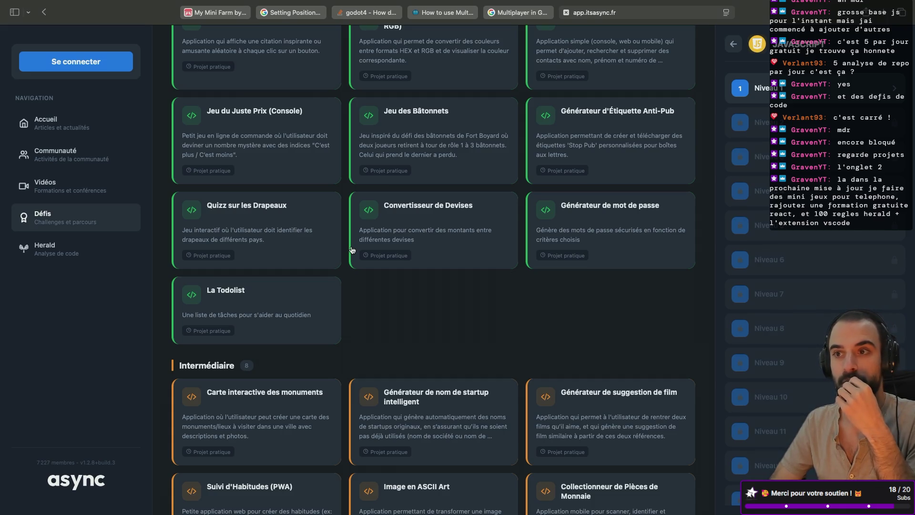
scroll(352, 250, "up", 2)
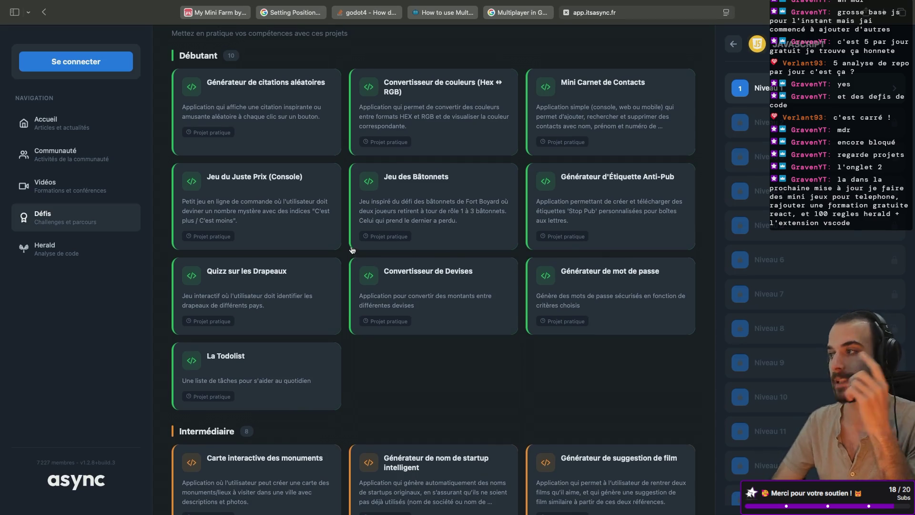
scroll(353, 250, "up", 2)
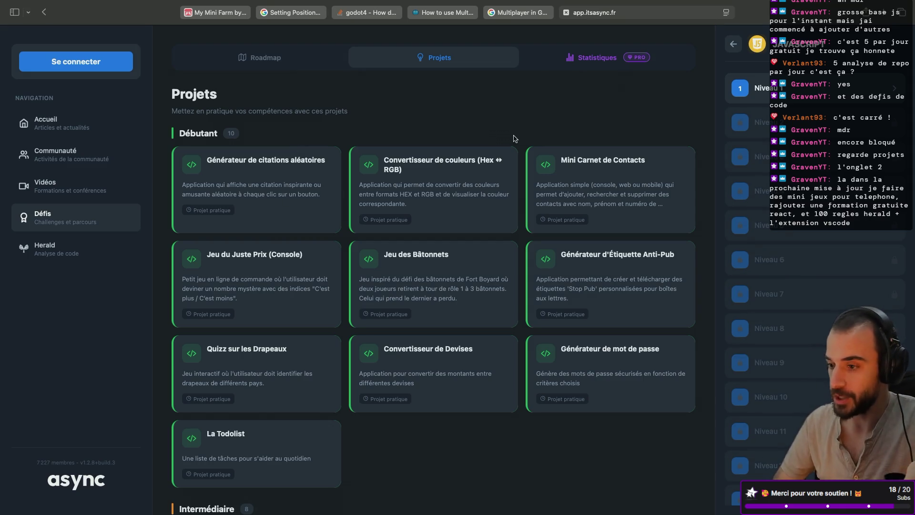
Open the Herald code-analysis page with its GitHub repository form and skim it
left_click(76, 248)
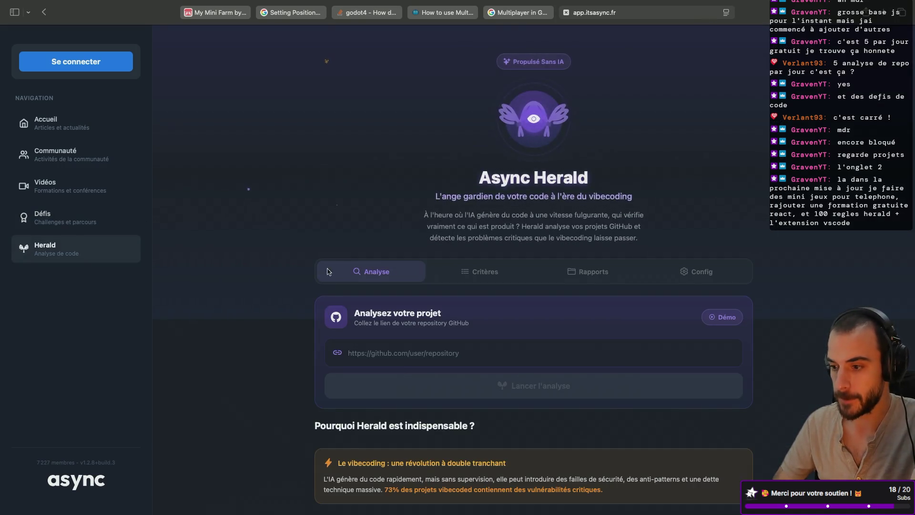
scroll(329, 279, "down", 10)
scroll(329, 279, "down", 3)
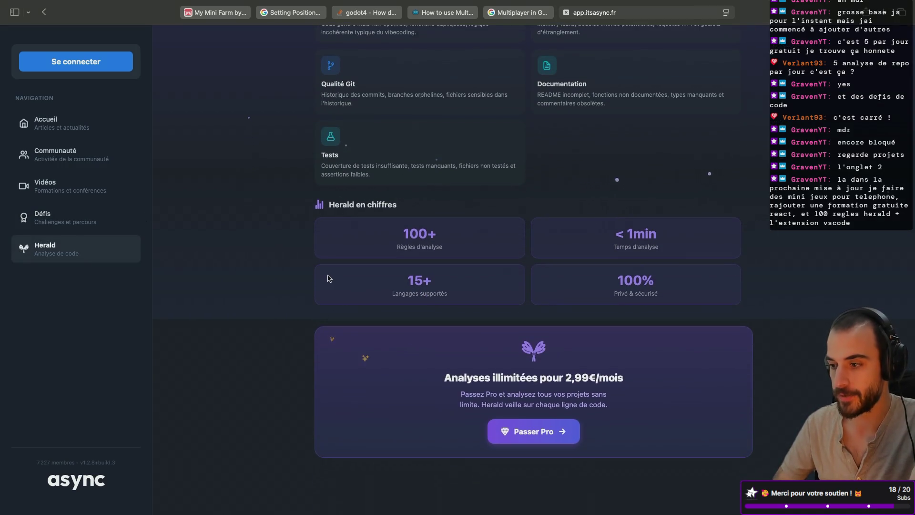
scroll(328, 279, "up", 10)
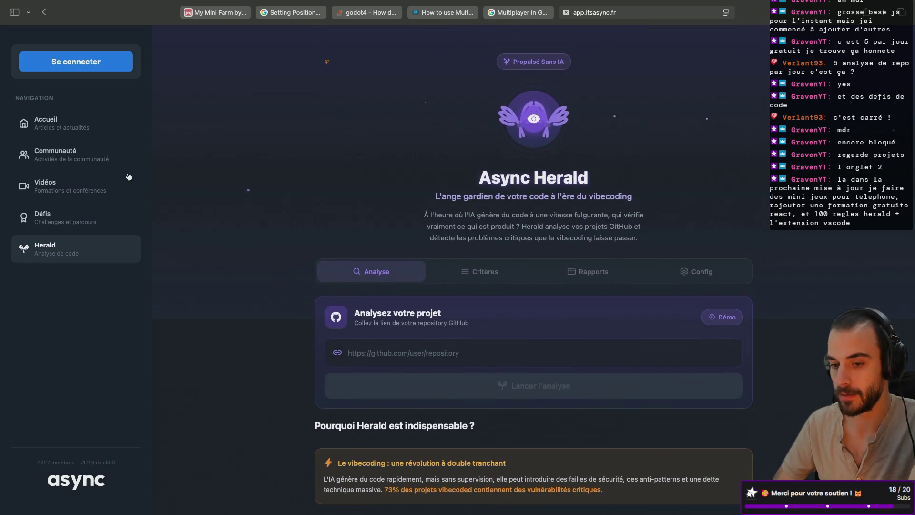
left_click(23, 123)
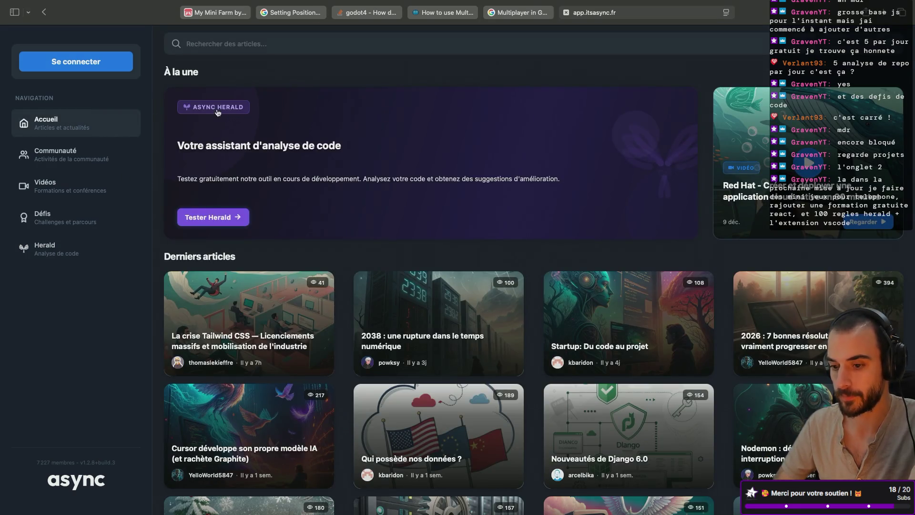
Read the Tailwind CSS layoffs article and return to the articles list
scroll(318, 156, "down", 3)
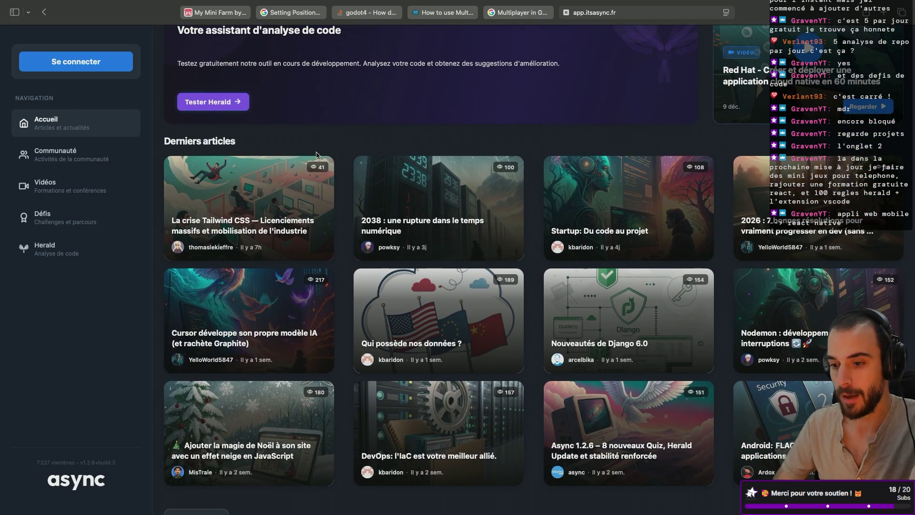
left_click(252, 219)
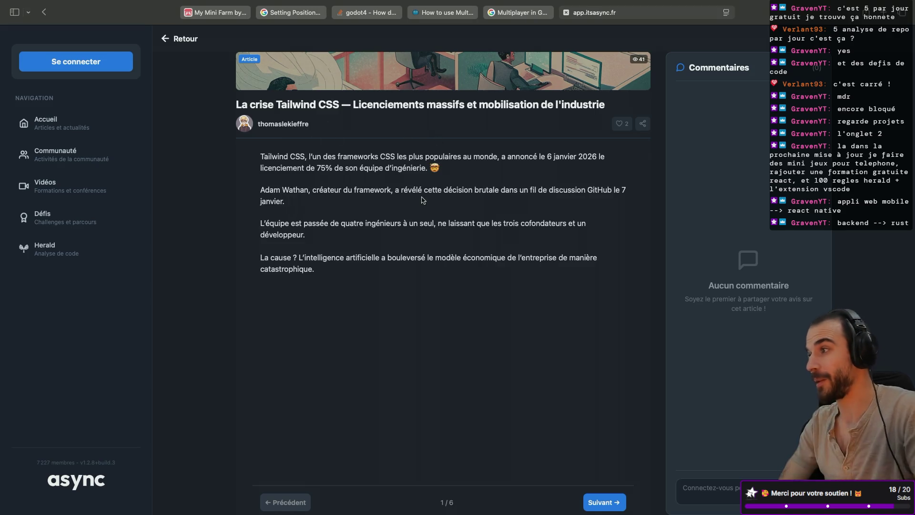
key("super+bracketleft")
Skim the home page articles, then switch back to the Godot workspace
scroll(395, 304, "down", 3)
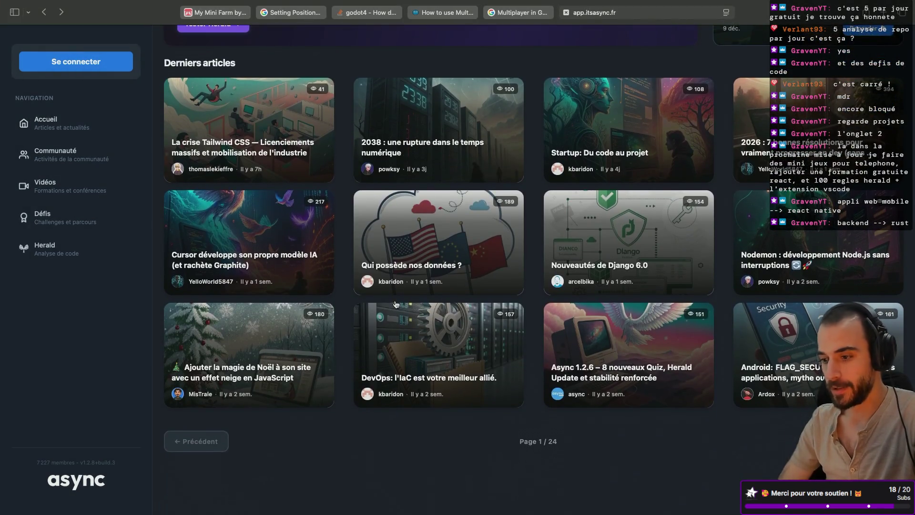
scroll(395, 304, "up", 4)
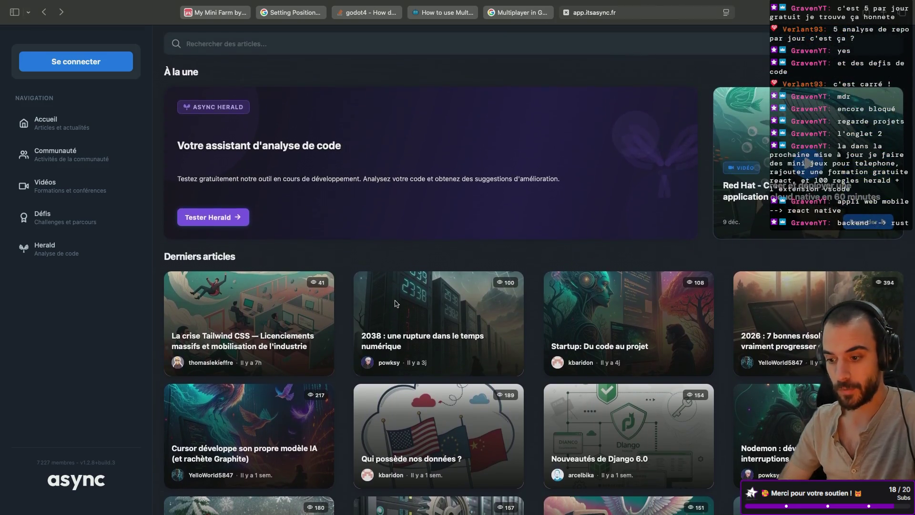
scroll(395, 304, "down", 4)
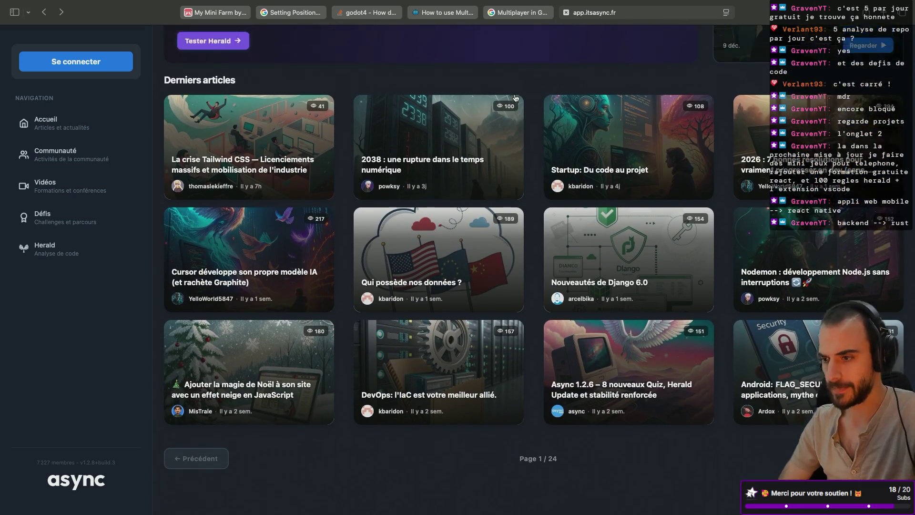
scroll(515, 97, "up", 4)
key("ctrl+shift+Tab")
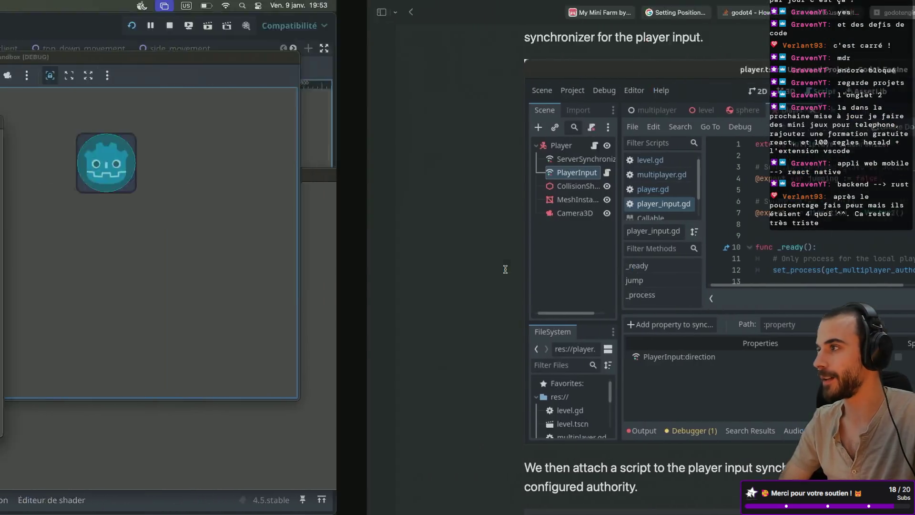
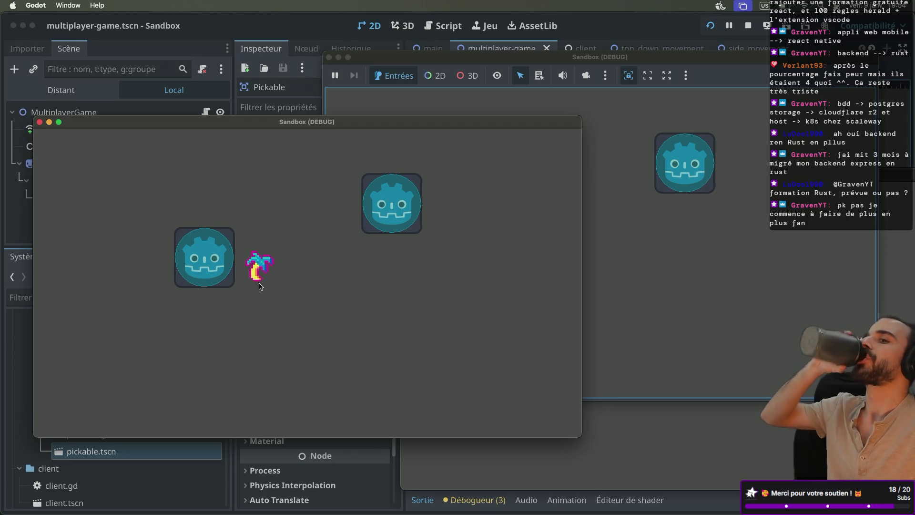
Switch to the desktop space with the Godot multiplayer documentation in the browser
key("ctrl+Right")
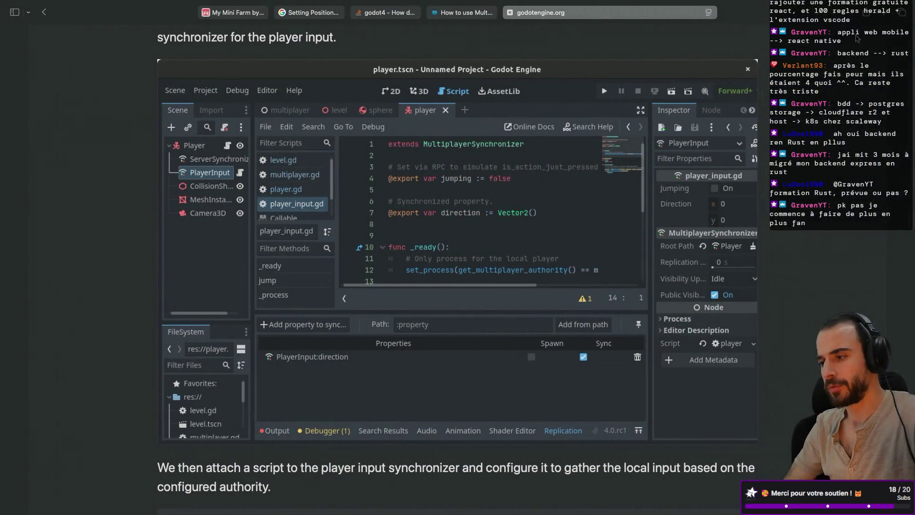
Search Google for 'elysia js' in a new tab and open the ElysiaJS homepage
key("super+t")
type("elisys")
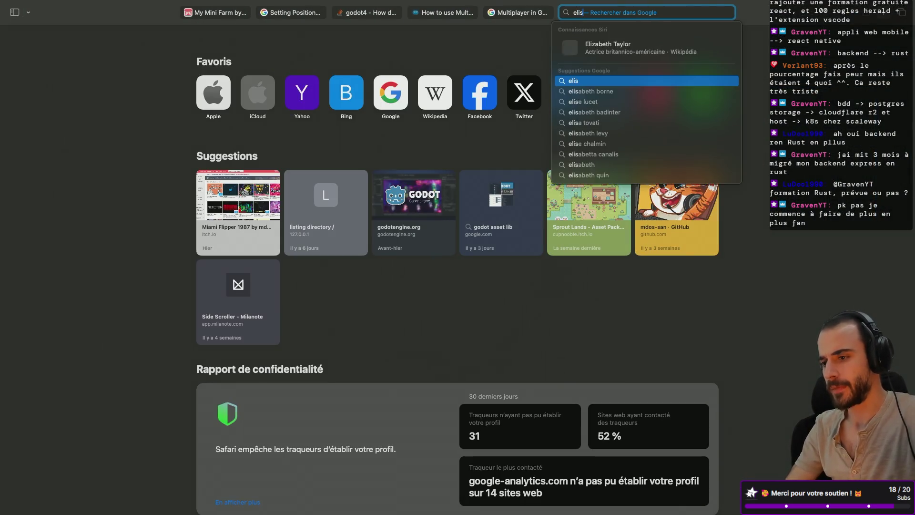
key("BackSpace")
type("a jsz")
key("Return")
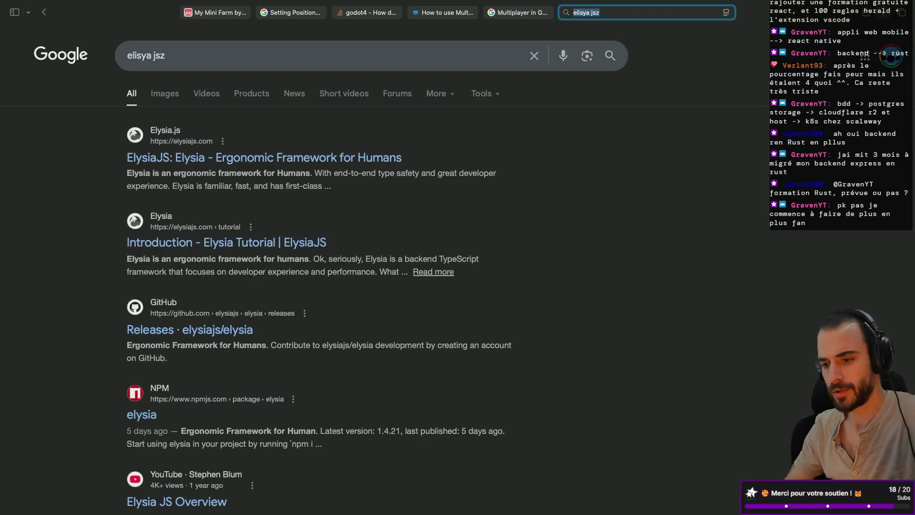
left_click(261, 157)
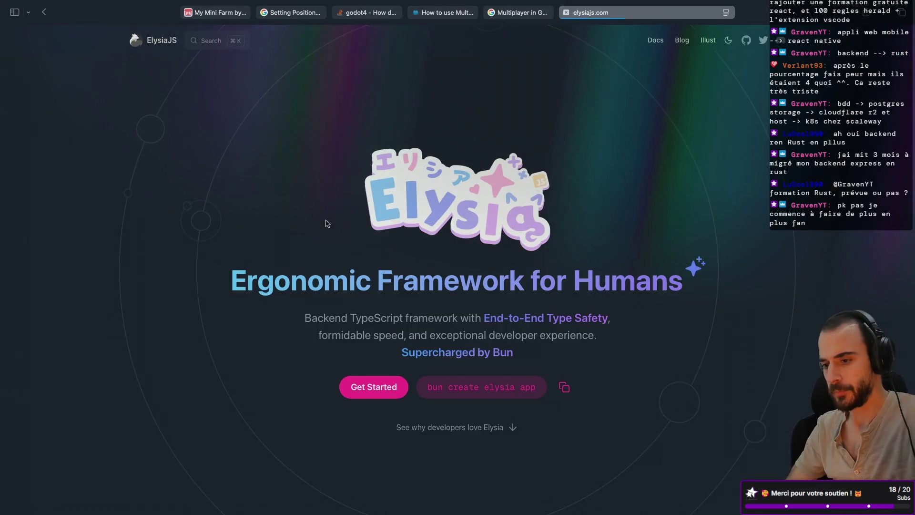
Scroll through the ElysiaJS homepage
scroll(329, 215, "down", 1)
scroll(372, 257, "up", 1)
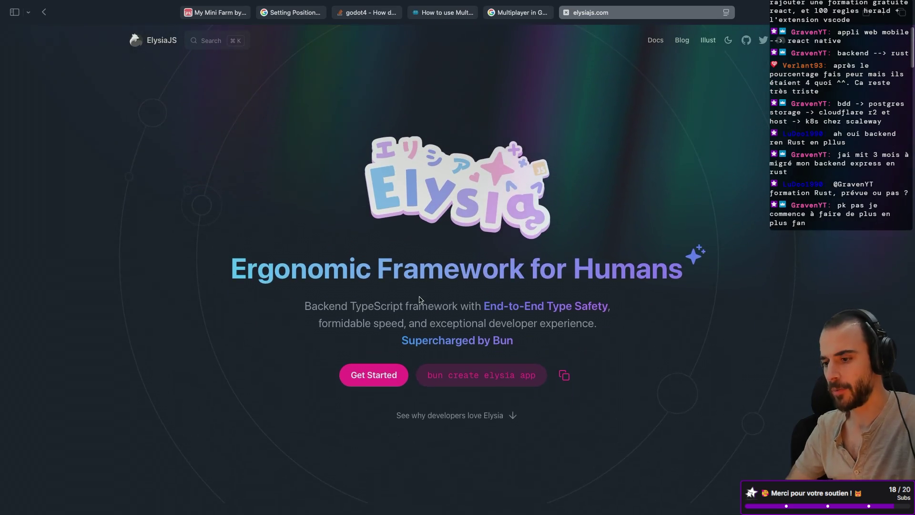
scroll(420, 300, "down", 10)
scroll(419, 299, "down", 2)
scroll(420, 299, "up", 5)
scroll(419, 299, "down", 5)
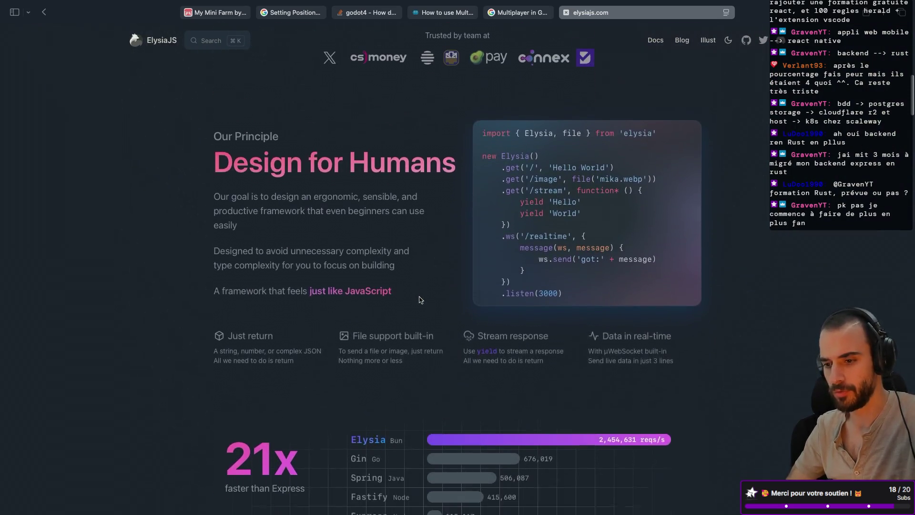
scroll(420, 299, "down", 15)
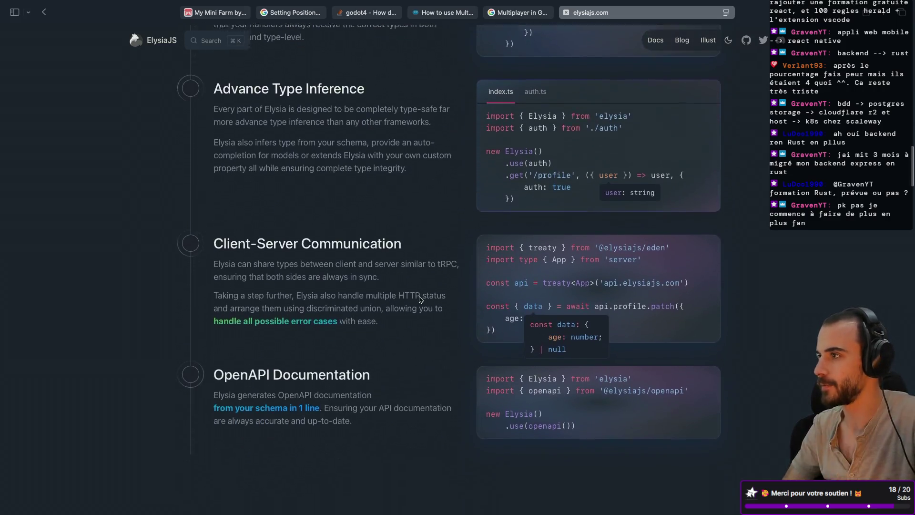
scroll(419, 299, "down", 2)
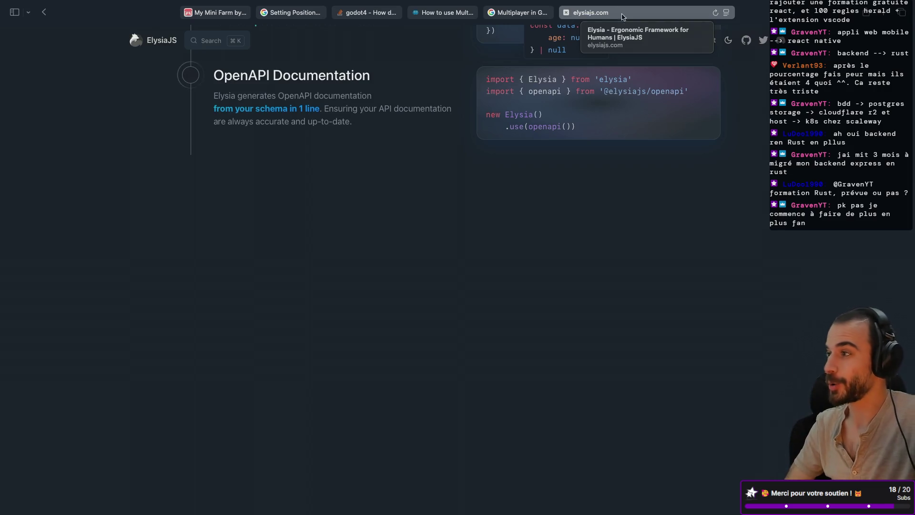
Close the ElysiaJS and Godot docs tabs, leaving the MultiplayerSynchronizer article, then return to Godot
left_click(566, 12)
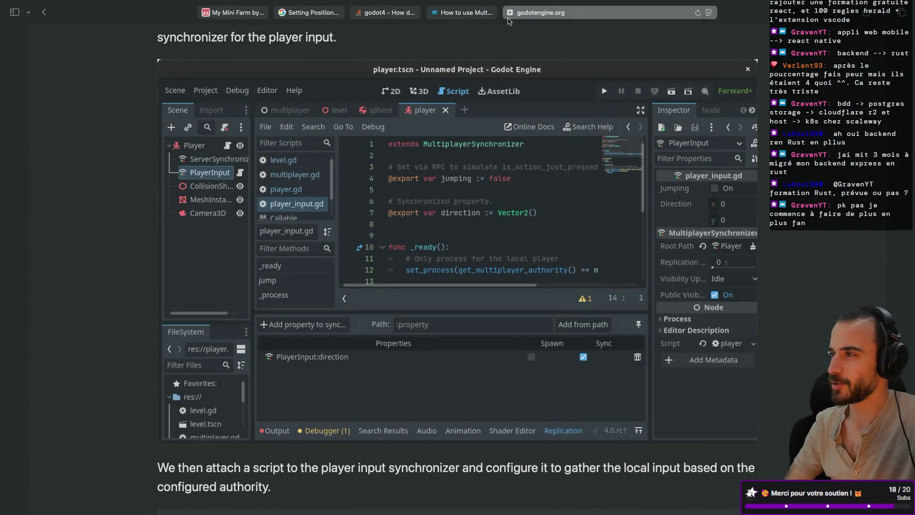
left_click(509, 14)
left_click(451, 55)
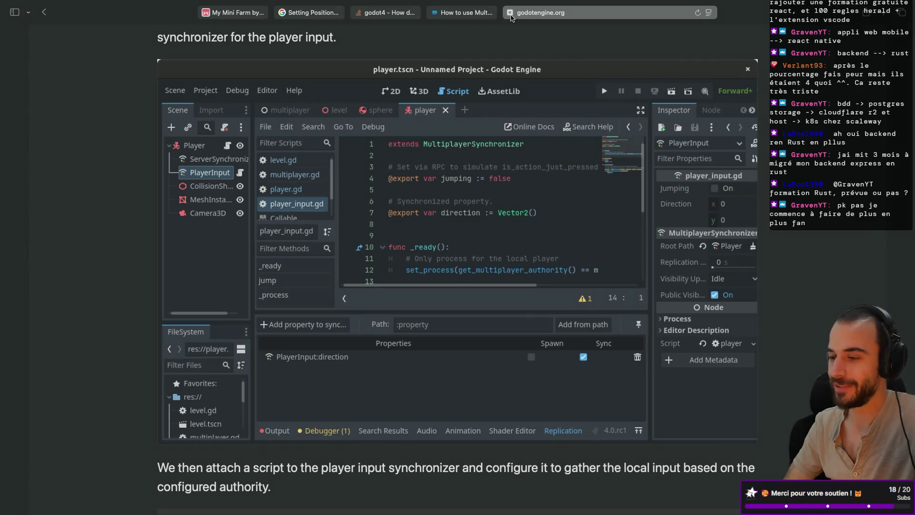
left_click(510, 13)
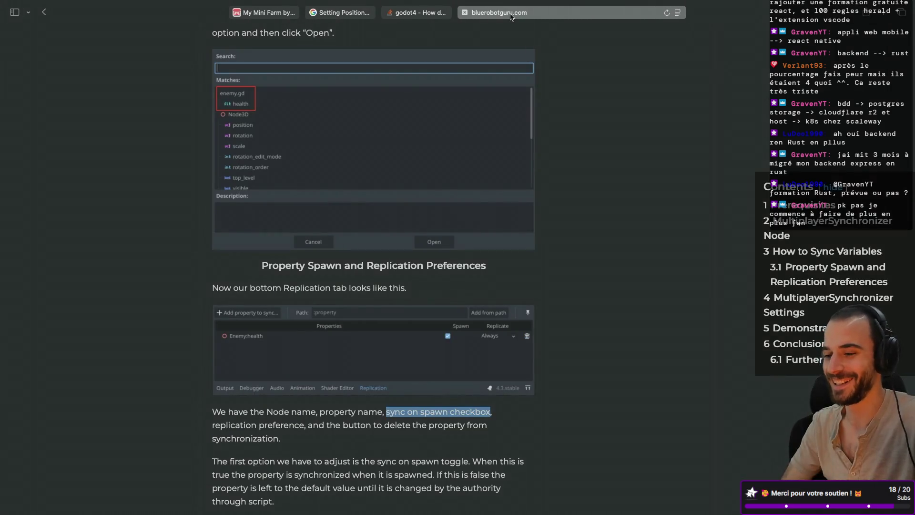
left_click(604, 90)
scroll(605, 91, "up", 20)
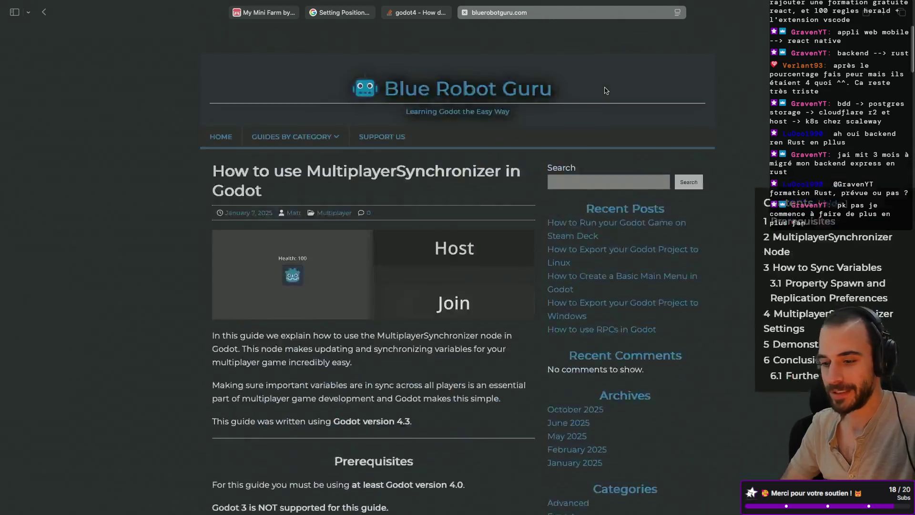
key("ctrl+Left")
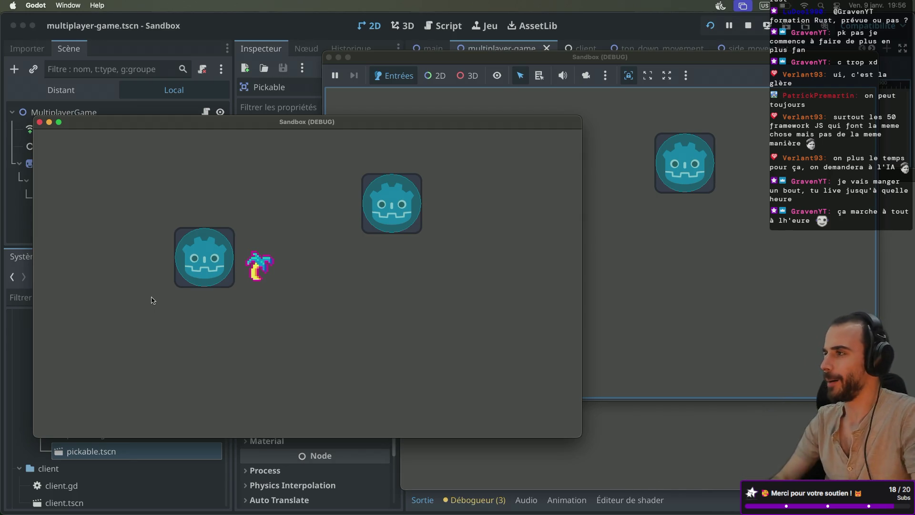
Move the player right and back left, then close the first game window
key("Right")
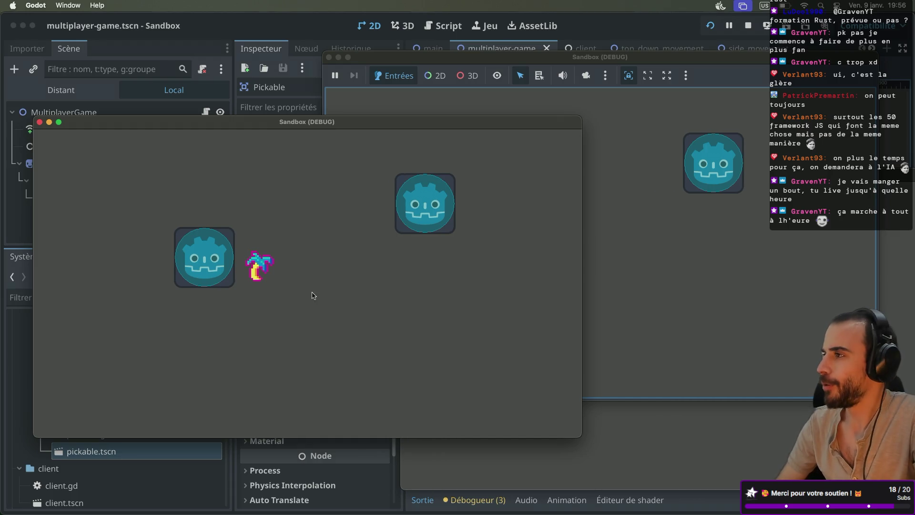
key("Left")
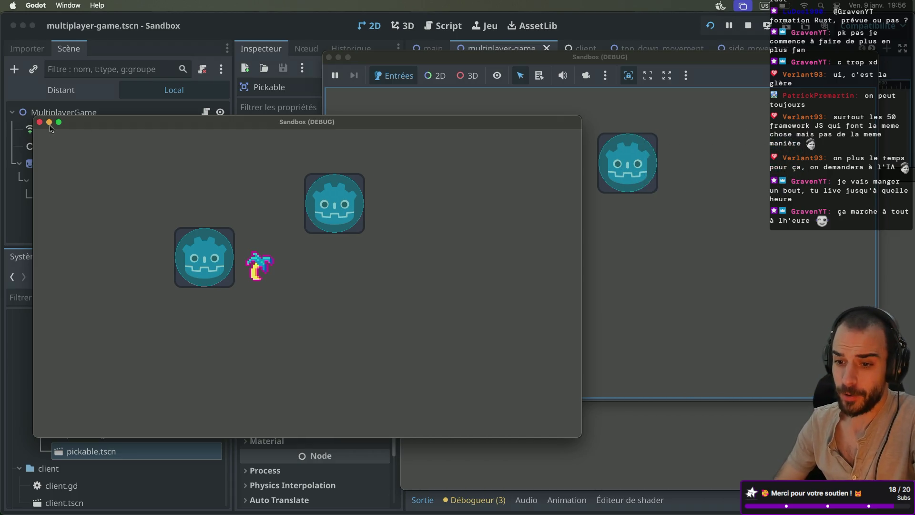
left_click(40, 124)
Close the second Sandbox window and widen the scene tree and file docks
left_click(329, 58)
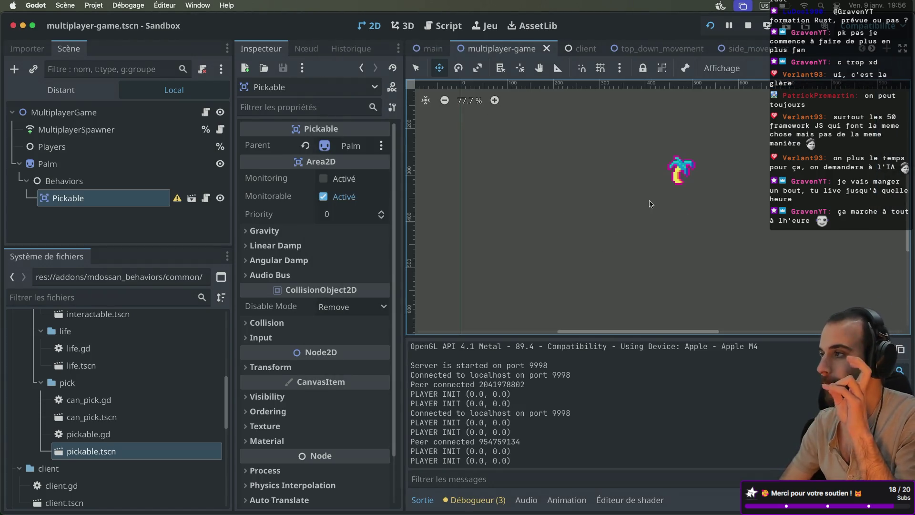
left_click(119, 198)
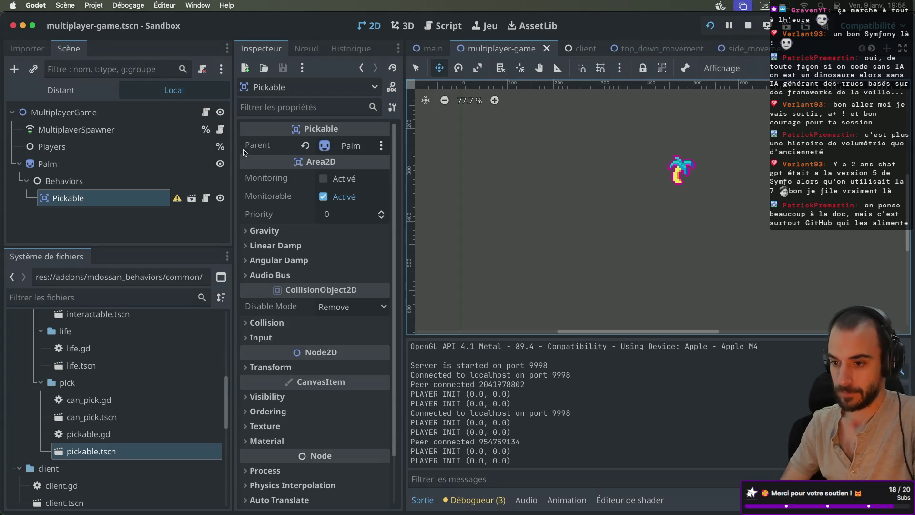
left_click_drag(234, 146, 267, 141)
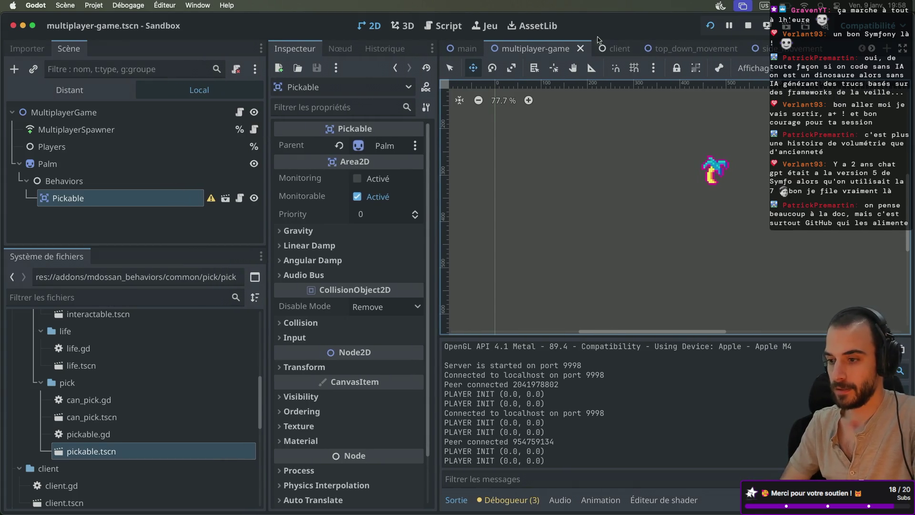
Expand the Pickable's Collision section and widen the Inspector to show all 32 bits
key("ctrl+super+d")
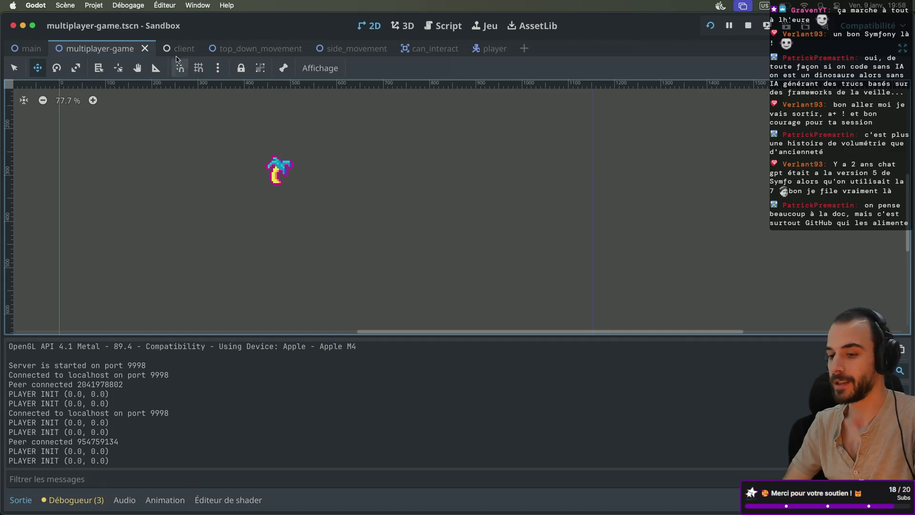
key("ctrl+super+d")
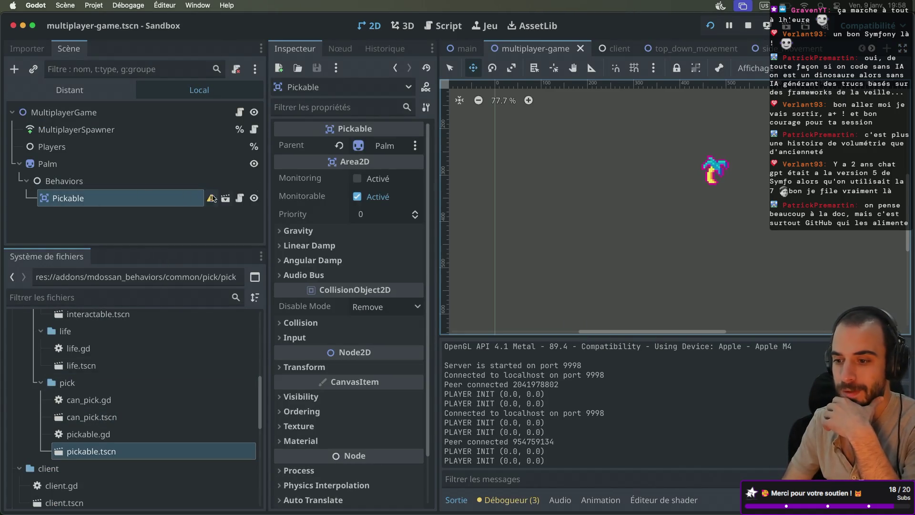
left_click(119, 200)
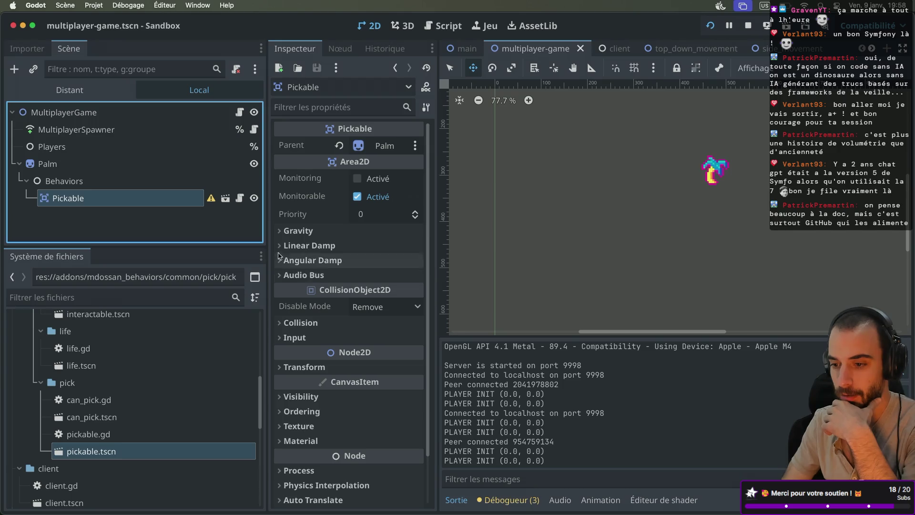
left_click(280, 323)
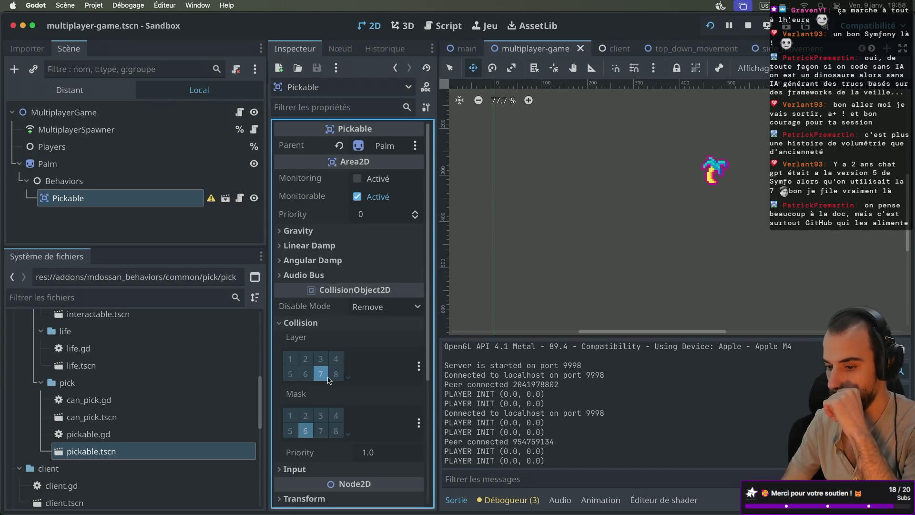
scroll(323, 375, "down", 5)
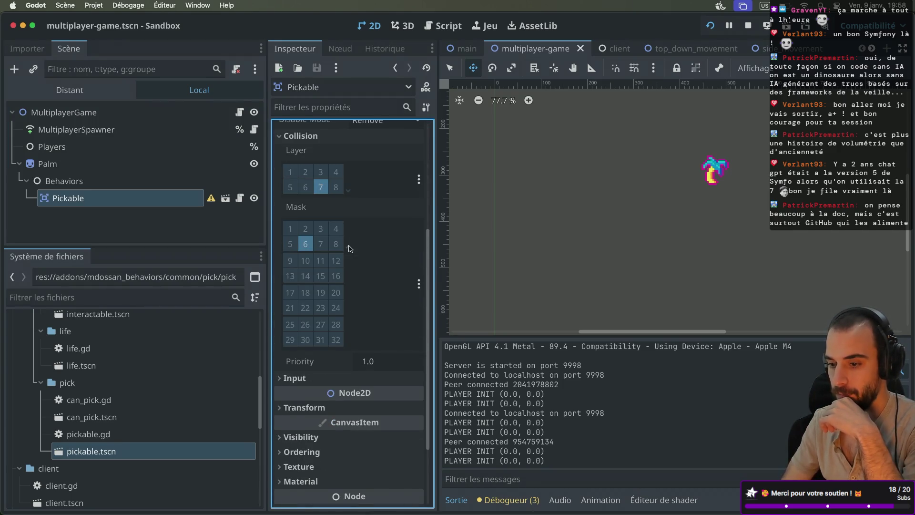
left_click_drag(437, 224, 587, 224)
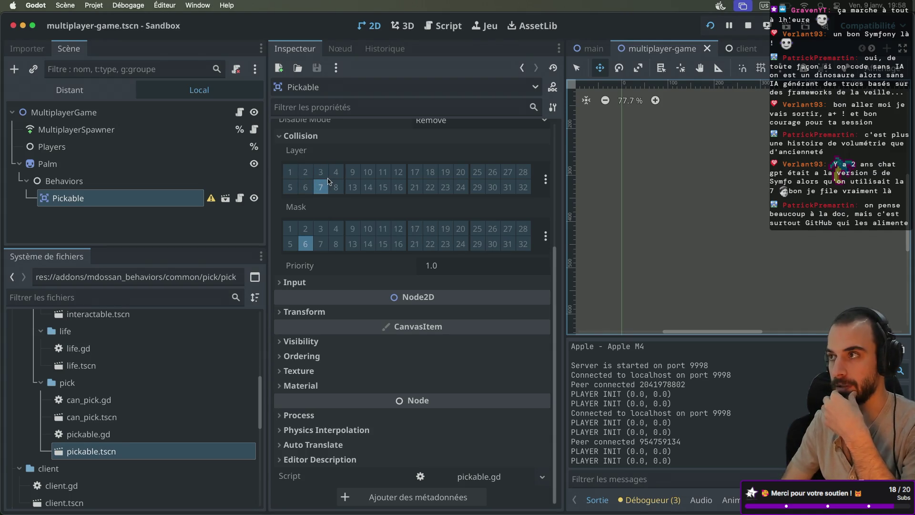
Move the Pickable from collision layer 7 to 32 and its mask from 6 to 31
scroll(328, 180, "up", 3)
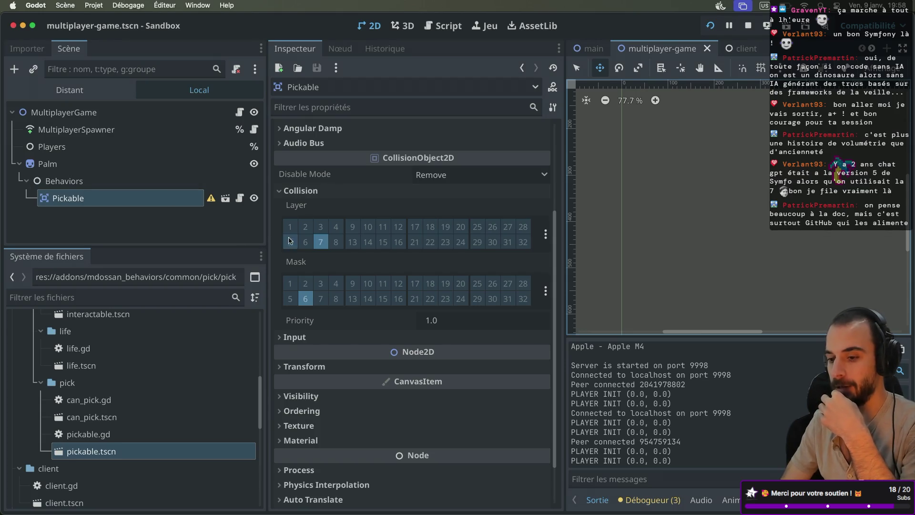
left_click(321, 242)
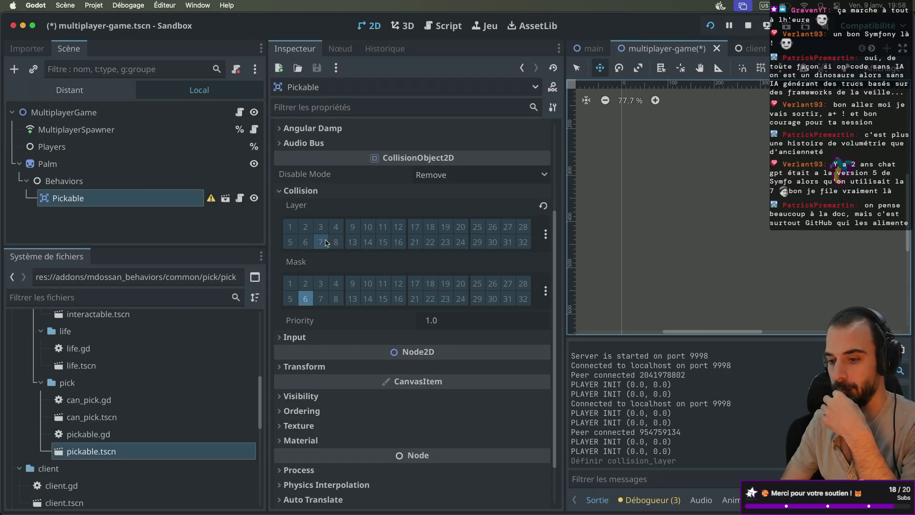
left_click(525, 245)
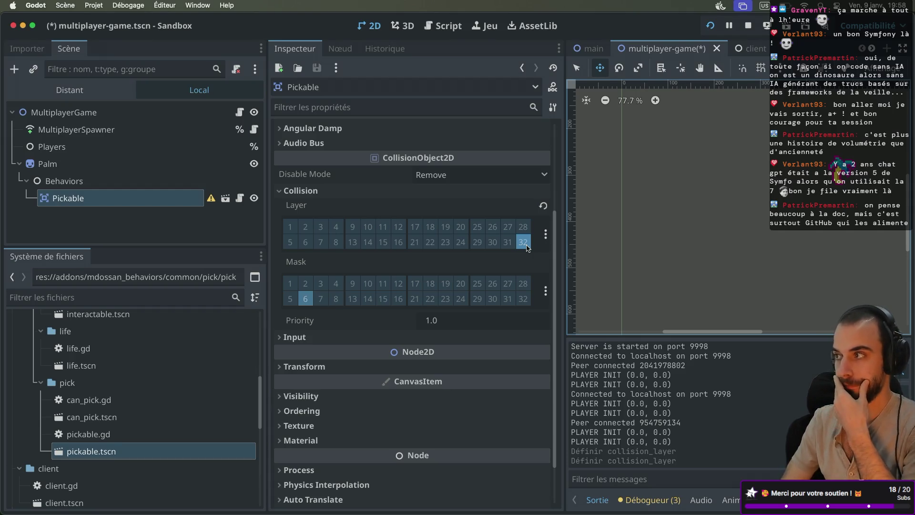
left_click(305, 298)
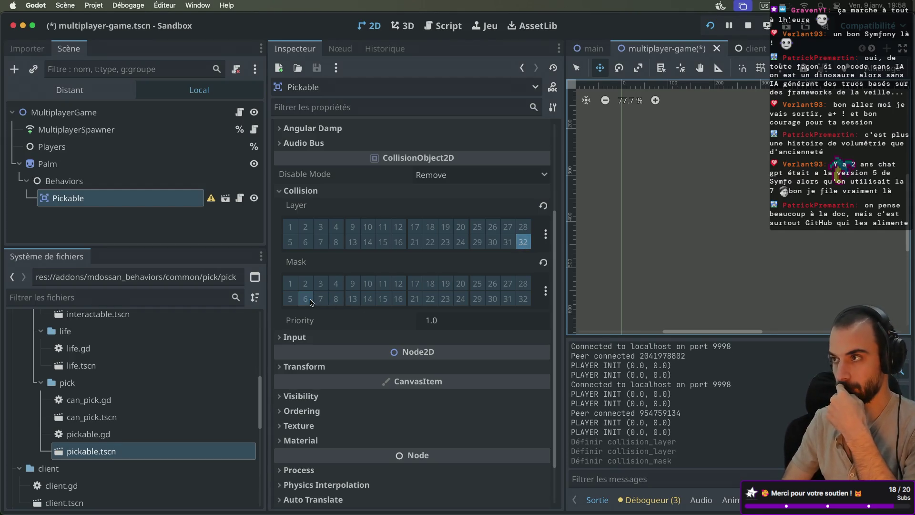
left_click(508, 299)
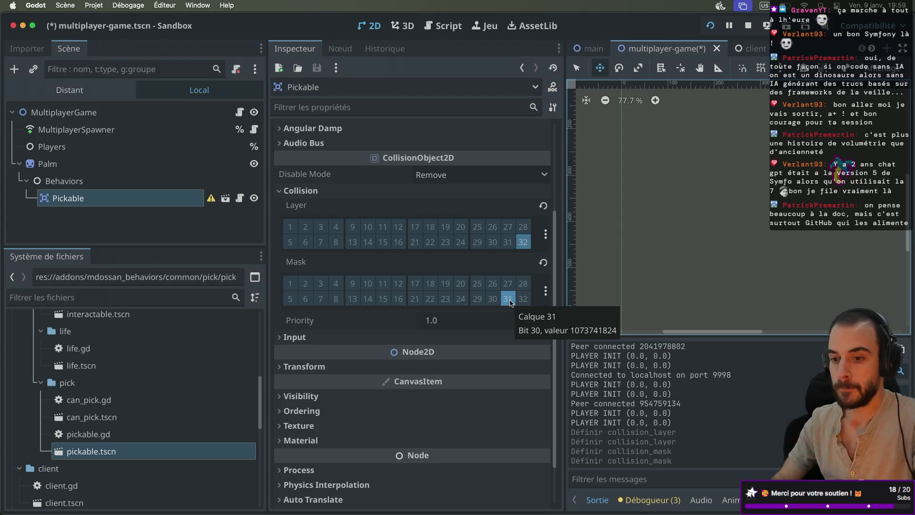
left_click(167, 204)
Add a ShapeCast2D under Pickable, then delete it again
key("ctrl+a")
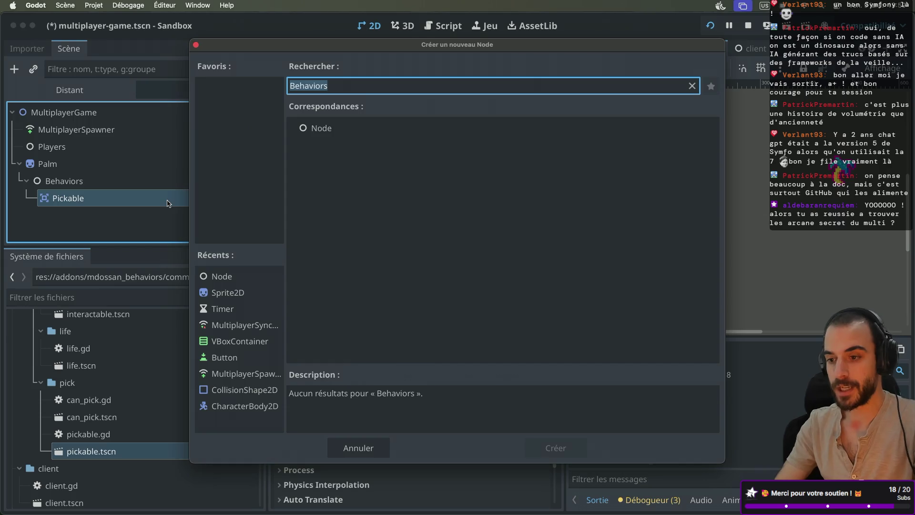
type("shape")
key("Return")
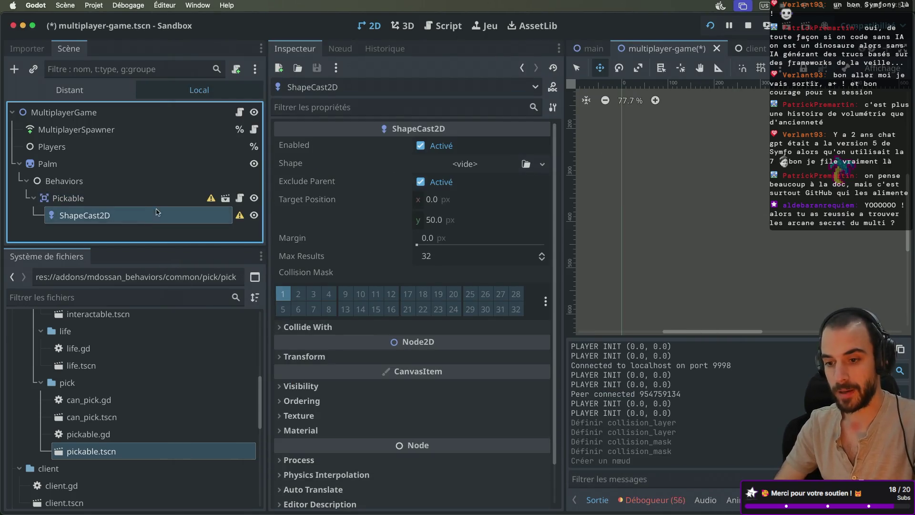
right_click(154, 214)
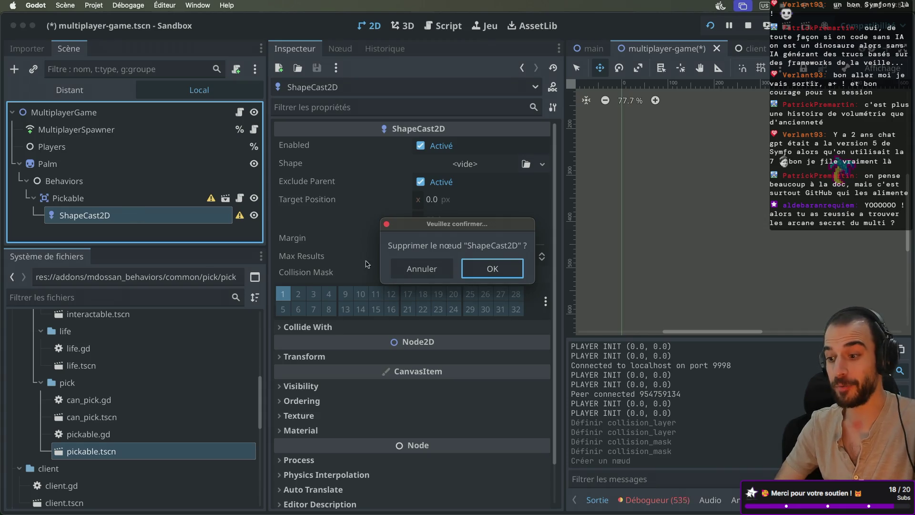
left_click(501, 271)
left_click(150, 203)
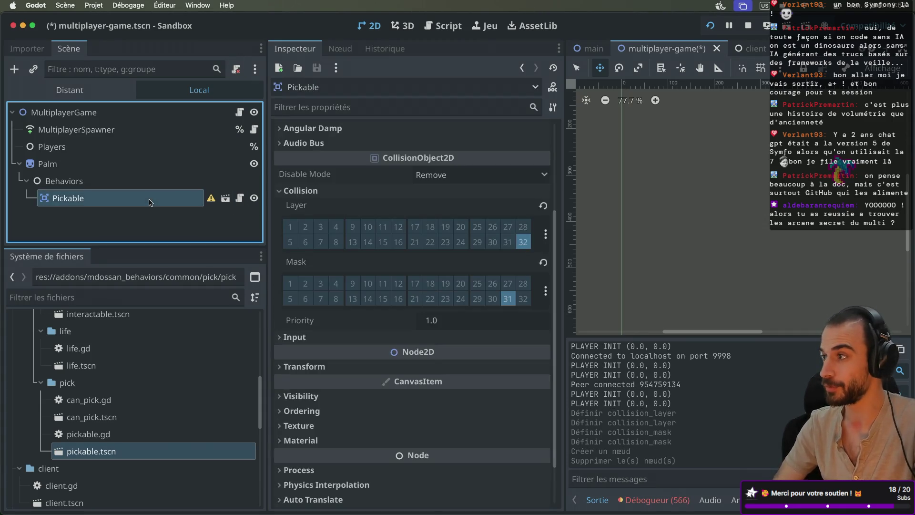
right_click(150, 202)
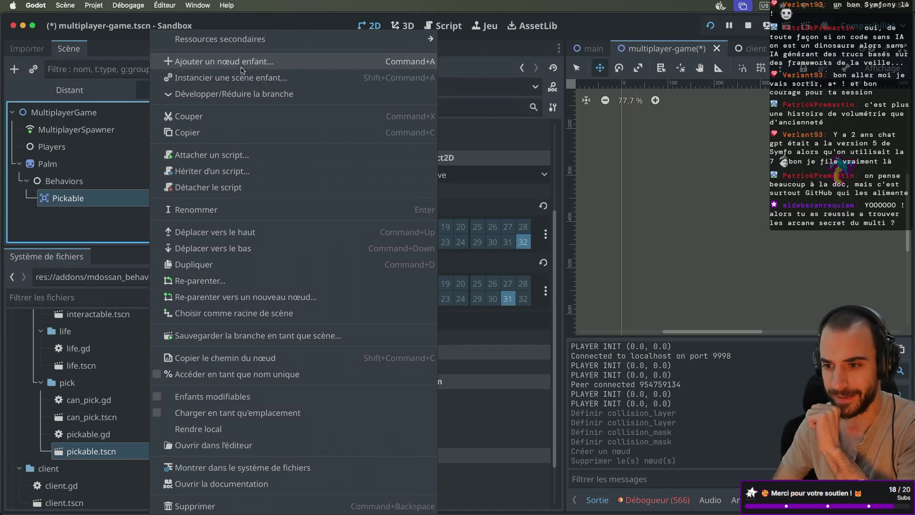
Add a CollisionShape2D child to Pickable with a new CircleShape2D shape
left_click(88, 213)
key("ctrl+a")
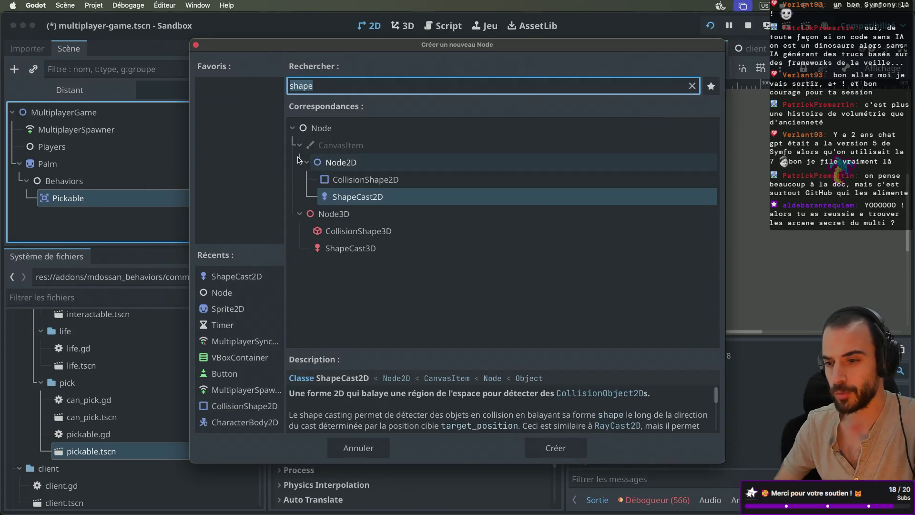
double_click(384, 181)
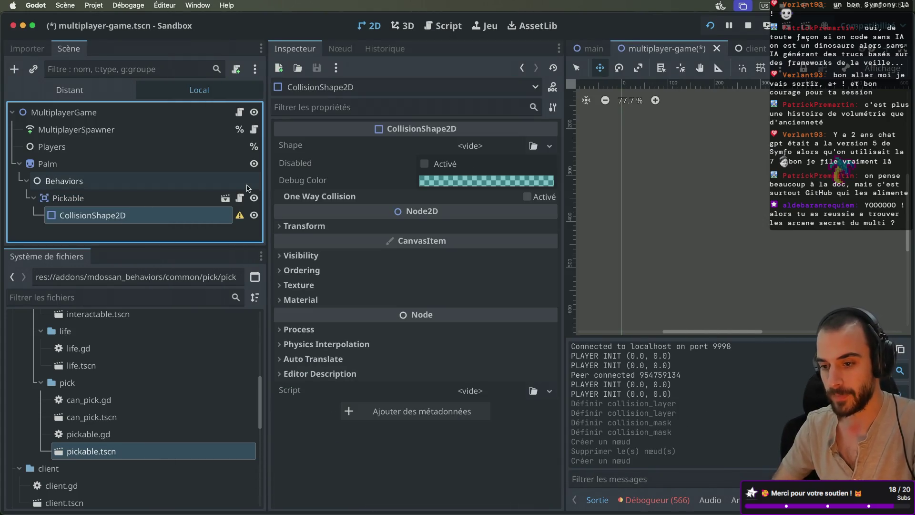
left_click(498, 147)
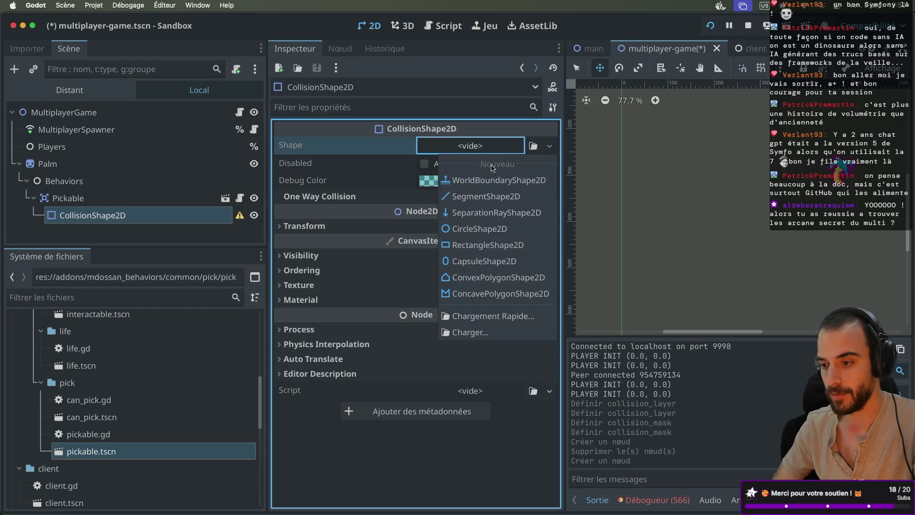
left_click(479, 231)
scroll(653, 188, "down", 5)
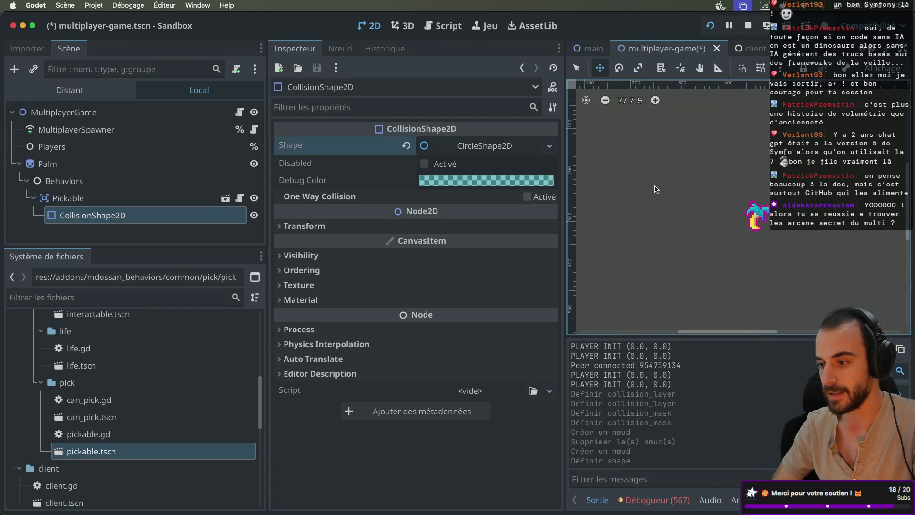
scroll(643, 182, "up", 2)
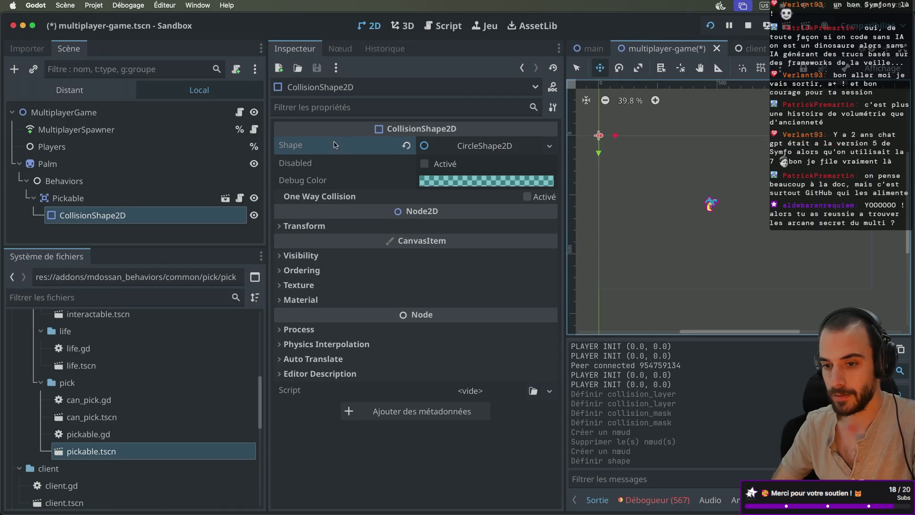
Inspect the Palm, Pickable and Behaviors nodes and the CollisionShape2D's transform settings
left_click(105, 197)
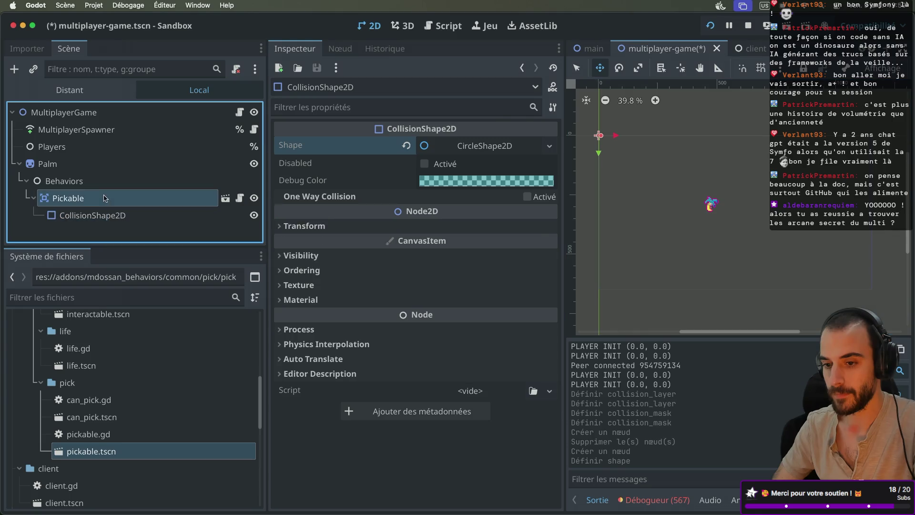
left_click(87, 166)
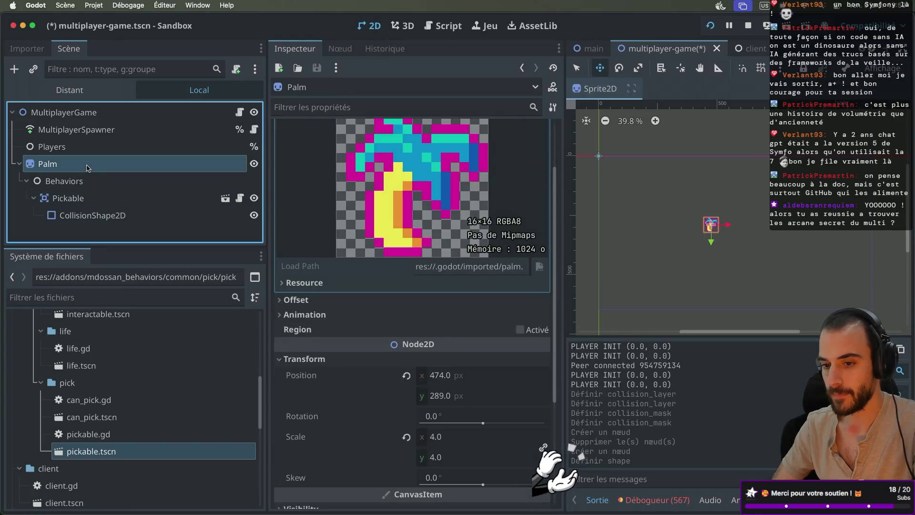
left_click(94, 198)
left_click(93, 216)
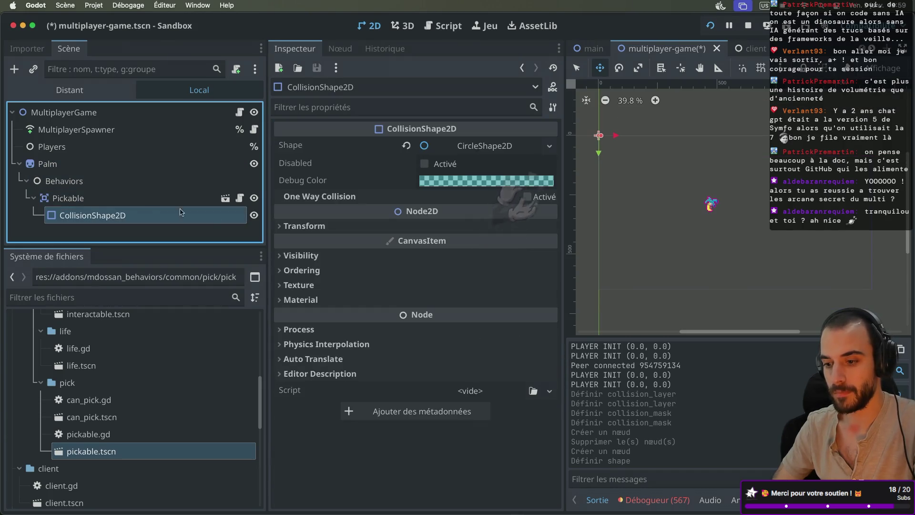
left_click(280, 227)
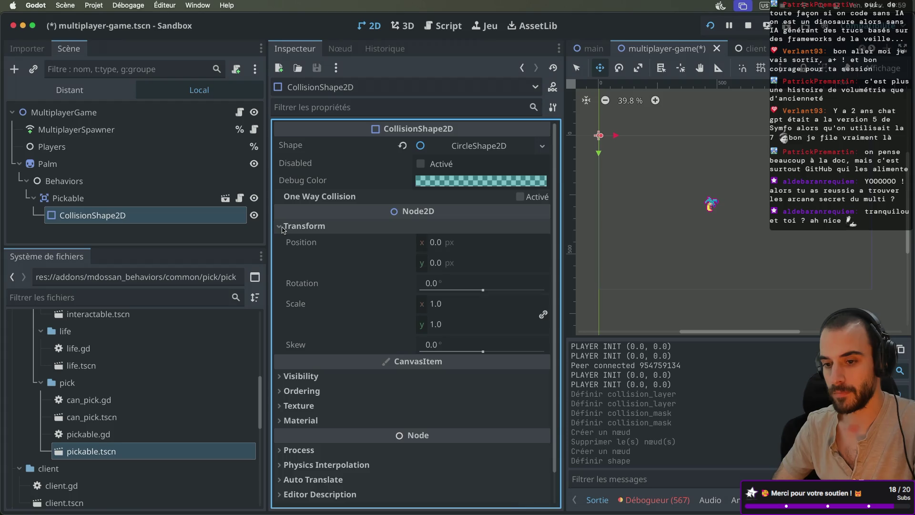
scroll(610, 161, "up", 5)
scroll(609, 161, "left", 2)
scroll(610, 160, "down", 2)
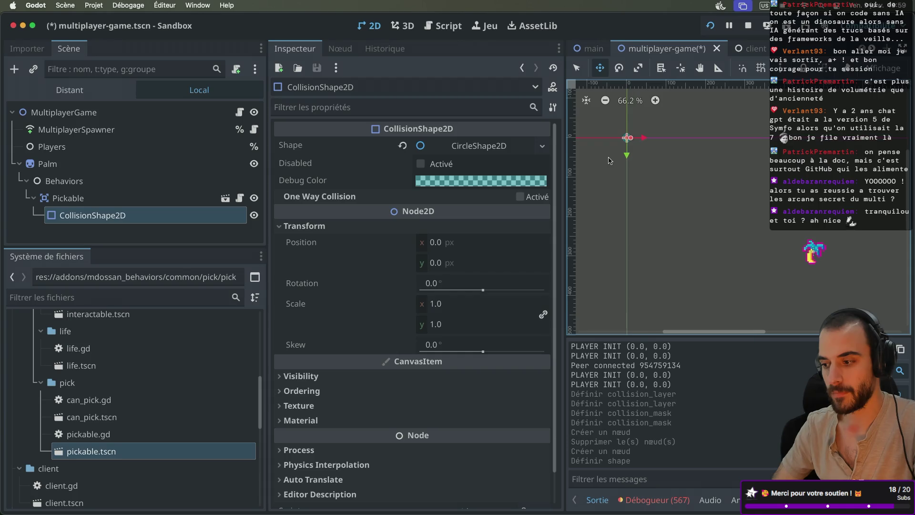
left_click(132, 198)
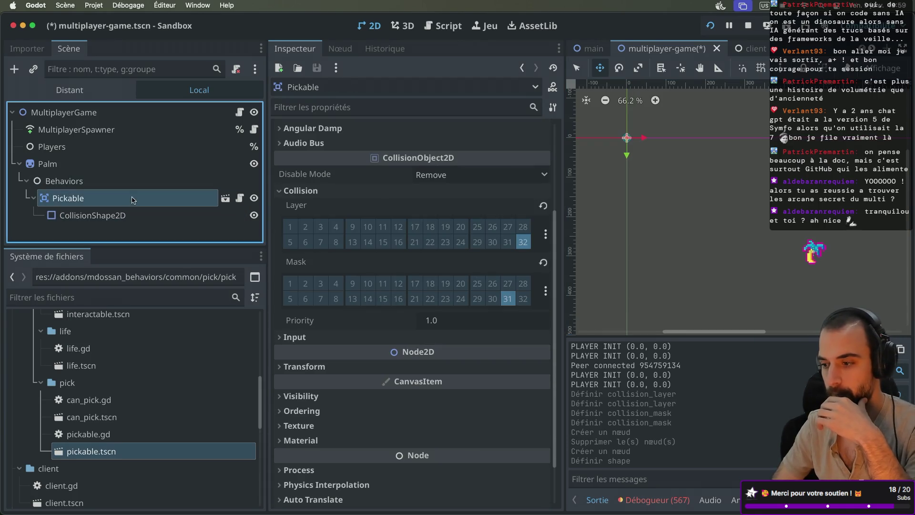
left_click(125, 184)
Change the Behaviors node's type to Node2D
scroll(659, 241, "down", 3)
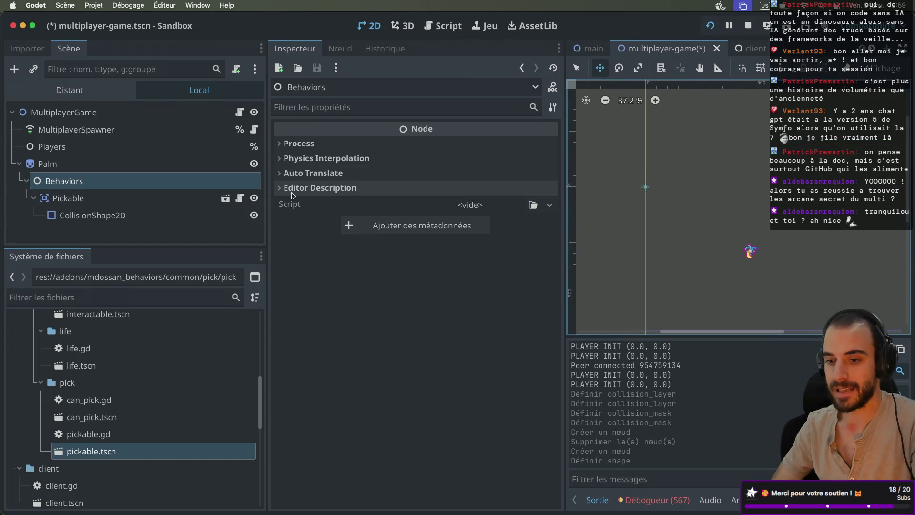
right_click(66, 185)
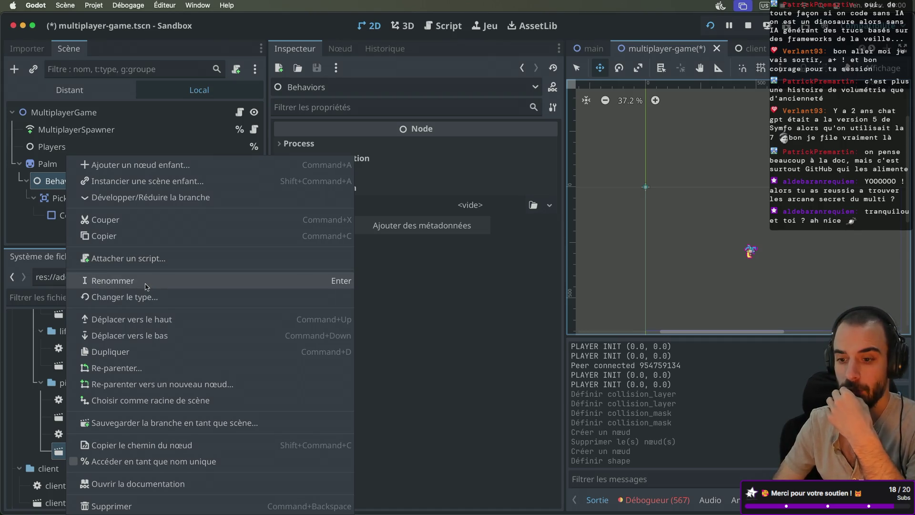
left_click(124, 297)
Set the CollisionShape2D's debug colour to pink, save the scene and launch a debug run
scroll(782, 220, "up", 6)
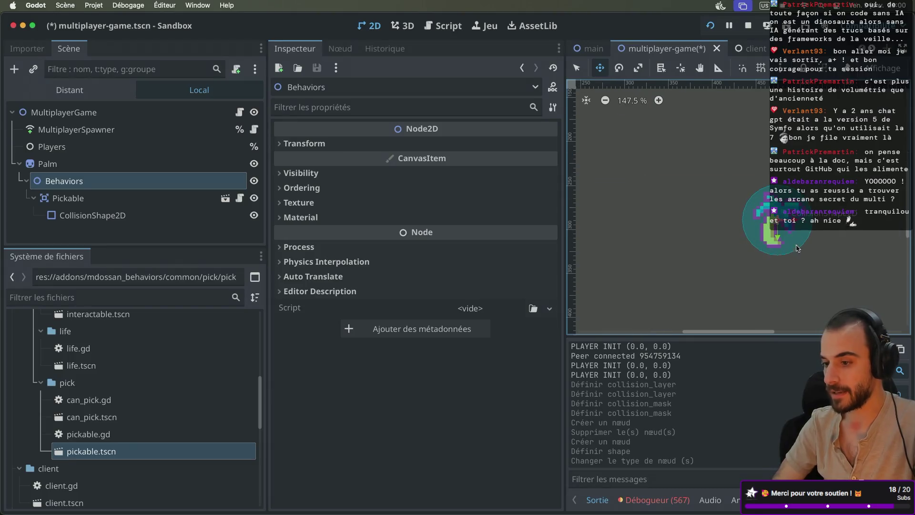
left_click(145, 215)
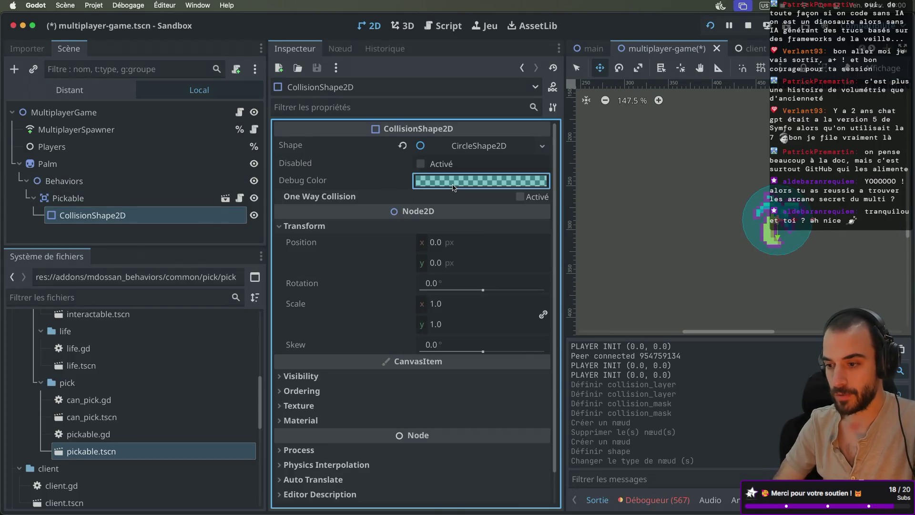
left_click(453, 181)
left_click_drag(484, 220, 710, 214)
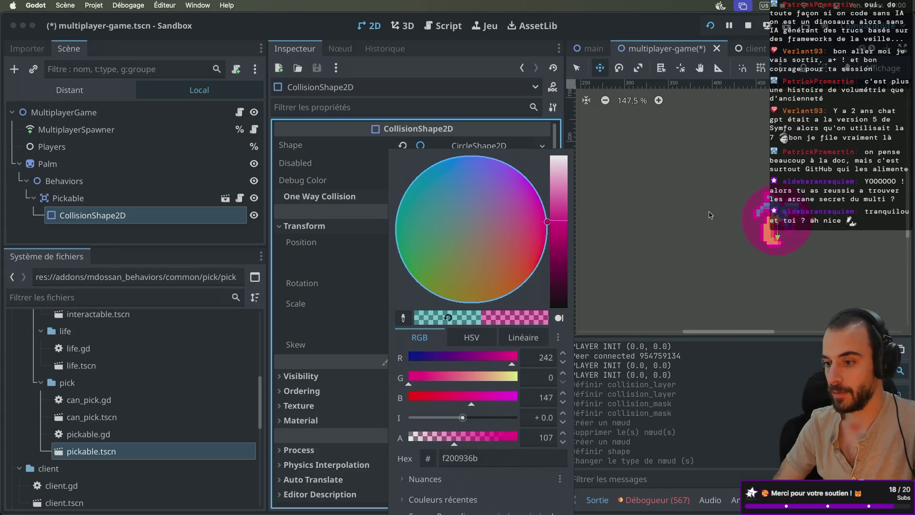
left_click(715, 215)
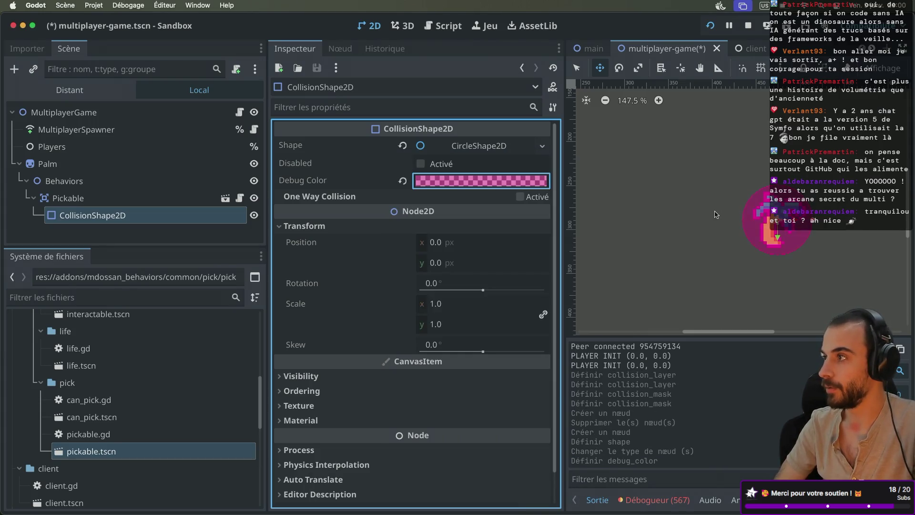
key("super+s")
key("super+b")
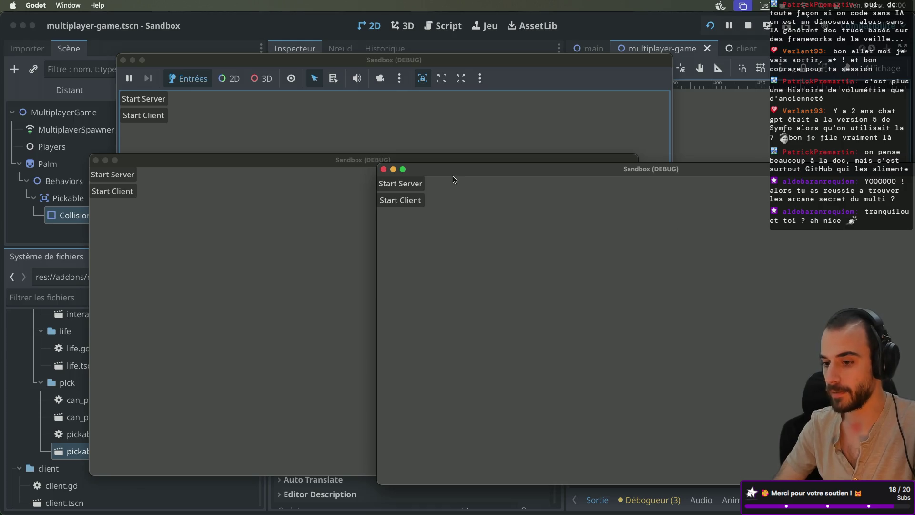
Start the server in one Sandbox window and clients in the other two
left_click(157, 98)
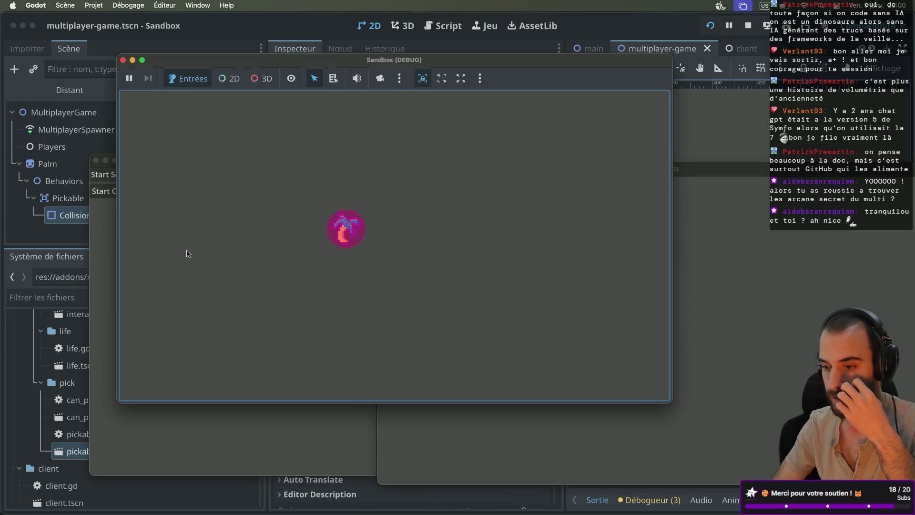
left_click(167, 409)
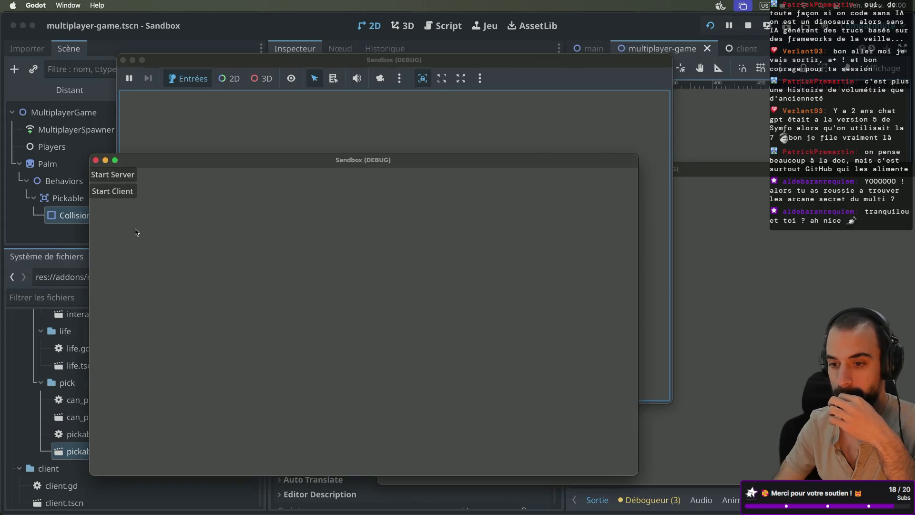
left_click(117, 196)
key("Right")
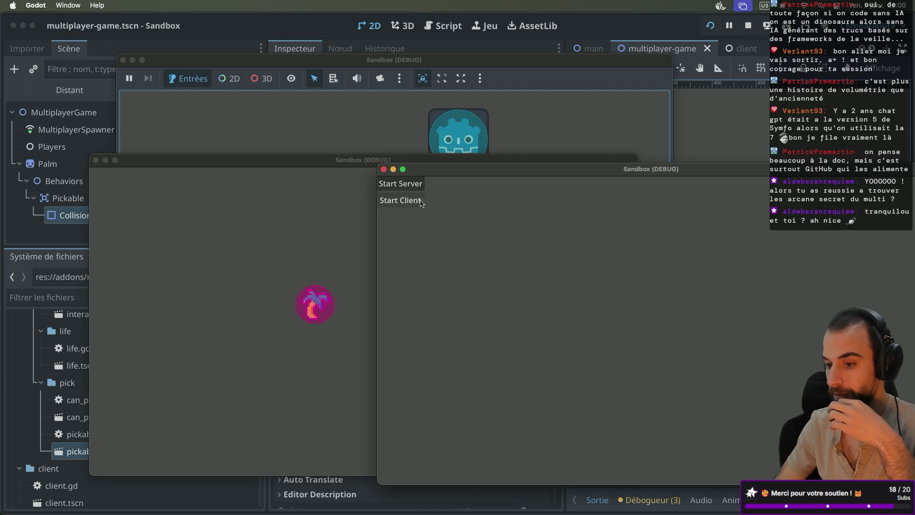
left_click(413, 200)
key("Right")
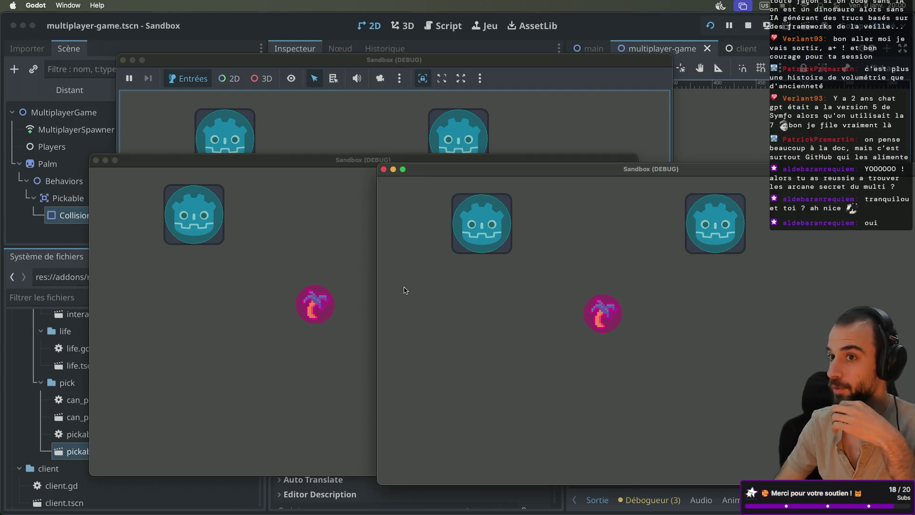
Move the left window's player around and rearrange the three game windows
left_click(347, 279)
key("Down")
key("Right")
key("Left")
key("Right")
key("Left")
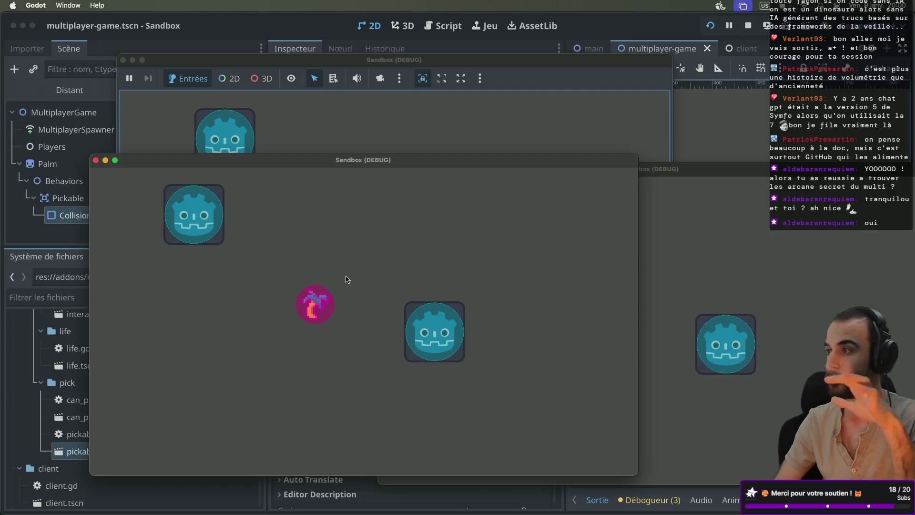
key("Down")
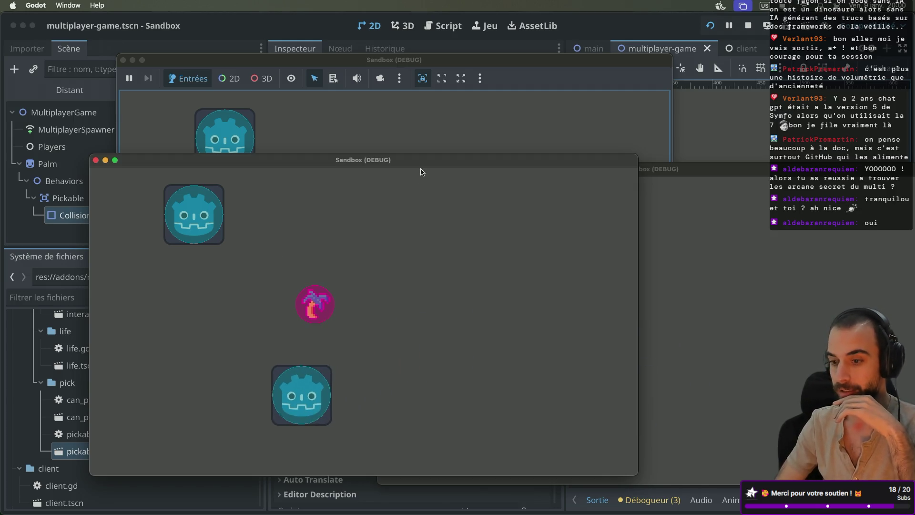
left_click(474, 129)
left_click(726, 250)
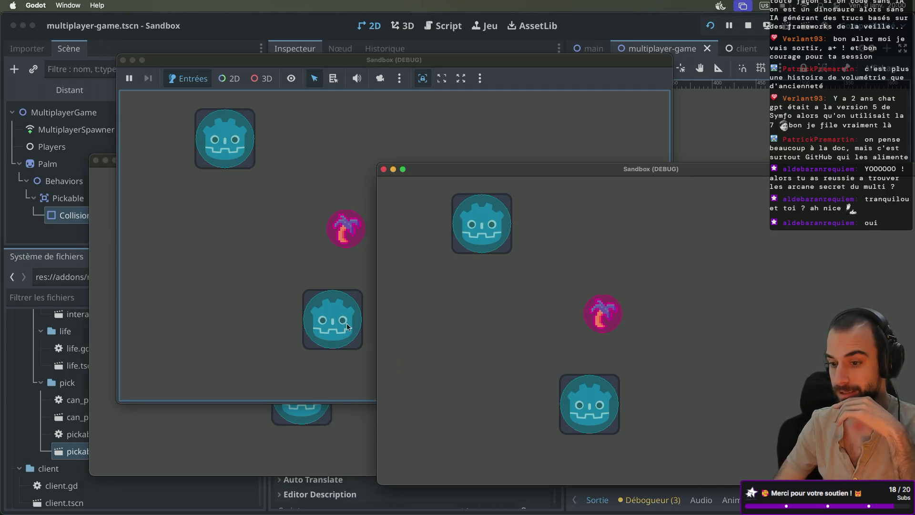
left_click(197, 418)
left_click_drag(376, 166, 320, 179)
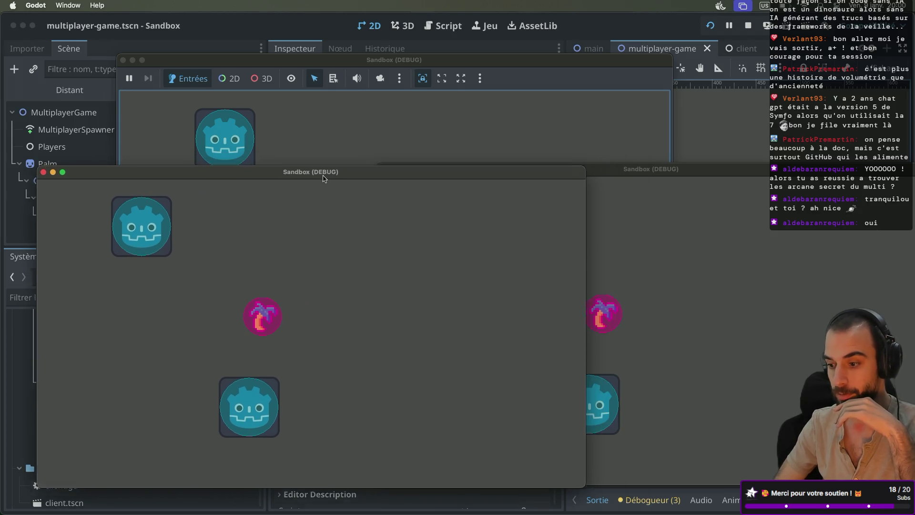
left_click(694, 251)
Walk the right window's player around the palm and stop beside the pickable
key("Down")
key("Right")
key("Left")
key("Down")
key("Left")
key("Up")
key("Right")
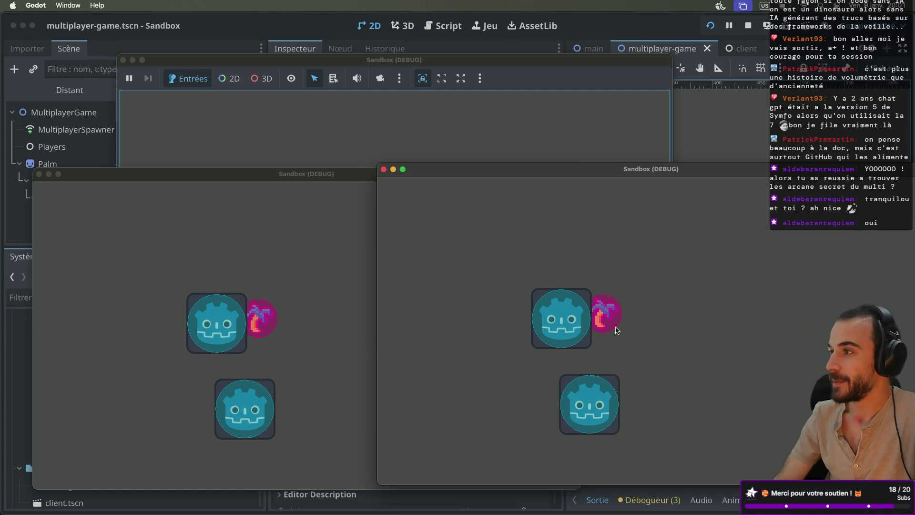
key("Right")
key("Up")
key("Left")
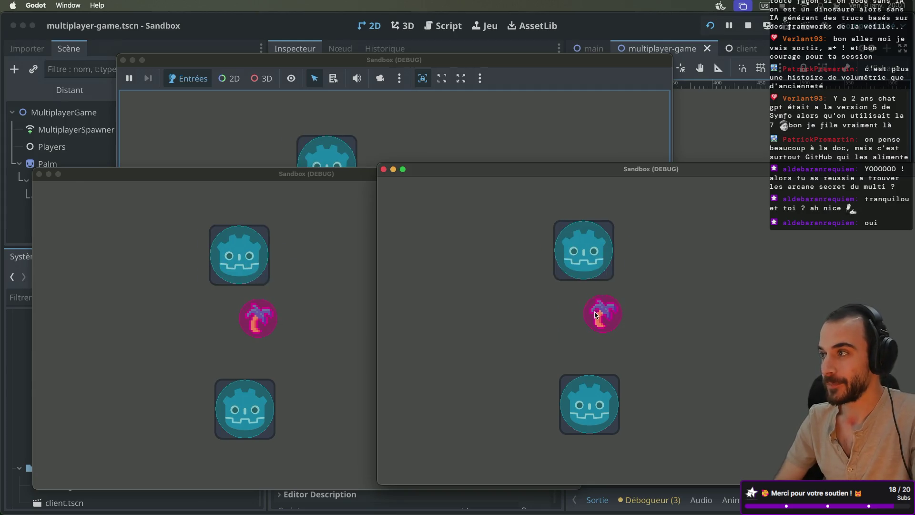
Close all three game windows to stop the test run
left_click(39, 174)
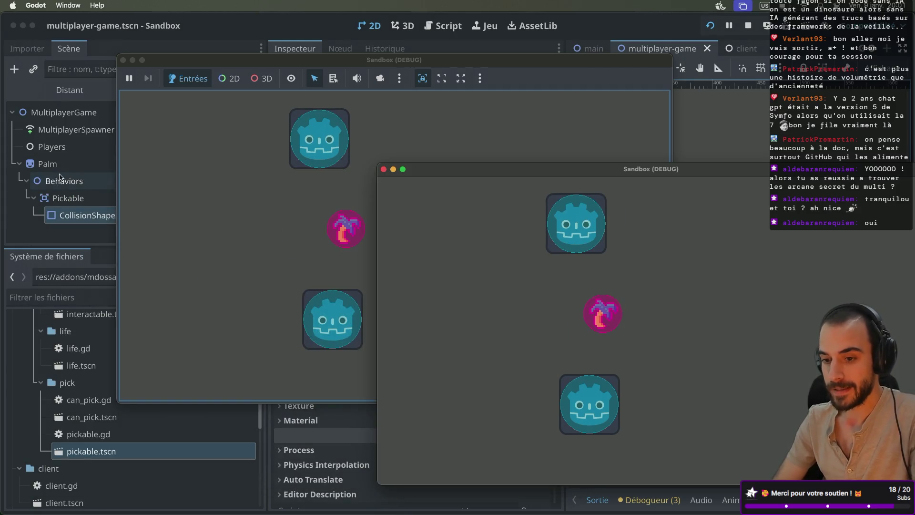
left_click(384, 171)
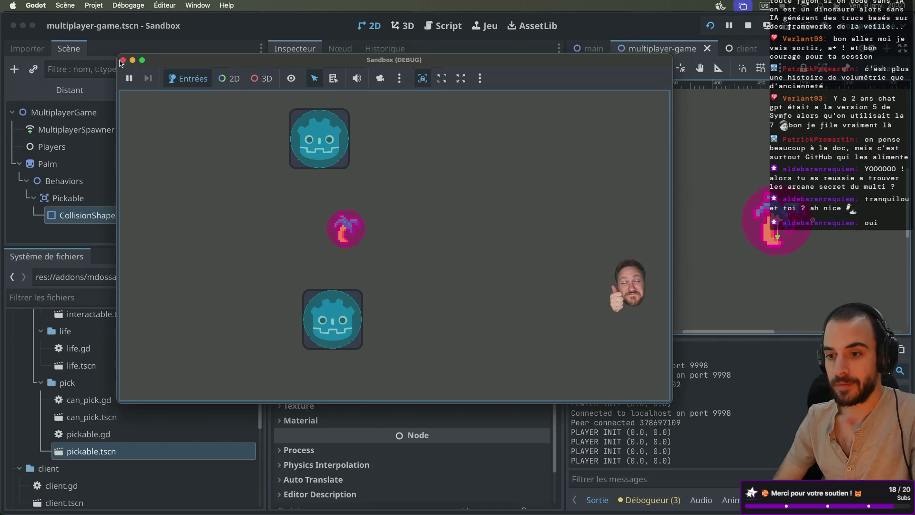
left_click(123, 60)
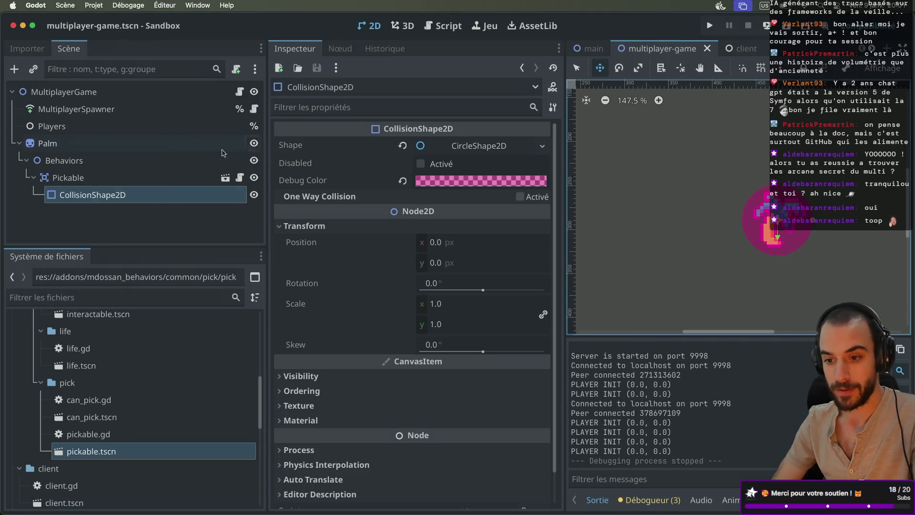
Select the Players node, filter the FileSystem to files matching 'player', and launch a test run
left_click(107, 126)
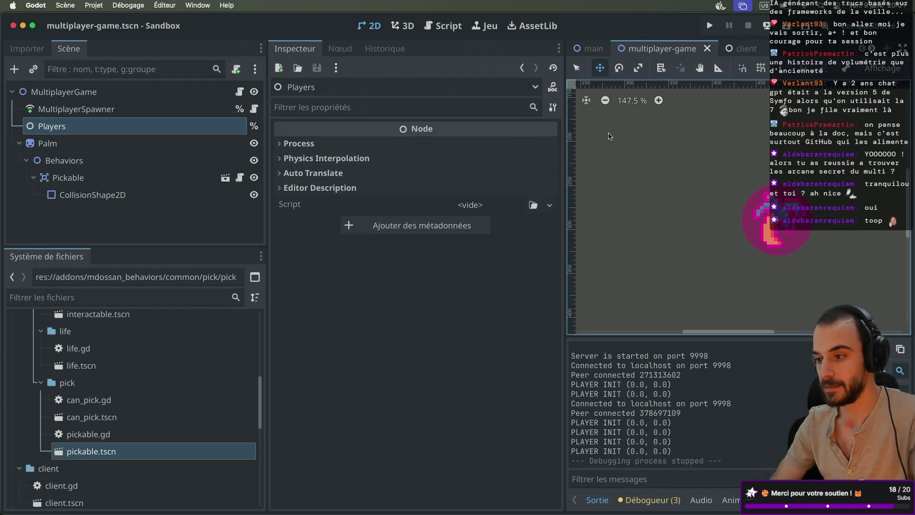
left_click(123, 297)
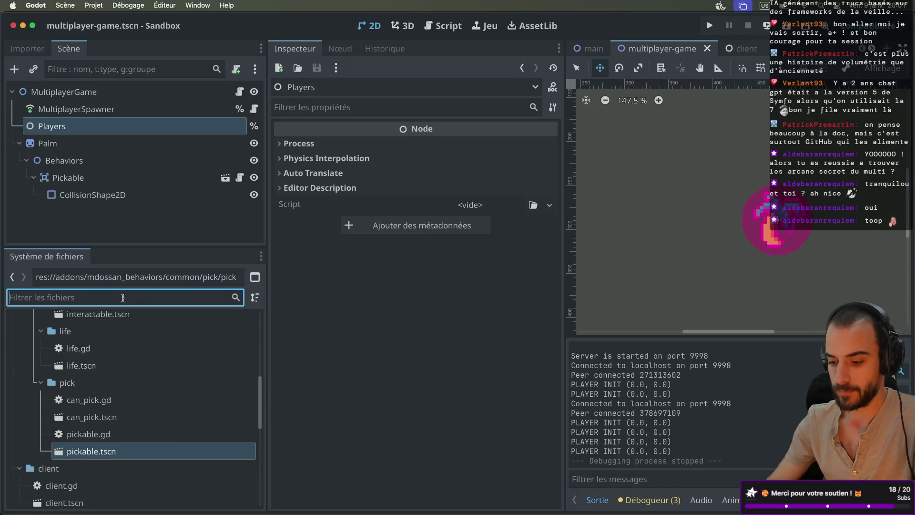
type("players")
key("BackSpace")
key("BackSpace")
key("BackSpace")
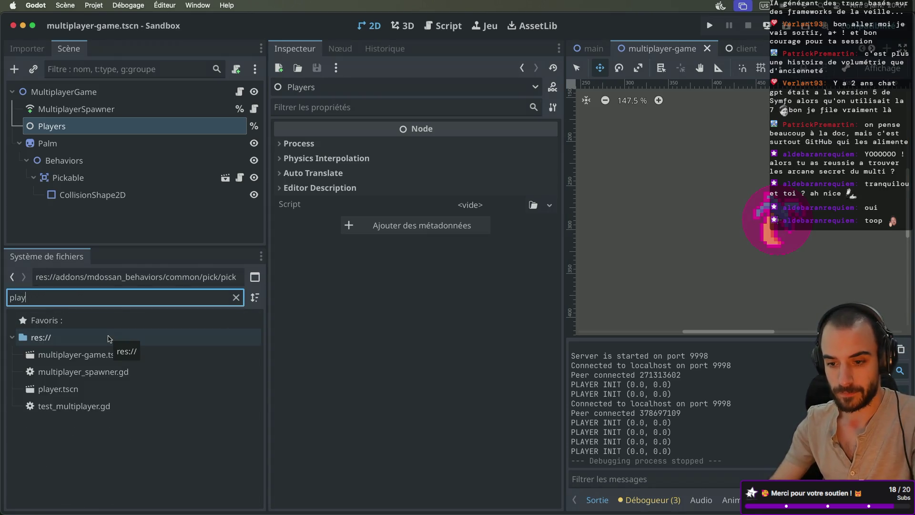
type("ers")
key("BackSpace")
key("BackSpace")
key("BackSpace")
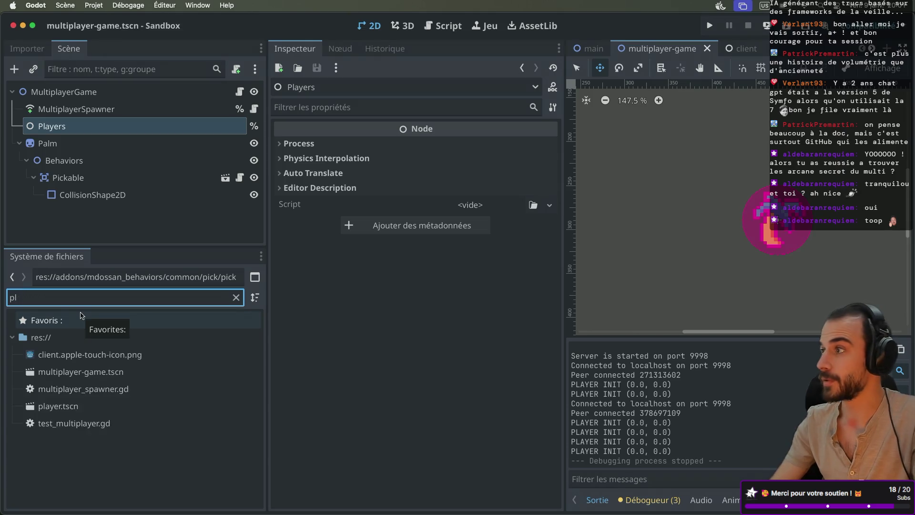
key("BackSpace")
key("BackSpace")
type("player")
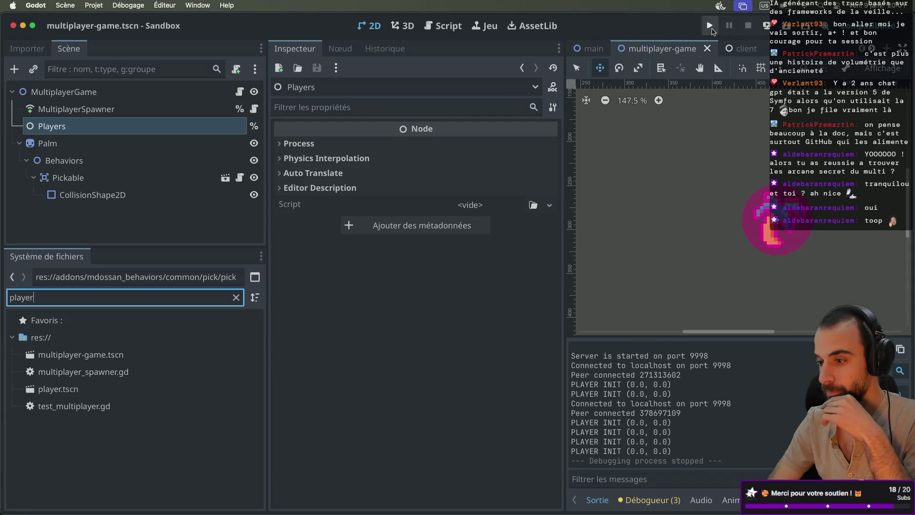
key("super+b")
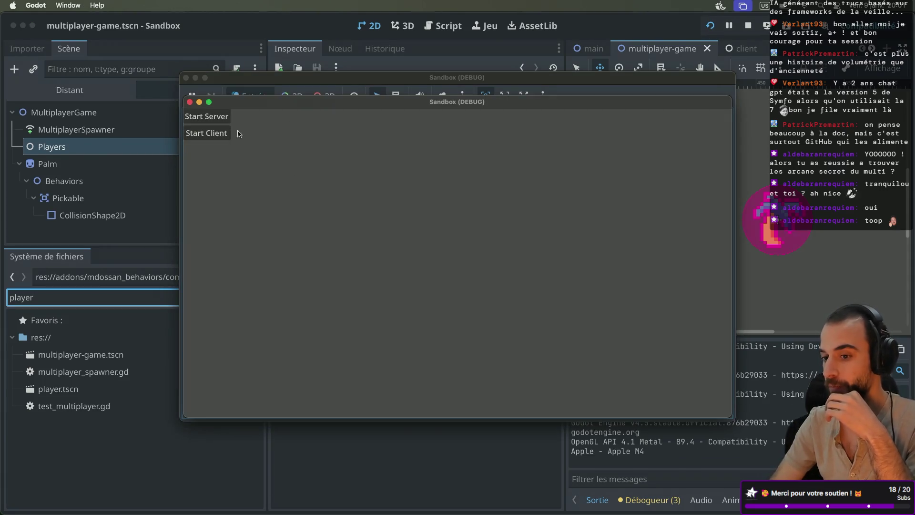
Start the server in one game window and the client in the other, then close the game
left_click(218, 121)
left_click_drag(286, 103, 432, 186)
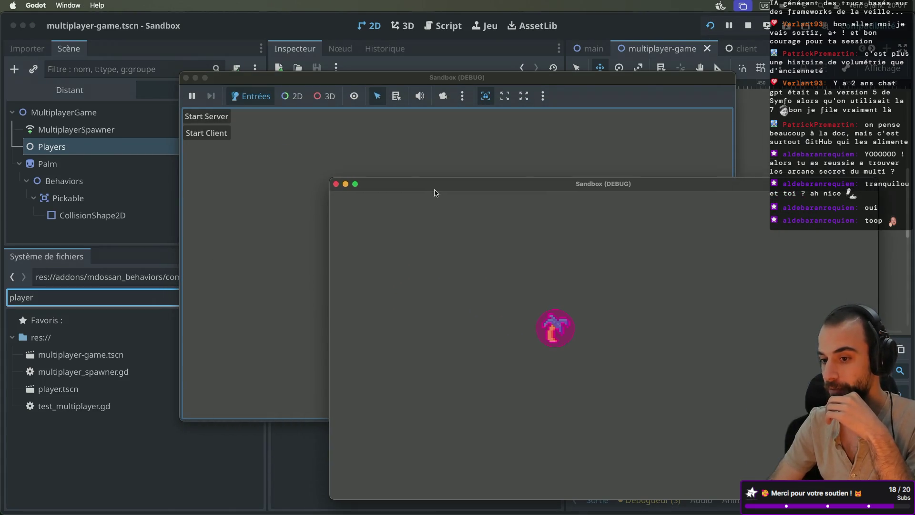
left_click(229, 136)
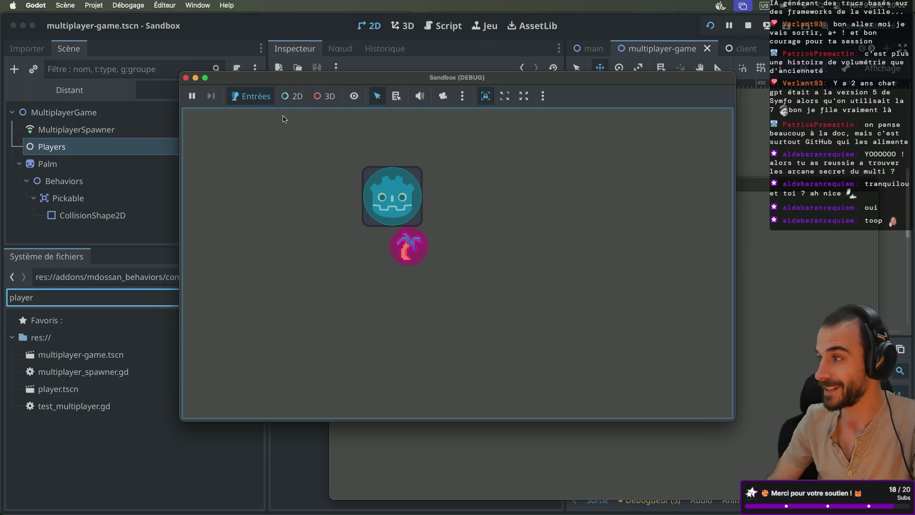
left_click(186, 77)
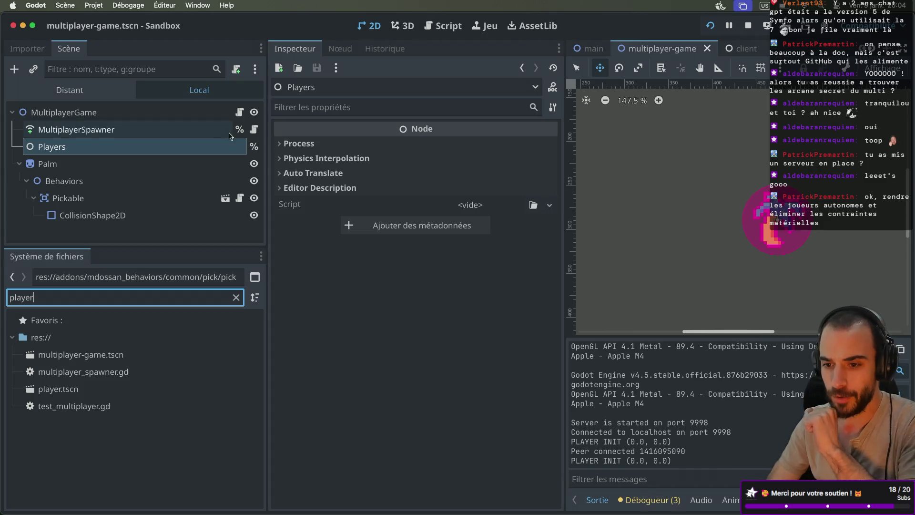
Open player.tscn and filter the FileSystem for 'pick' files
double_click(71, 388)
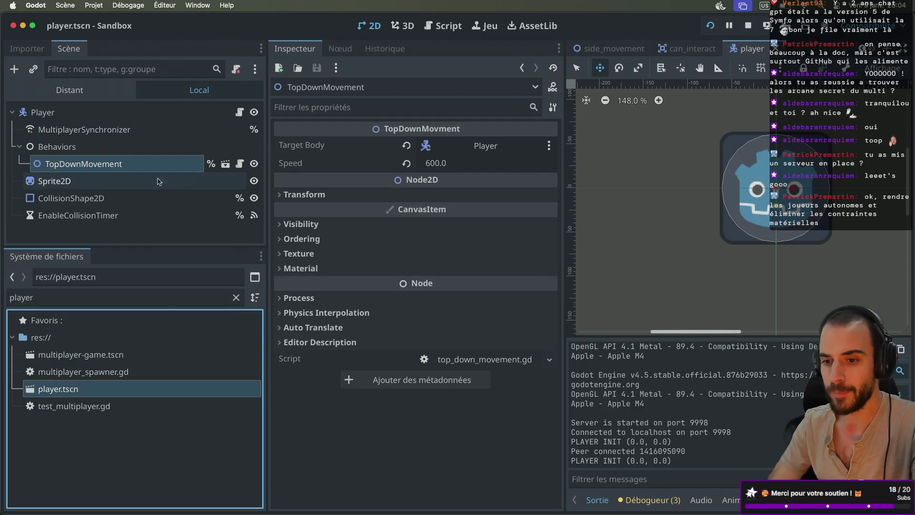
left_click(44, 297)
key("super+a")
type("pick")
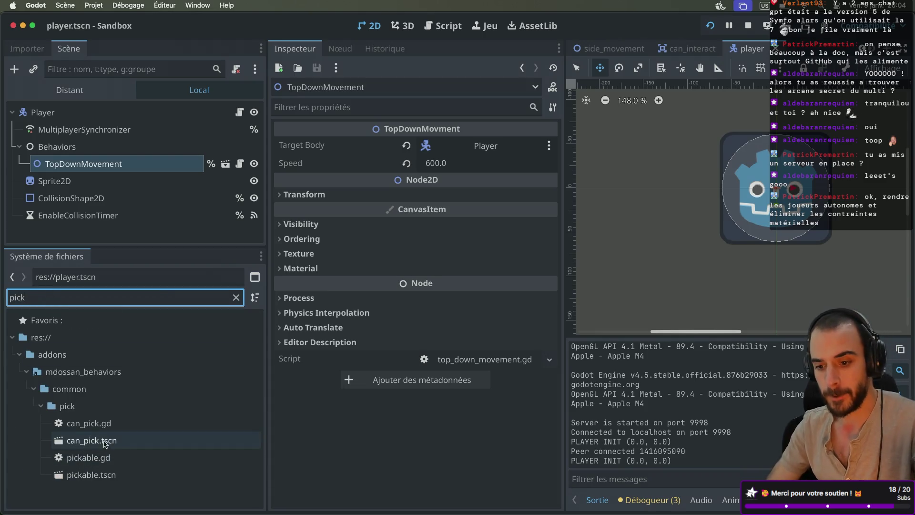
Add a can_pick.tscn instance under Behaviors and save the player scene
mouse_move(109, 443)
left_mouse_down()
mouse_move(158, 233)
mouse_move(106, 151)
left_mouse_up()
left_click(109, 181)
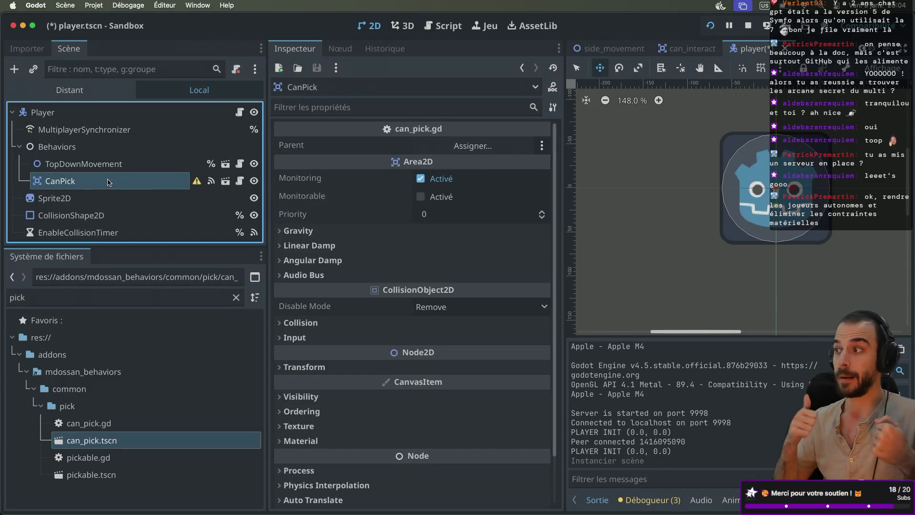
key("ctrl+s")
scroll(691, 167, "down", 5)
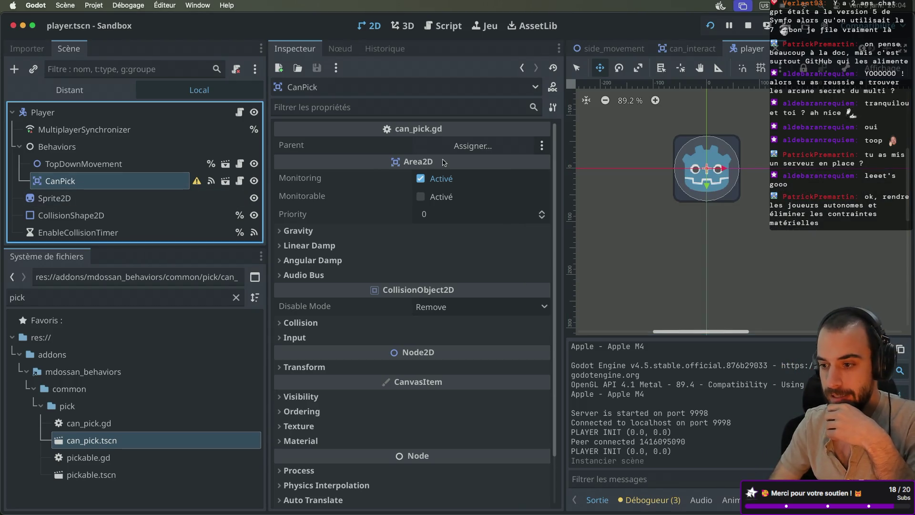
left_click(456, 148)
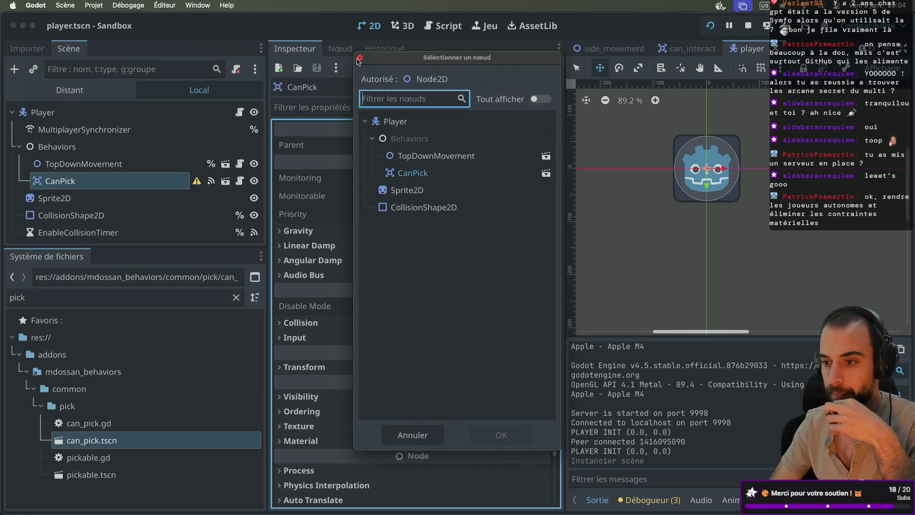
Dismiss the Parent node picker and mark CanPick with 'Accéder en tant que nom unique'
key("Escape")
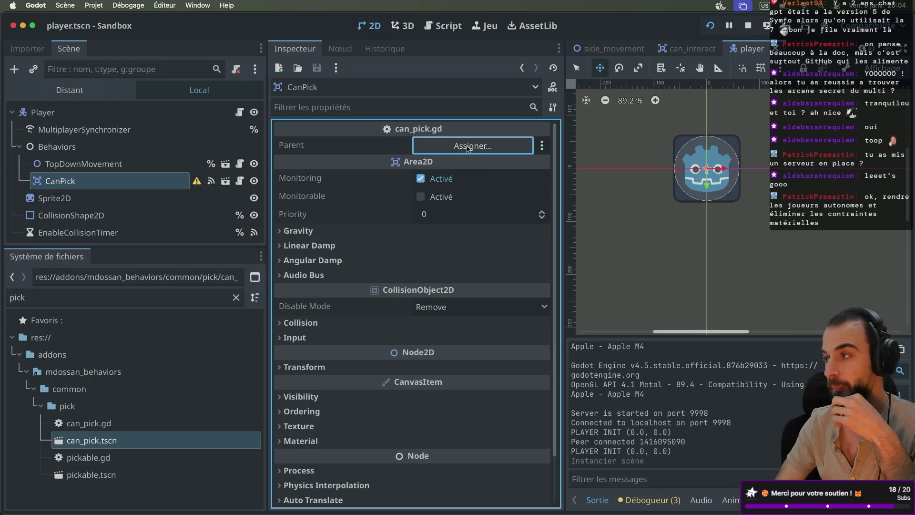
mouse_move(307, 152)
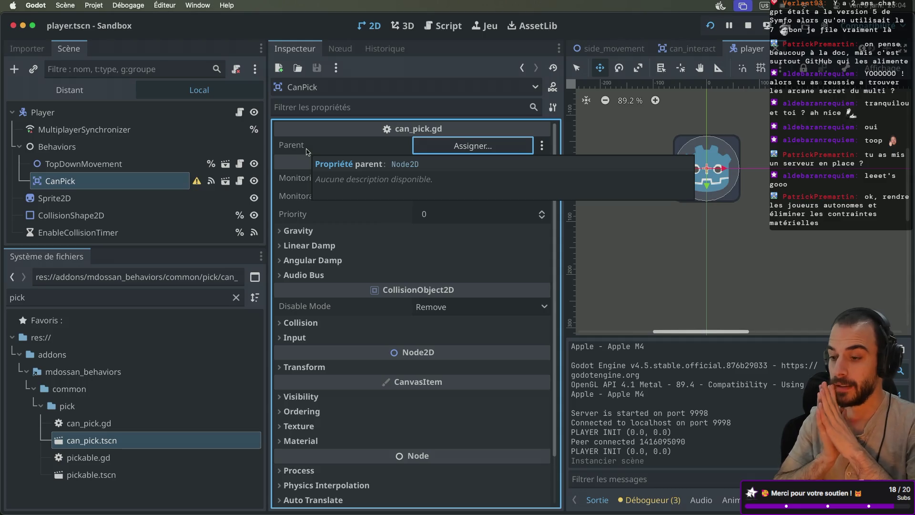
right_click(154, 179)
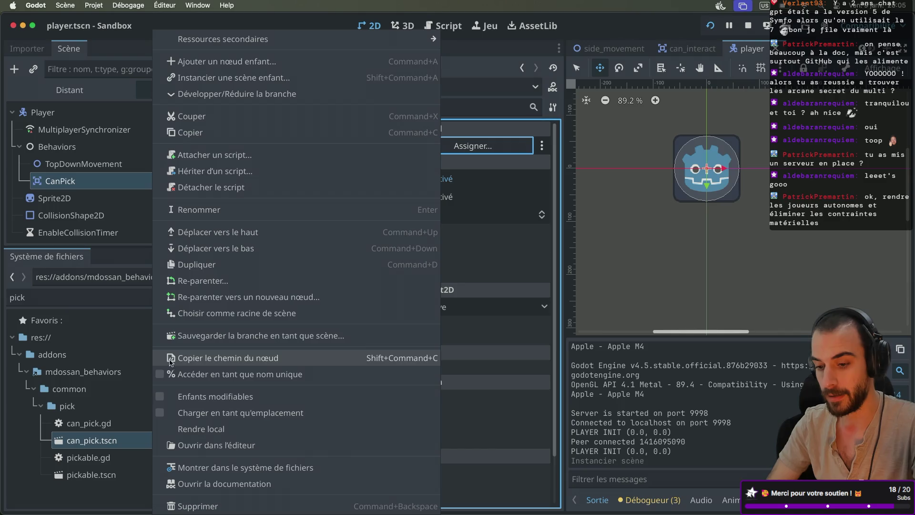
left_click(162, 372)
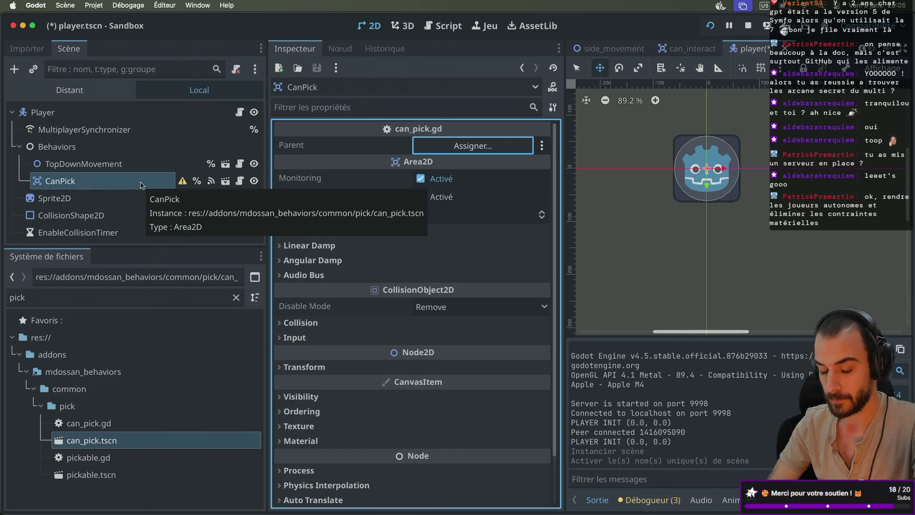
right_click(140, 184)
key("Escape")
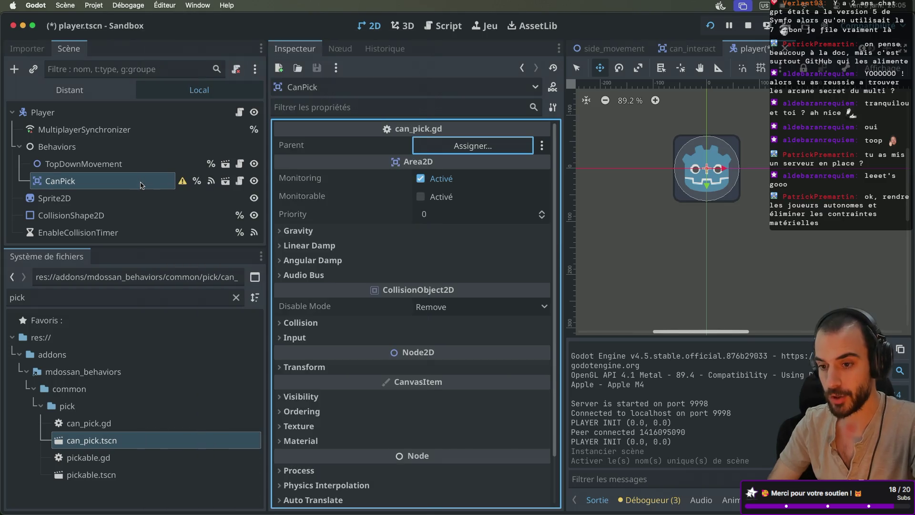
Add a CollisionShape2D child under CanPick with a circle shape enlarged around the player
key("super+a")
type("shap")
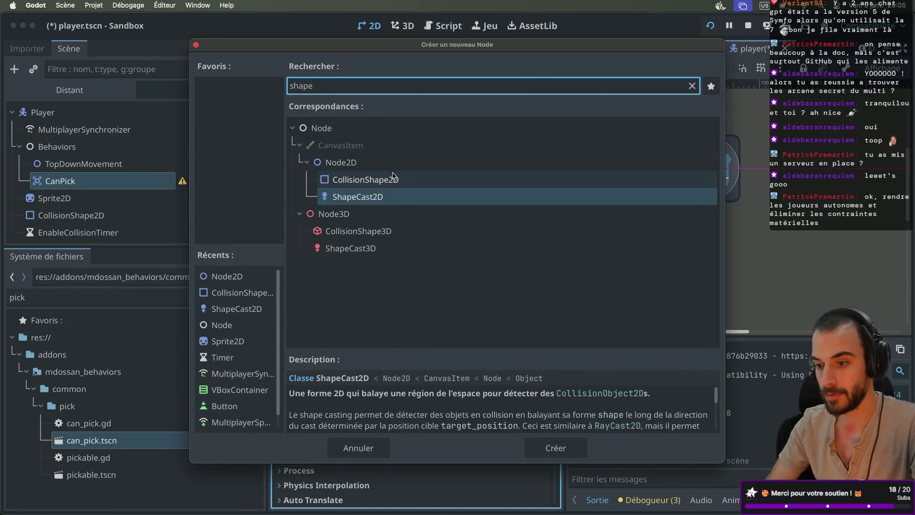
double_click(394, 178)
left_click(482, 146)
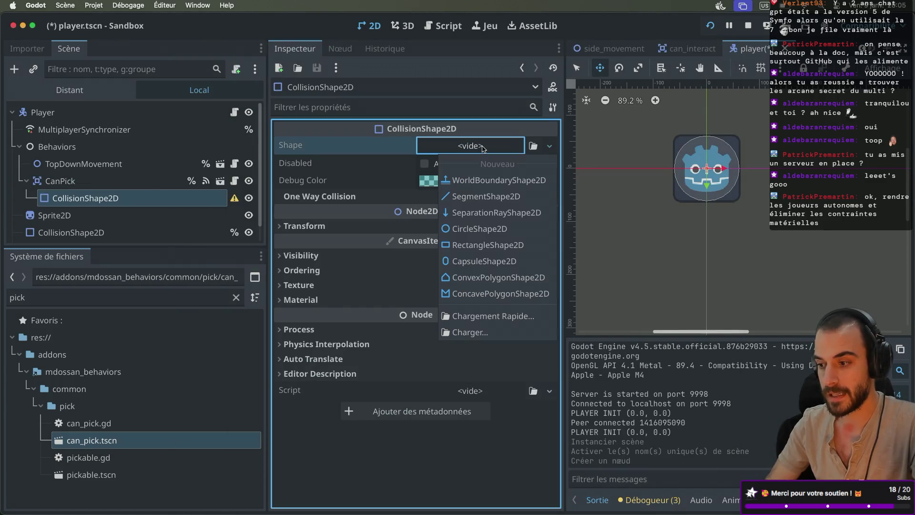
left_click(465, 231)
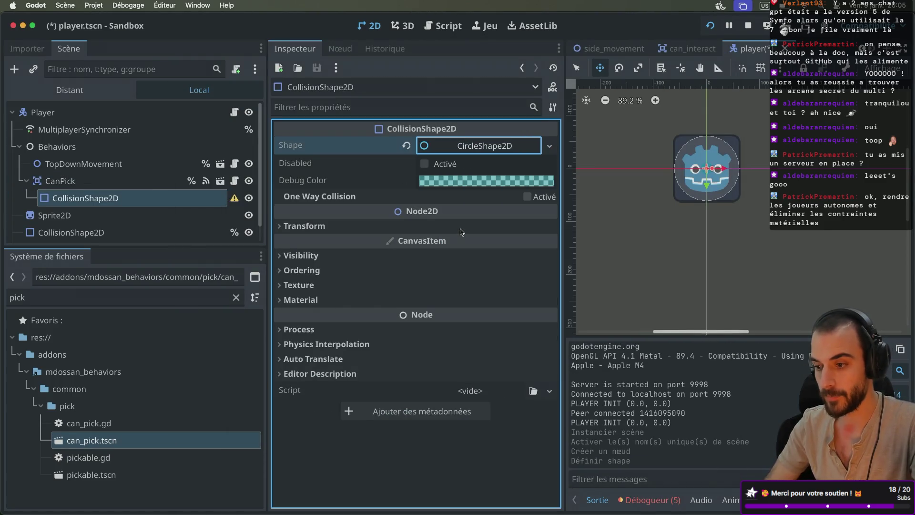
left_click(167, 201)
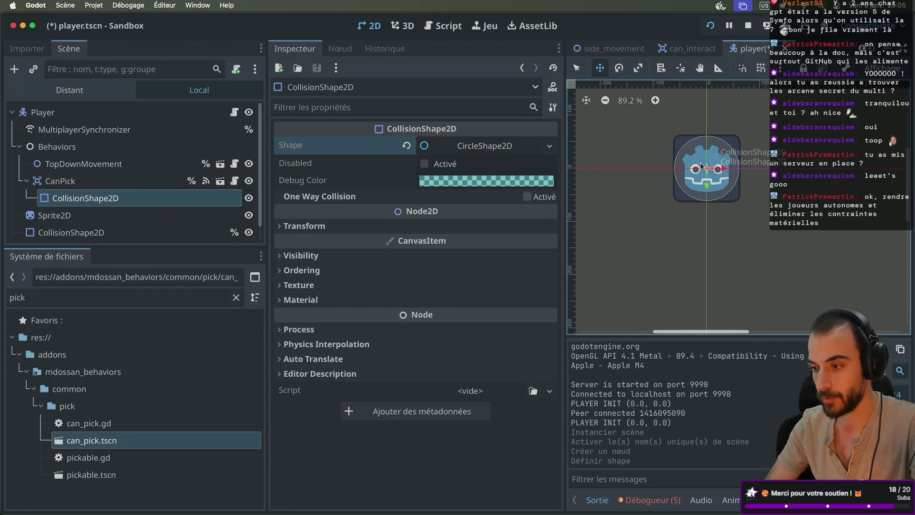
left_click_drag(713, 171, 789, 168)
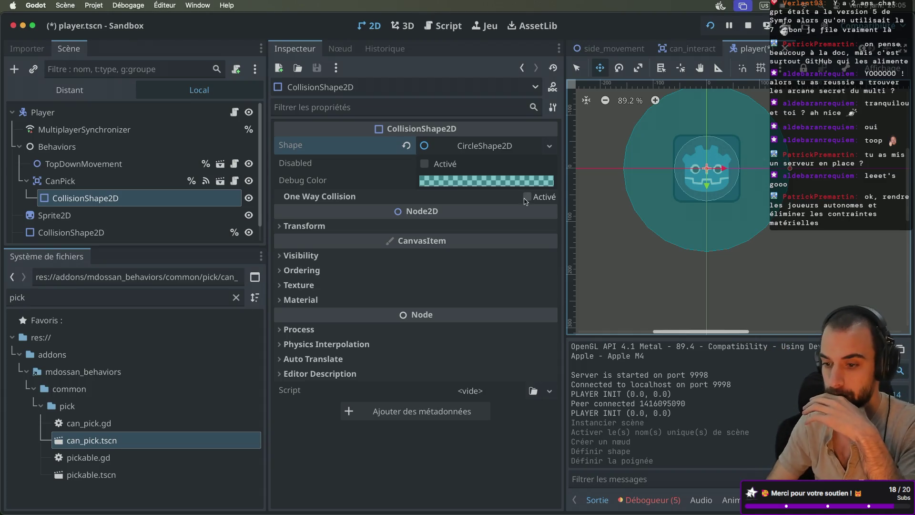
Put CanPick on collision layer 31 with collision mask layer 32
left_click(83, 180)
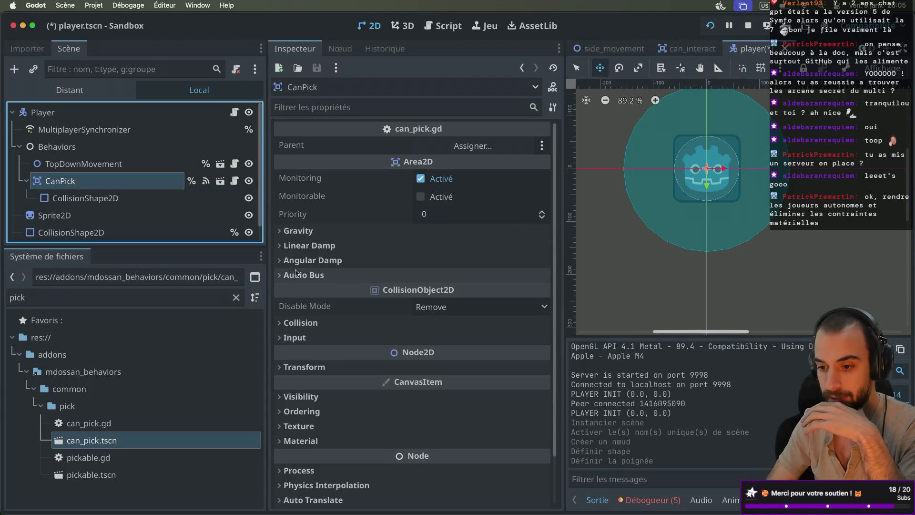
left_click(292, 321)
left_click(306, 374)
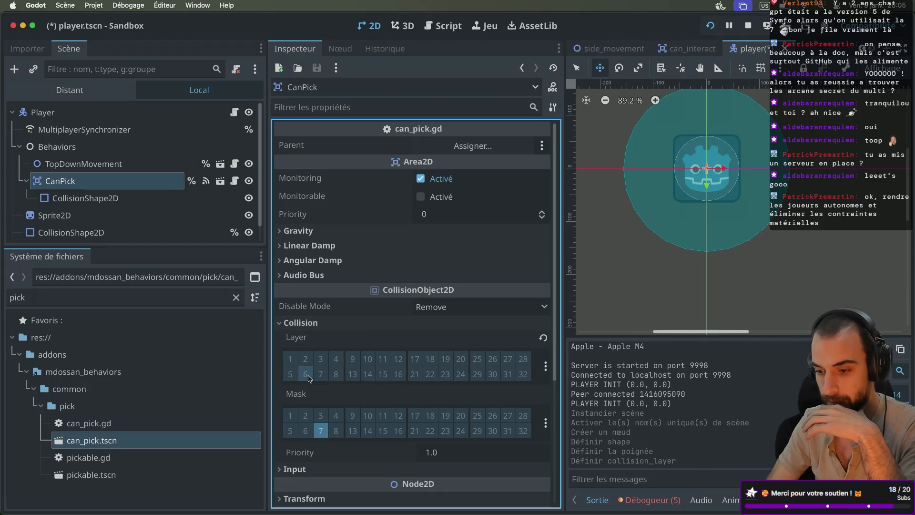
left_click(320, 431)
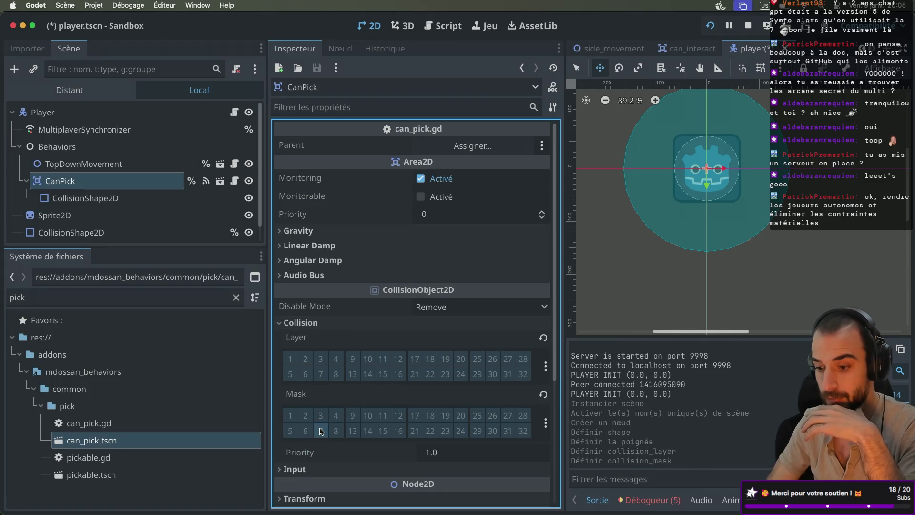
left_click(508, 375)
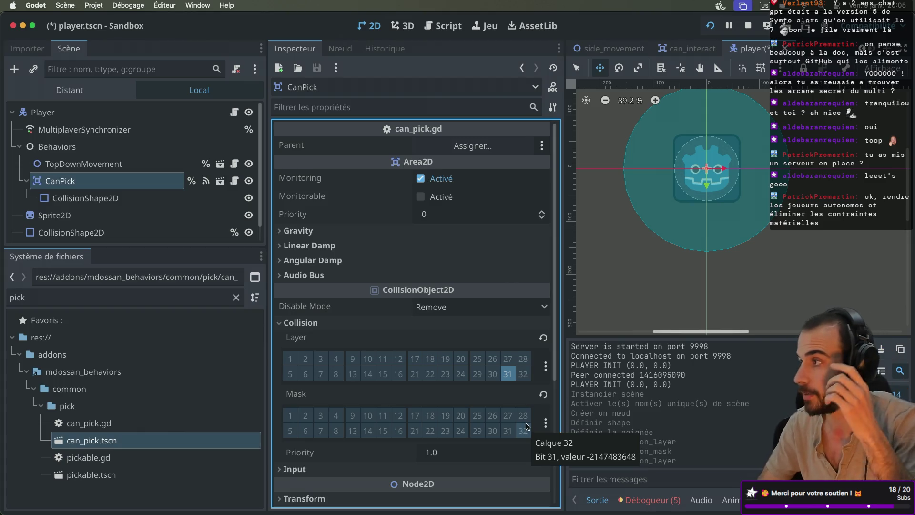
left_click(525, 429)
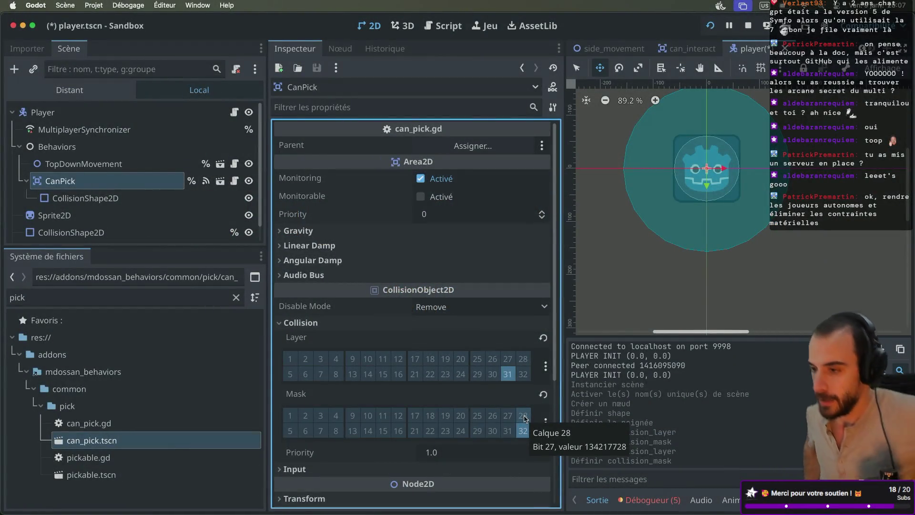
Switch on distraction-free mode (Ctrl+Cmd+D) so the player scene's 2D view fills the window
key("ctrl+super+d")
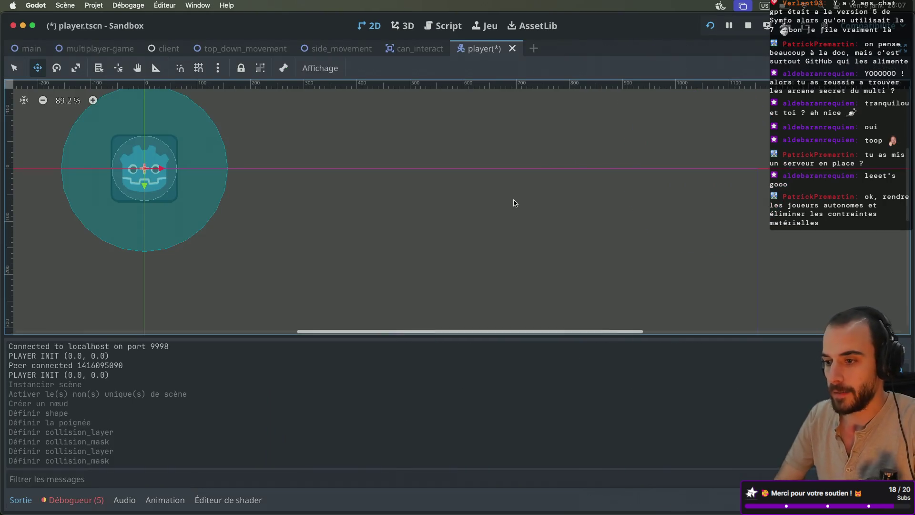
Glance at mdossan's AssetLib results, then restore the docks beside the player's 2D view
left_click(523, 24)
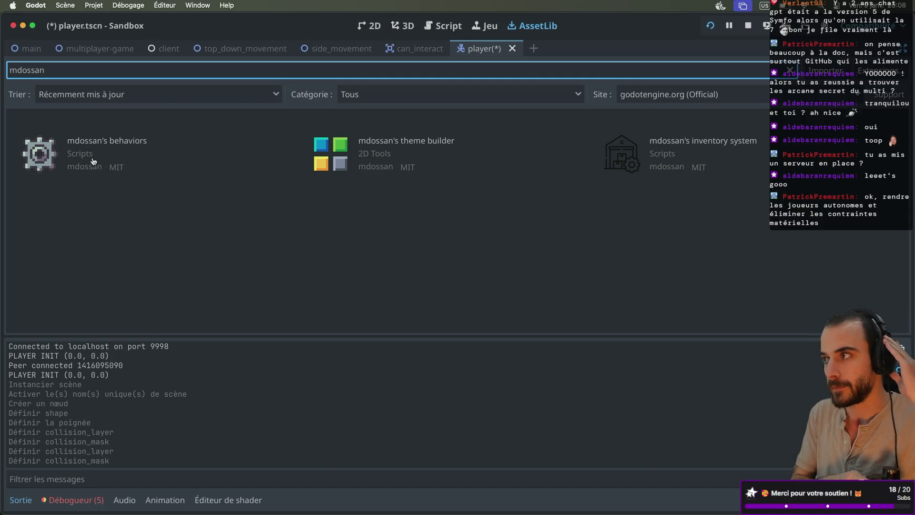
key("super+shift+f")
key("Escape")
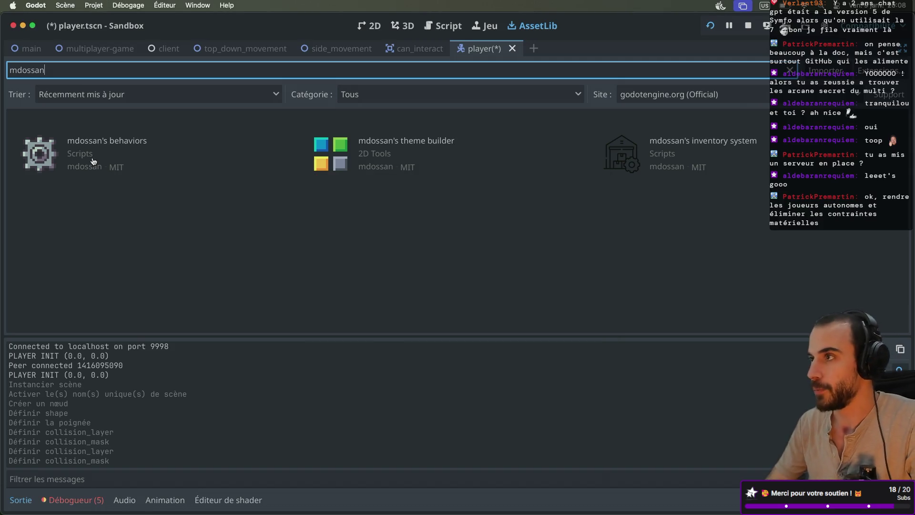
key("ctrl+super+d")
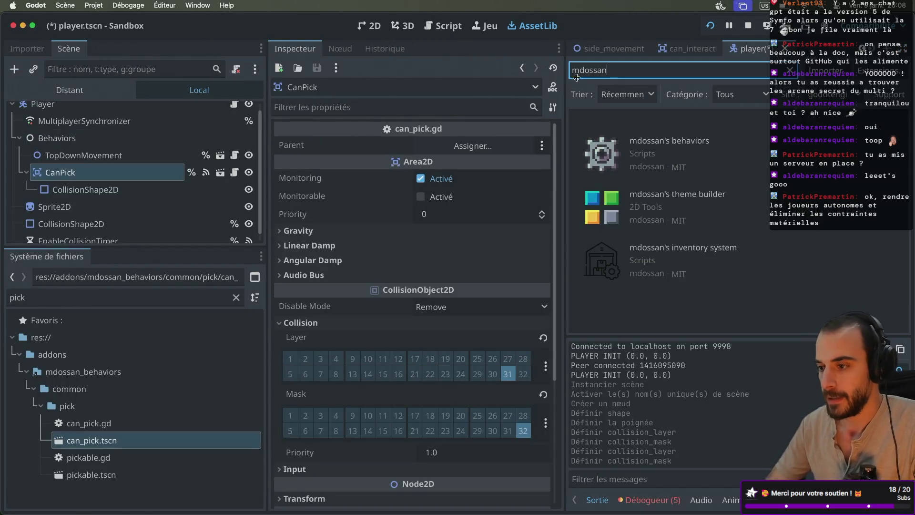
left_click(370, 26)
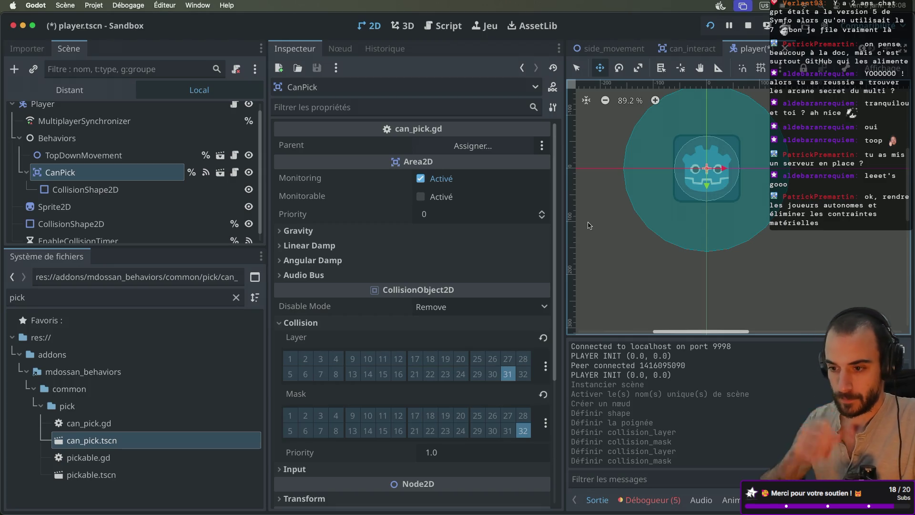
Open can_pick.gd full-window and highlight the Pickable type check on line 7
left_click(234, 172)
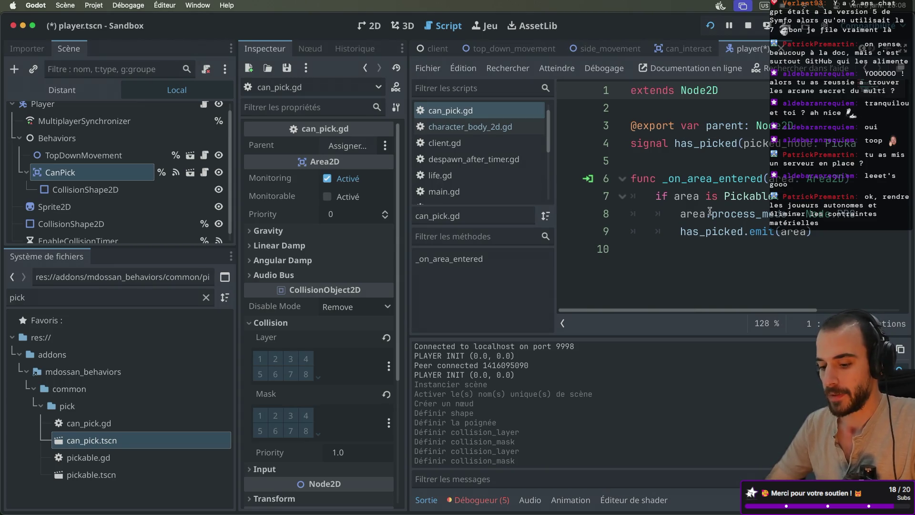
mouse_move(710, 211)
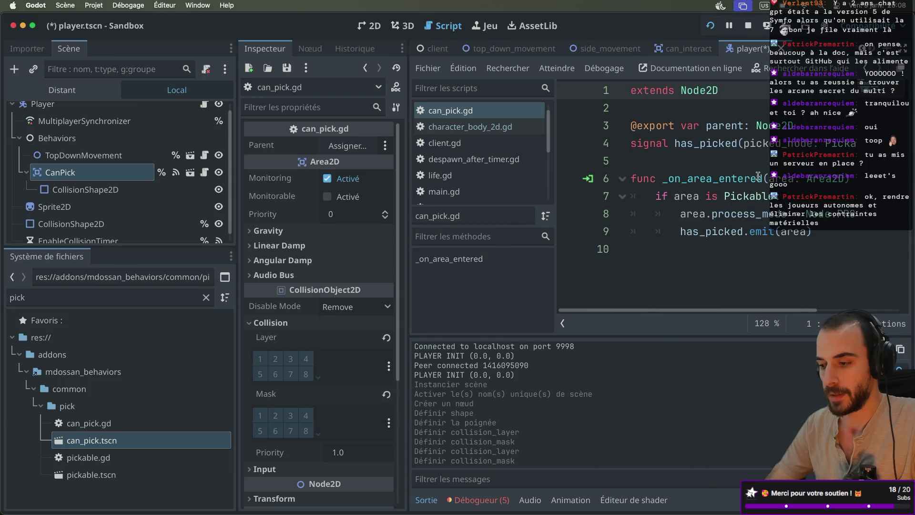
key("ctrl+shift+F11")
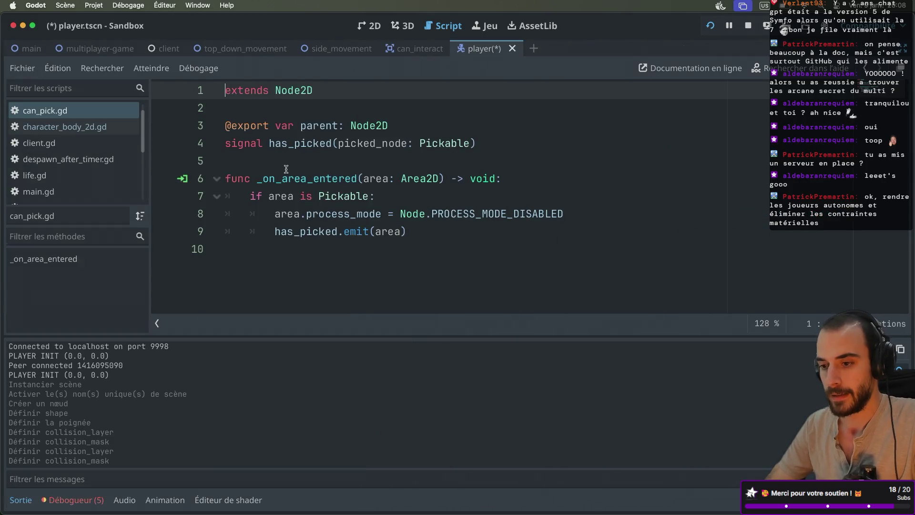
left_click_drag(270, 196, 316, 196)
double_click(332, 196)
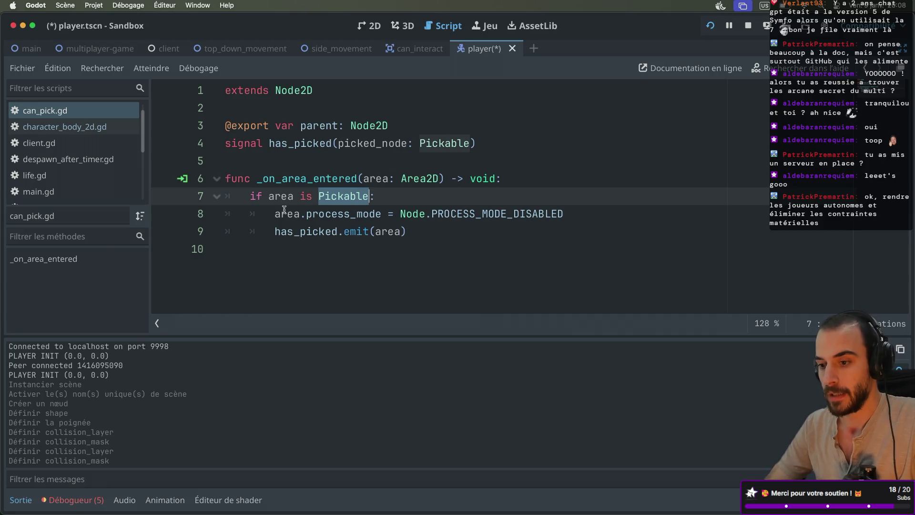
left_click_drag(276, 214, 524, 217)
left_click(458, 226)
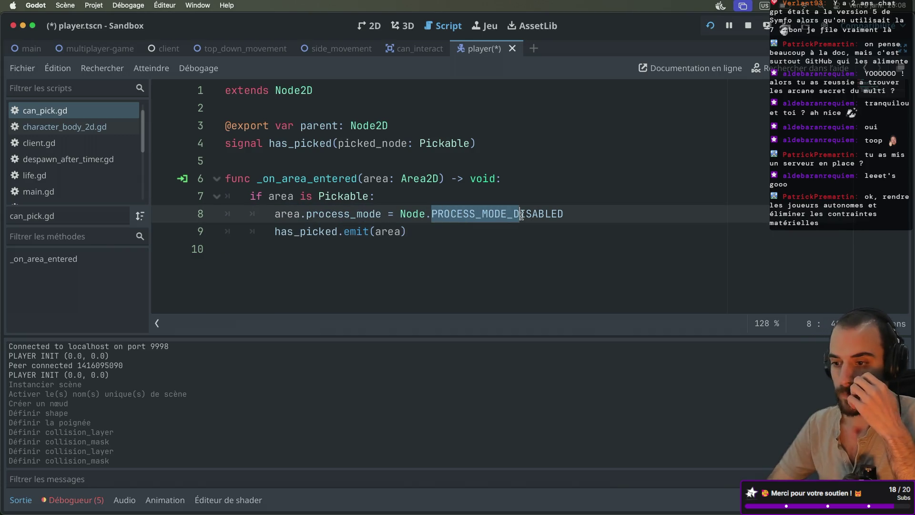
Highlight process_mode, PROCESS_MODE_DISABLED, has_picked and the parent variable, then restore the docks
double_click(368, 214)
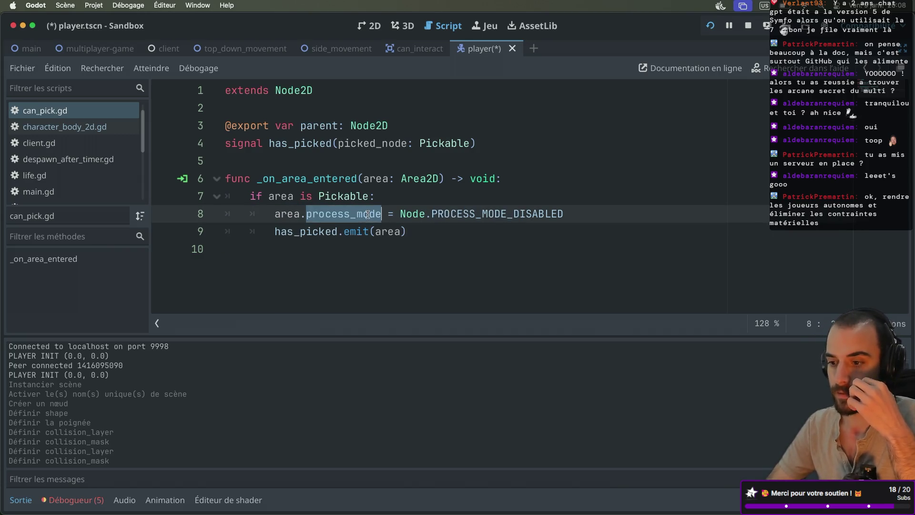
double_click(459, 213)
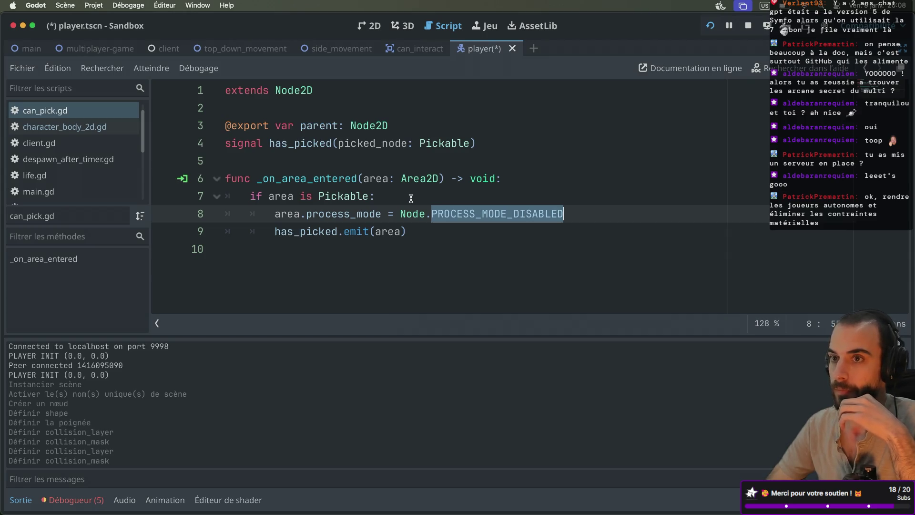
left_click_drag(276, 232, 338, 232)
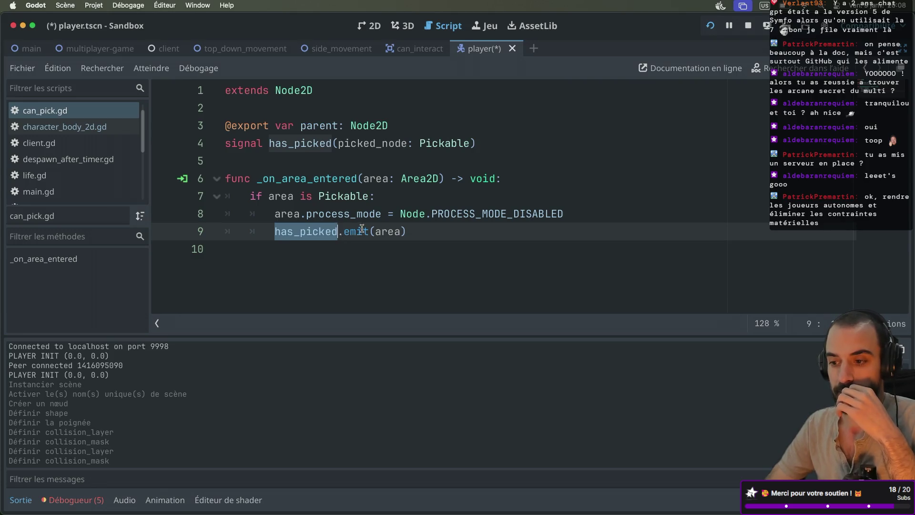
mouse_move(394, 227)
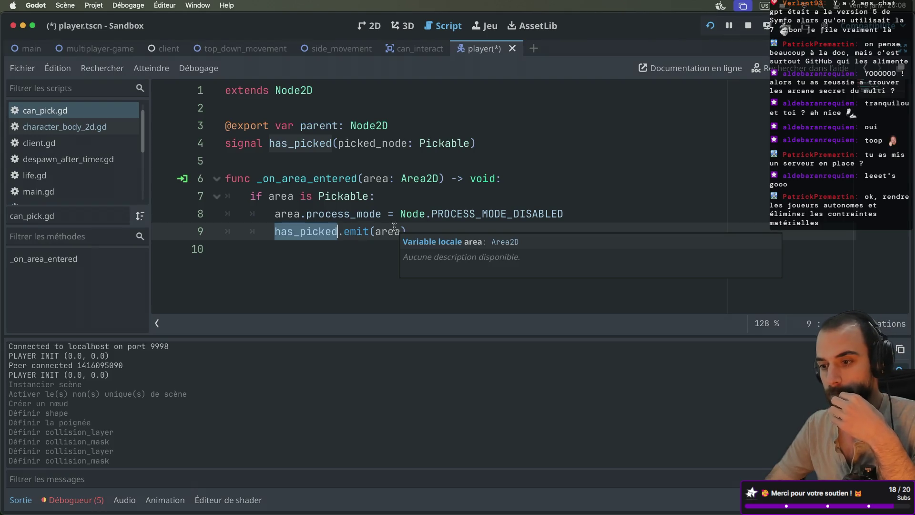
double_click(323, 128)
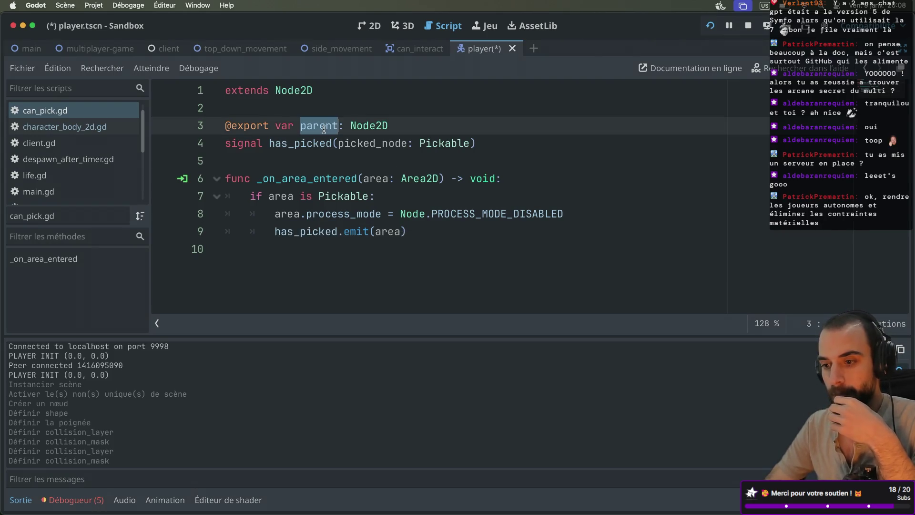
mouse_move(354, 133)
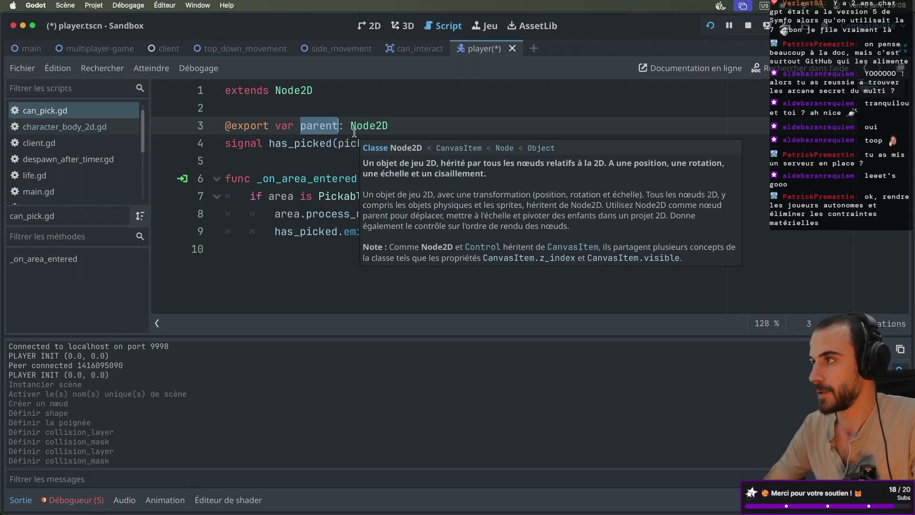
key("ctrl+shift+F11")
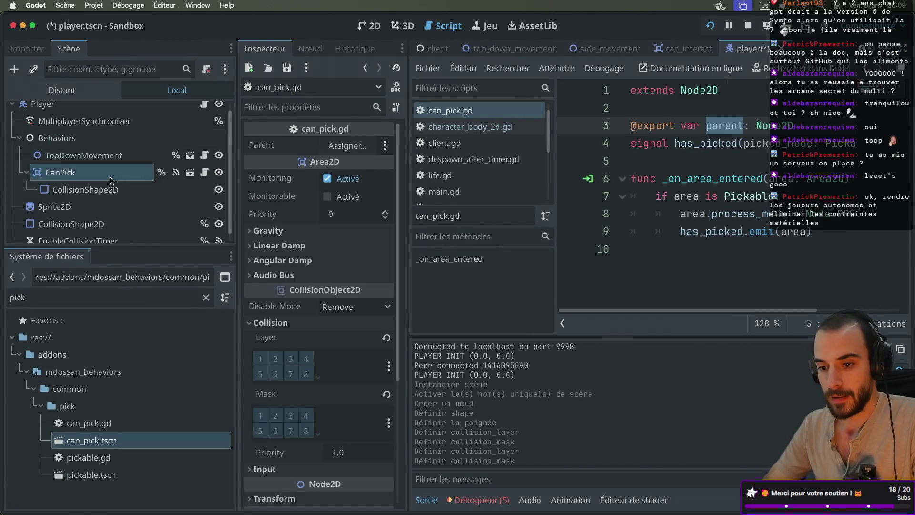
Rename can_pick.gd's exported variable from parent to pick_destination, save, and collapse Behaviors
scroll(112, 180, "up", 1)
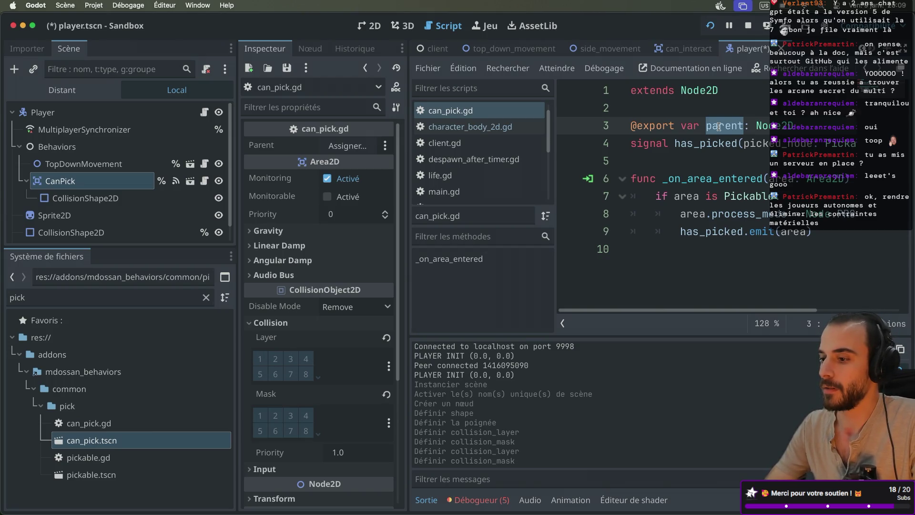
type("pick_des")
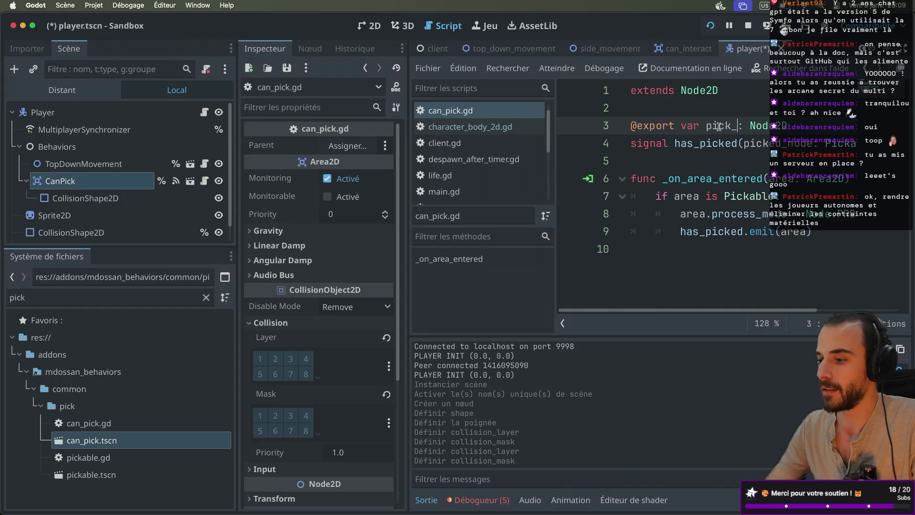
type("tination")
key("ctrl+s")
left_click(20, 147)
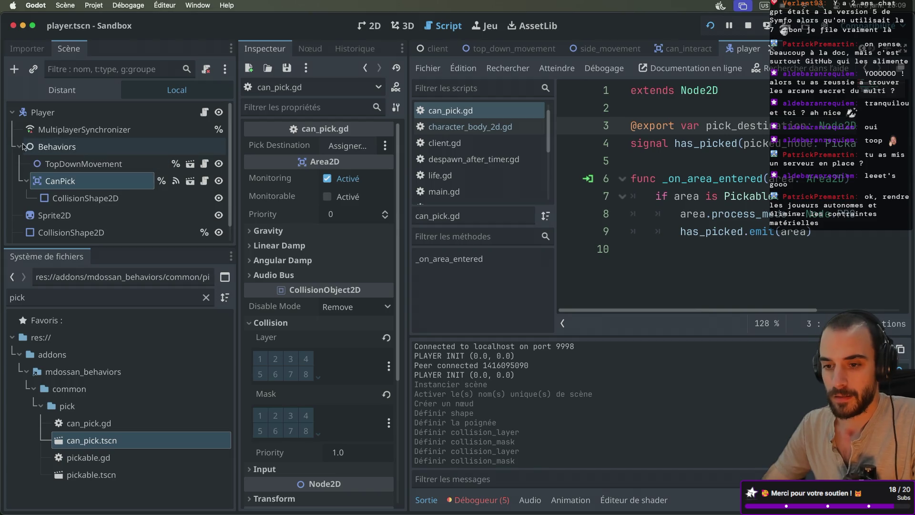
left_click(47, 112)
right_click(63, 118)
Add a Marker2D named PickDestination under Player, between Sprite2D and CollisionShape2D
mouse_move(97, 128)
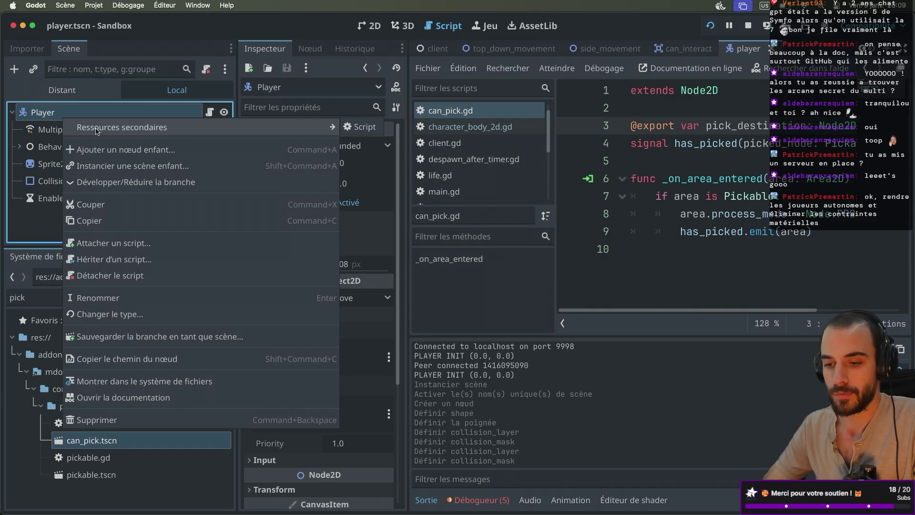
left_click(101, 148)
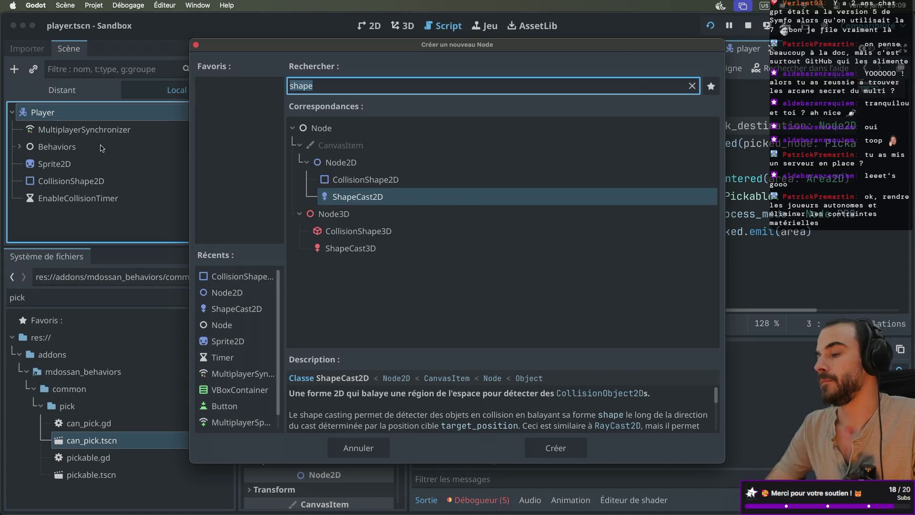
type("picked")
key("BackSpace")
key("BackSpace")
key("BackSpace")
key("BackSpace")
key("BackSpace")
type("mark")
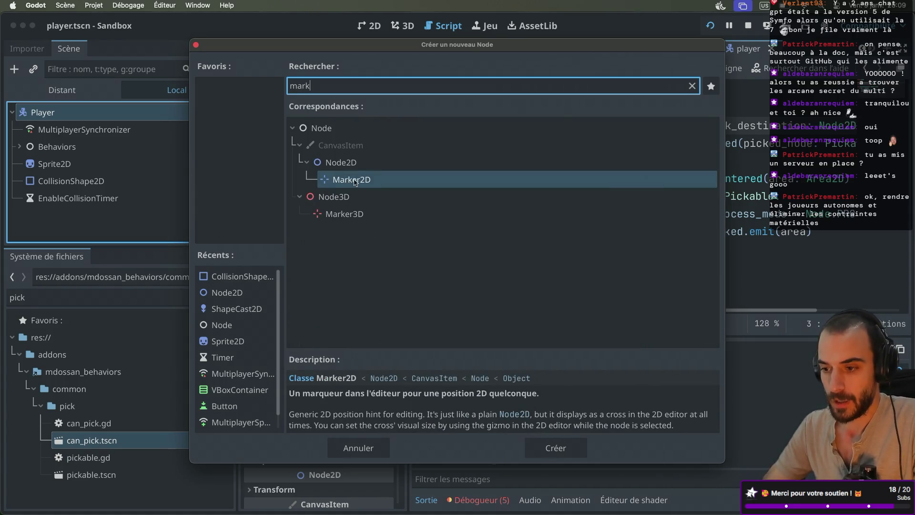
double_click(354, 179)
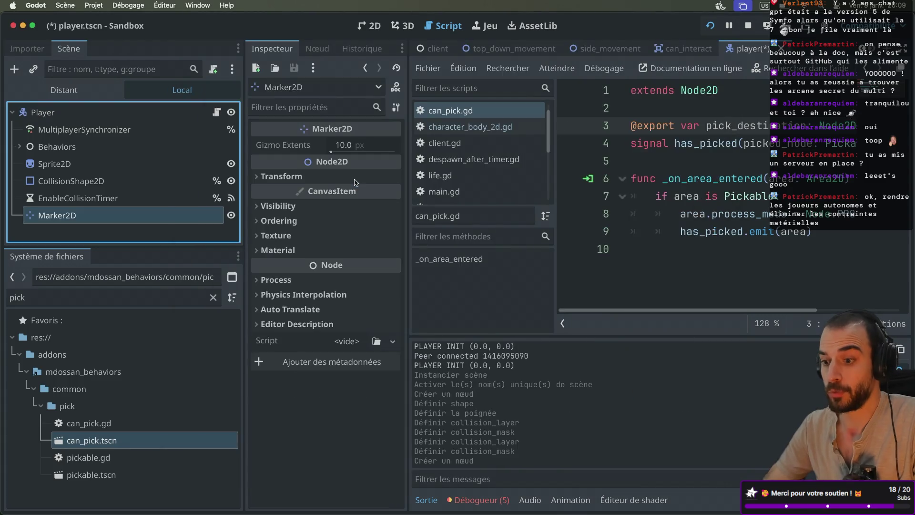
double_click(78, 219)
type("PickDestinati")
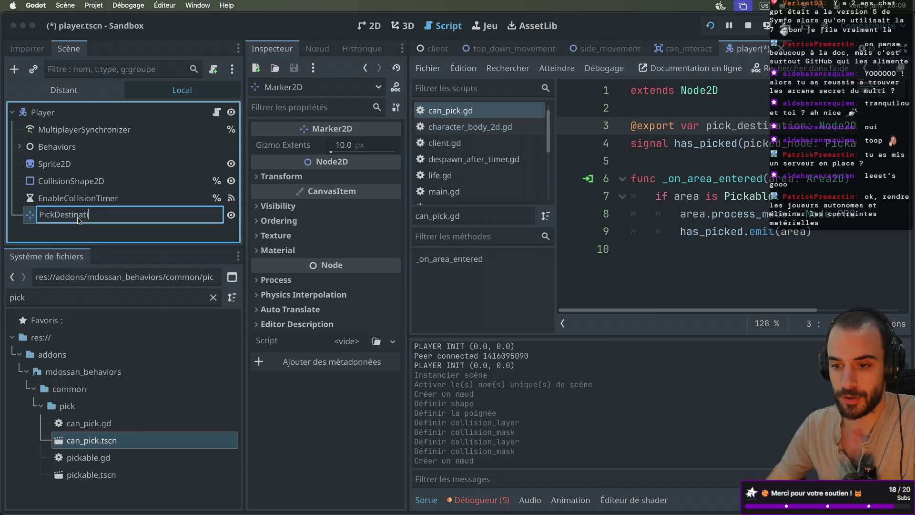
type("on")
key("Return")
left_click_drag(78, 219, 76, 174)
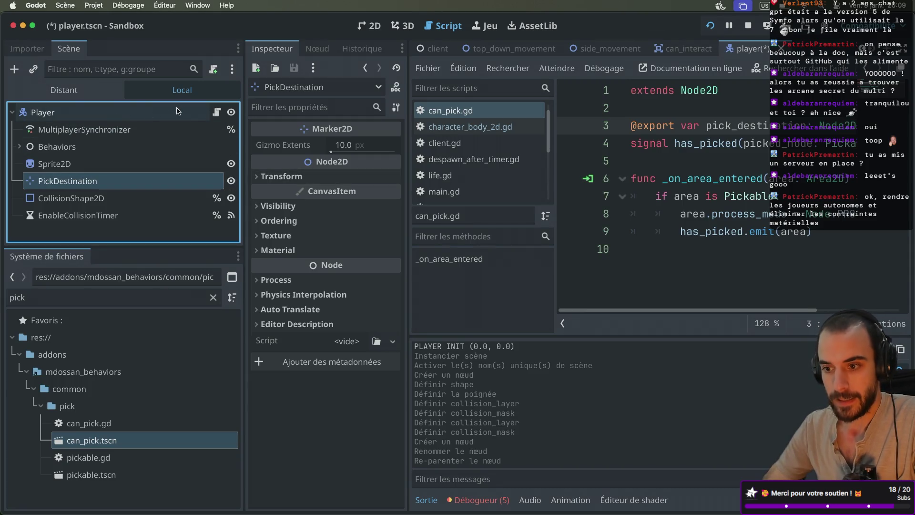
Assign PickDestination as CanPick's Pick Destination and save player.tscn
left_click(19, 146)
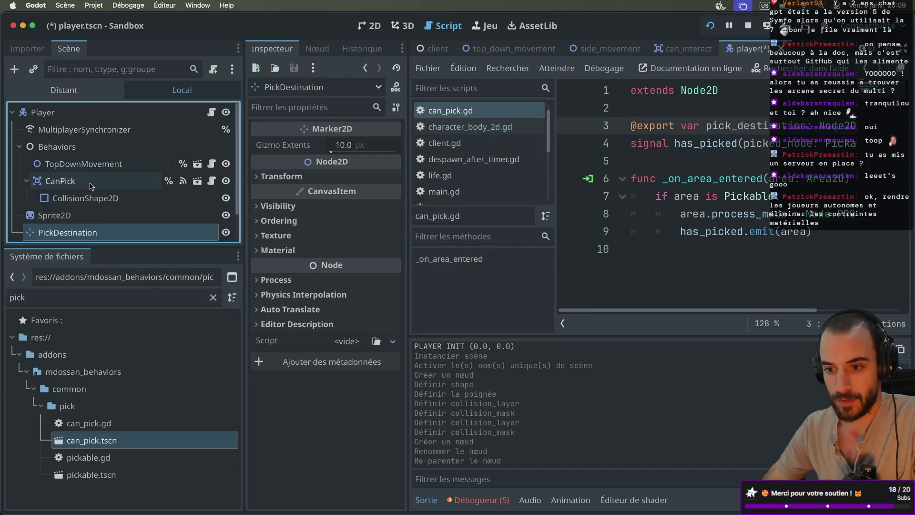
scroll(91, 186, "down", 2)
left_click(90, 146)
left_click(327, 146)
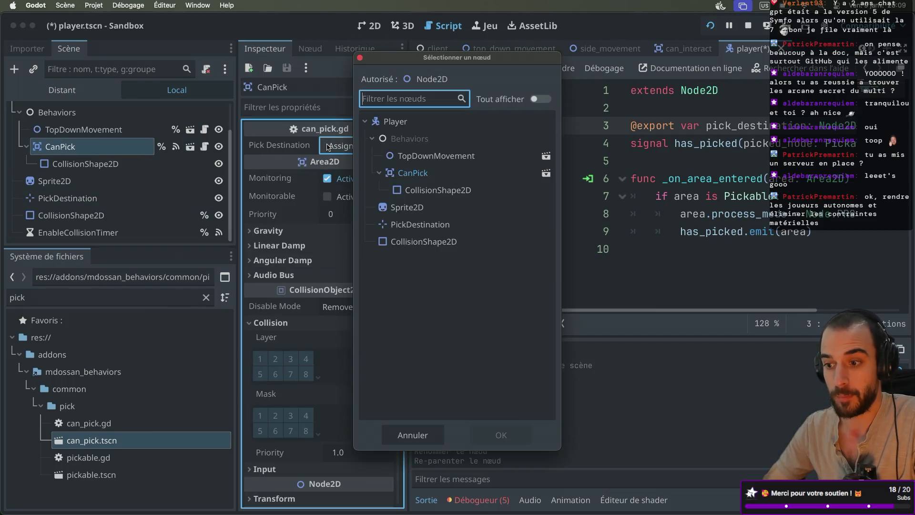
left_click(436, 229)
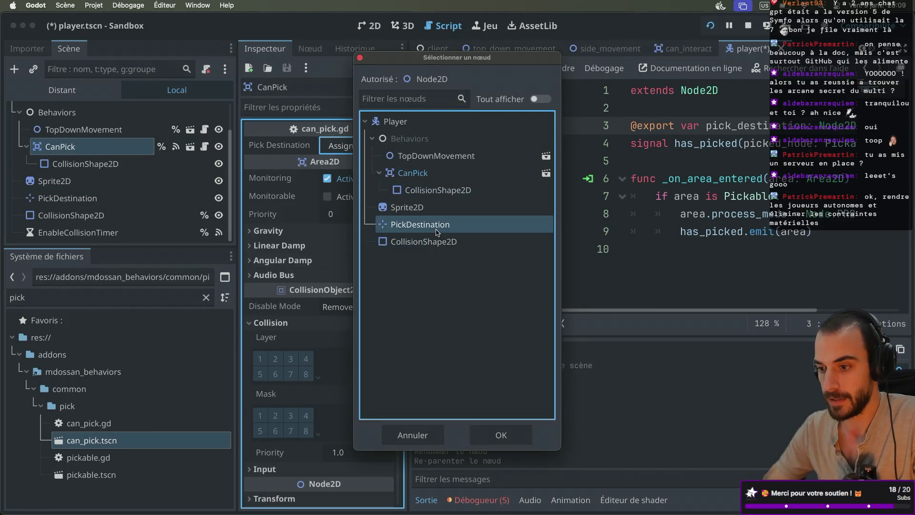
double_click(436, 229)
key("ctrl+super+1")
key("ctrl+s")
left_click(121, 194)
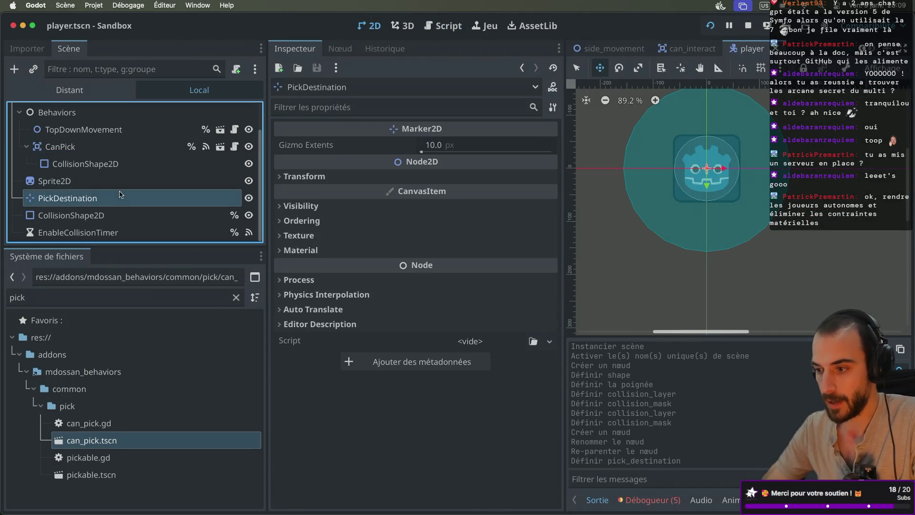
Drag PickDestination rightward along the x axis, past the player circle's edge
mouse_move(727, 170)
left_mouse_down()
mouse_move(805, 169)
mouse_move(784, 168)
left_mouse_up()
scroll(770, 178, "up", 6)
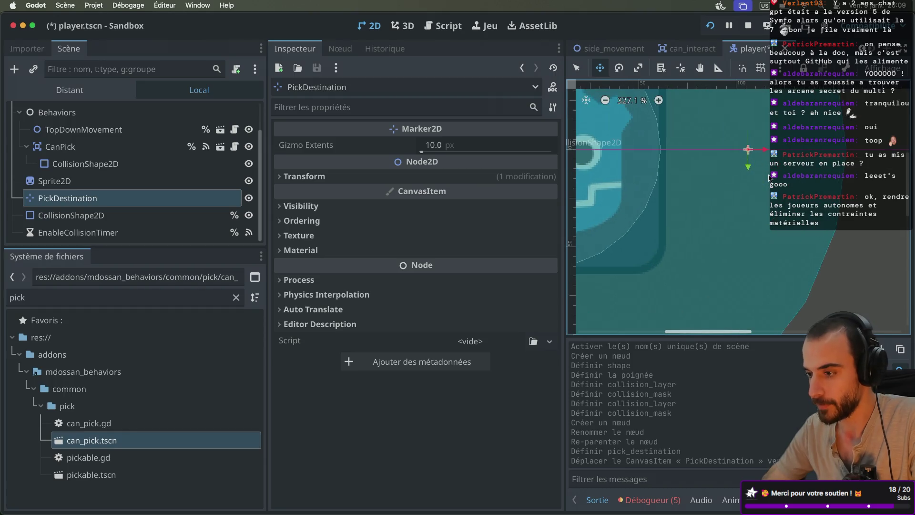
scroll(769, 177, "up", 3)
left_click_drag(764, 181, 894, 181)
scroll(759, 183, "right", 5)
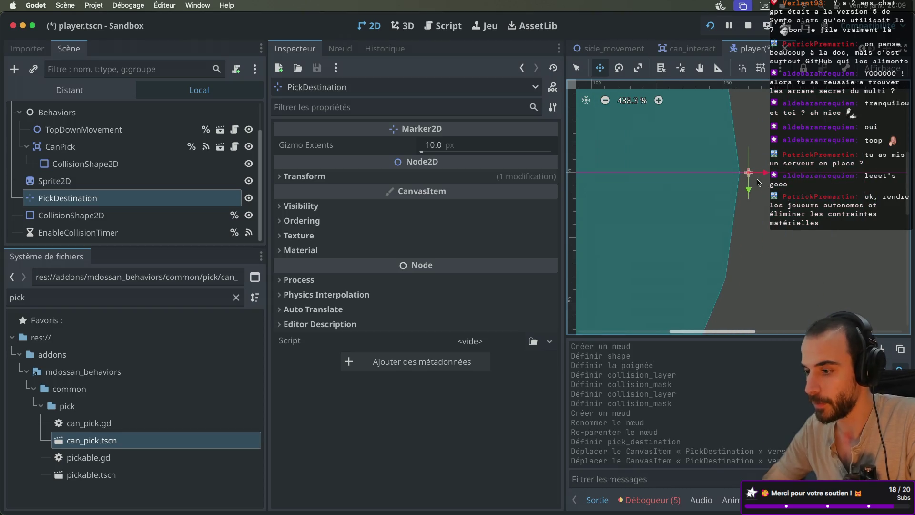
scroll(759, 182, "up", 5)
key("ctrl+super+d")
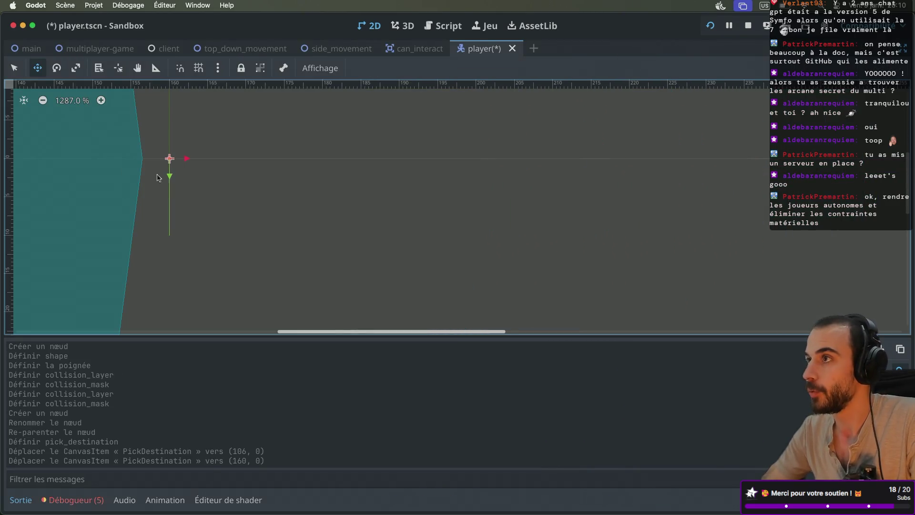
scroll(171, 166, "down", 3)
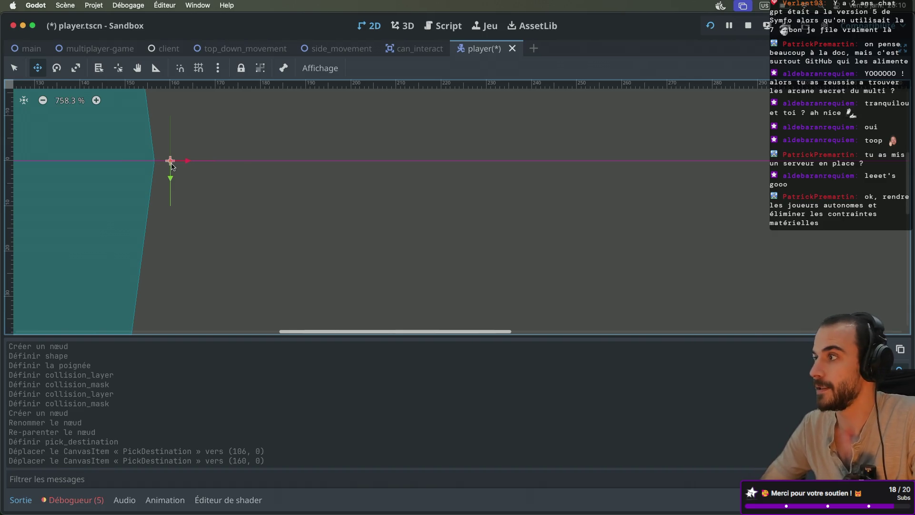
key("ctrl+super+d")
scroll(722, 174, "down", 11)
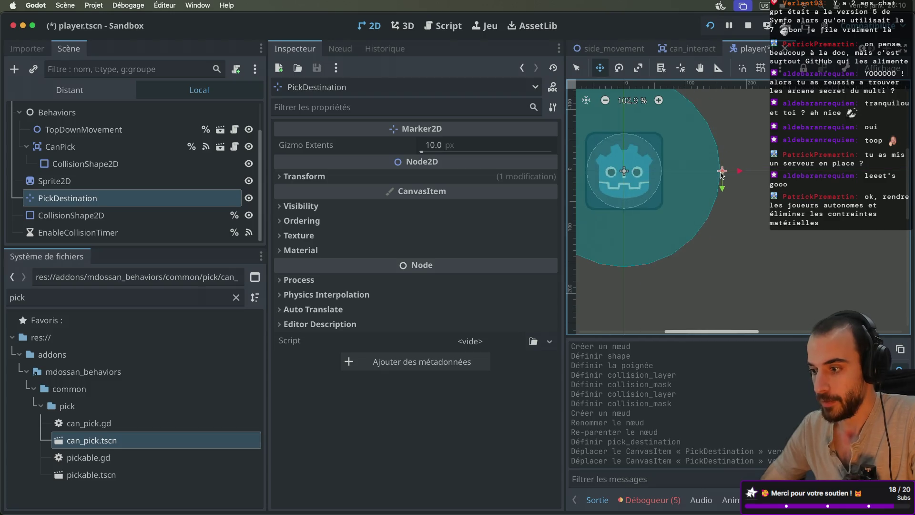
Bring PickDestination back to (102, 0) on the circle's edge, save player.tscn, and open can_pick.gd
left_click_drag(739, 171, 703, 170)
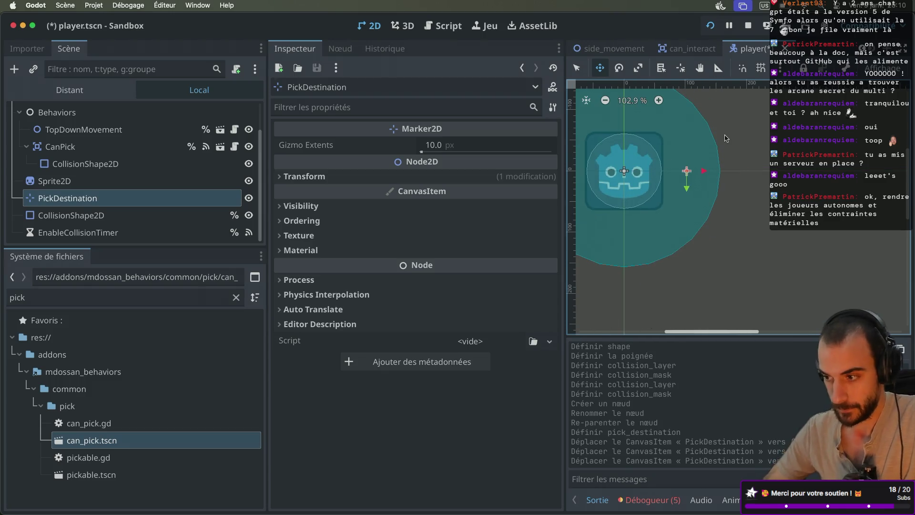
key("cmd+s")
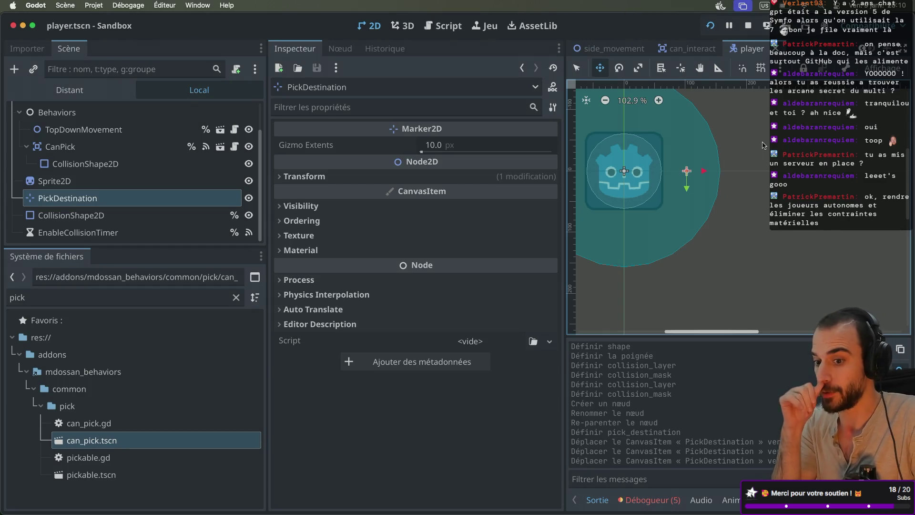
left_click(234, 147)
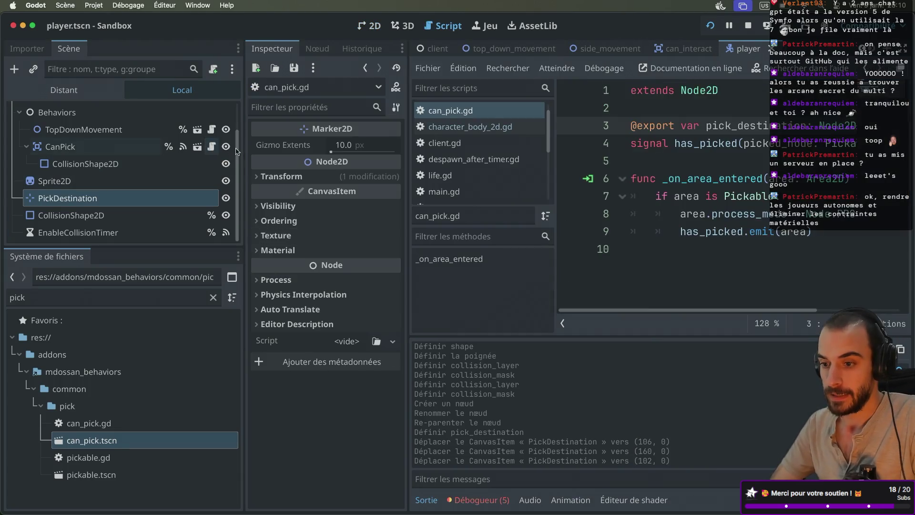
Widen the script editor and review the has_picked and pick_destination identifiers in can_pick.gd
key("ctrl+super+d")
double_click(306, 143)
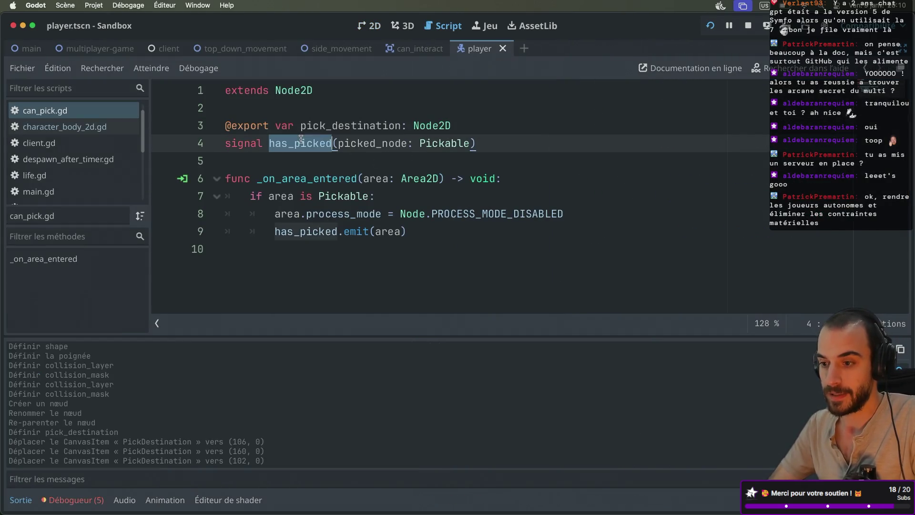
double_click(337, 127)
double_click(303, 232)
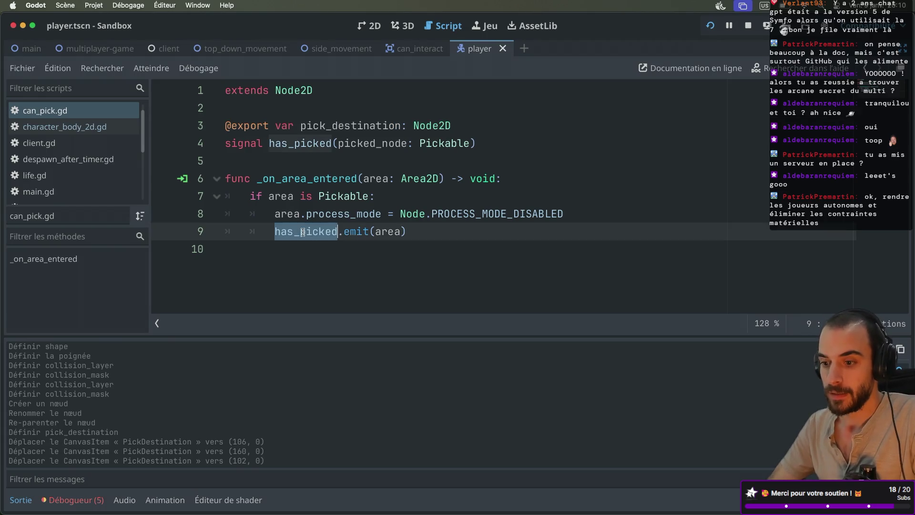
mouse_move(332, 231)
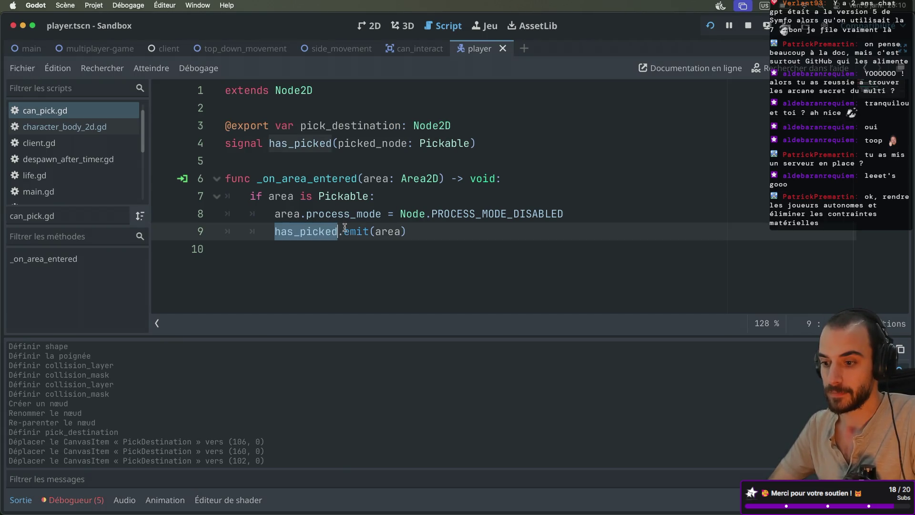
Add line 10 reading 'pick_destination.' after has_picked.emit(area), using autocomplete
left_click(422, 226)
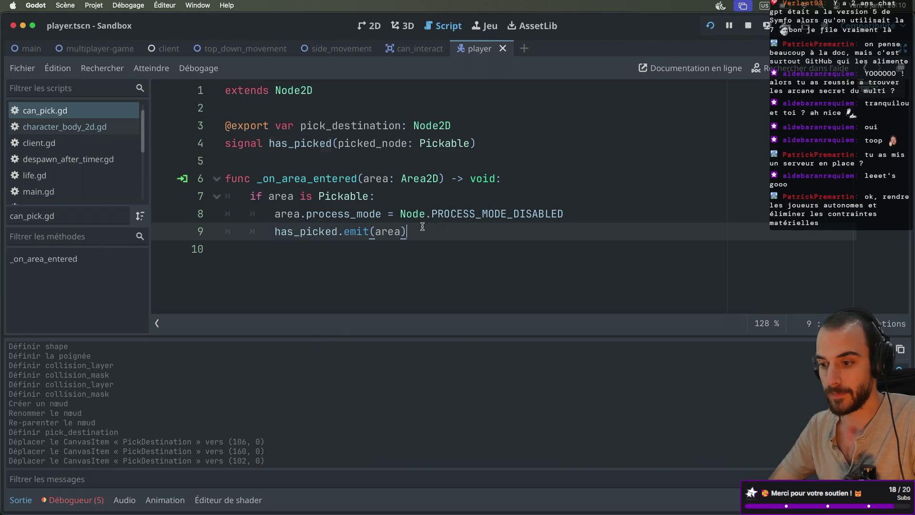
key("Return")
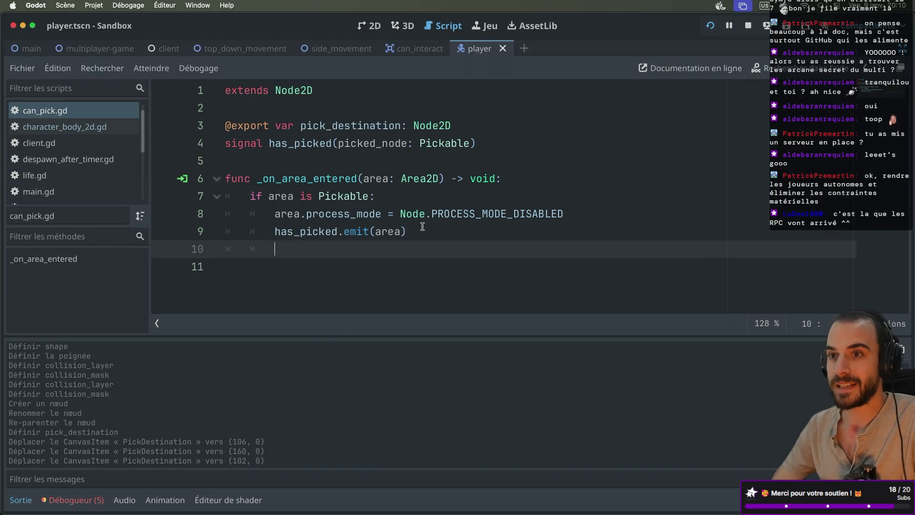
type("pi")
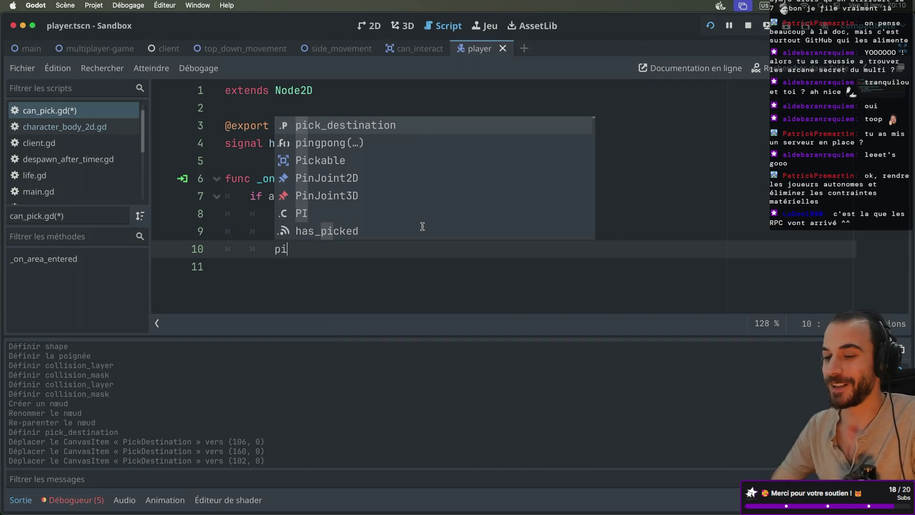
key("Return")
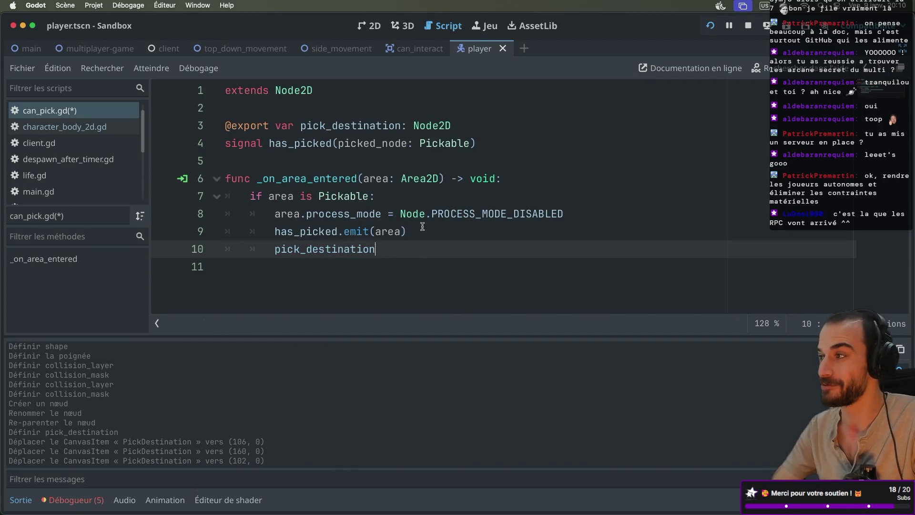
type(".")
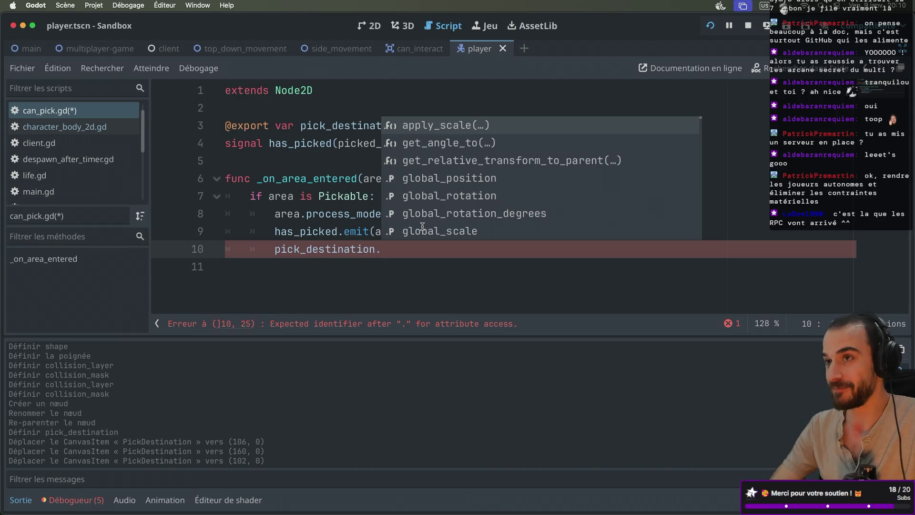
left_click(393, 252)
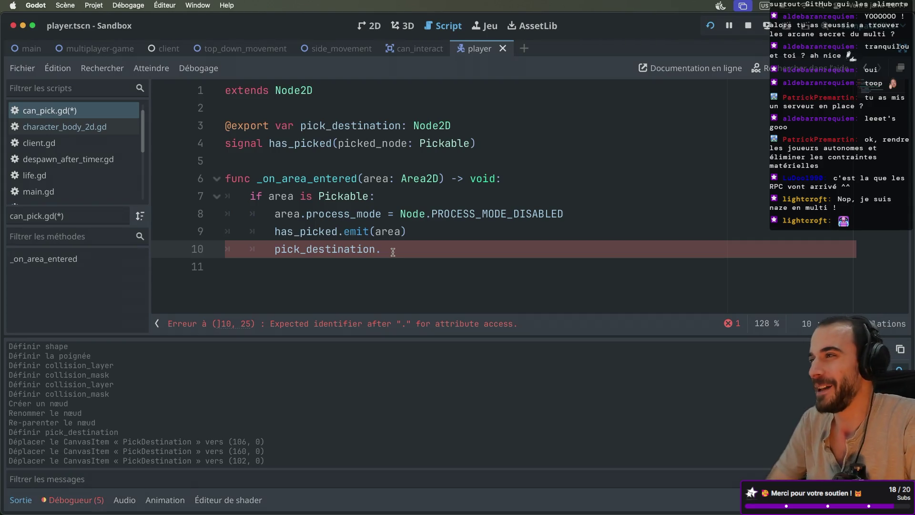
key("ctrl+super+d")
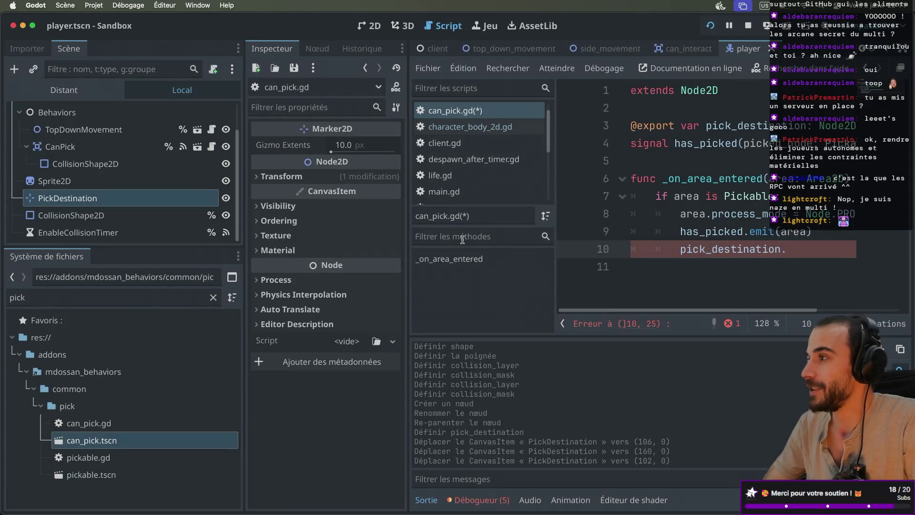
Narrow the Scene and Inspector docks, go distraction-free, then bring Safari to the front
left_click_drag(243, 190, 189, 189)
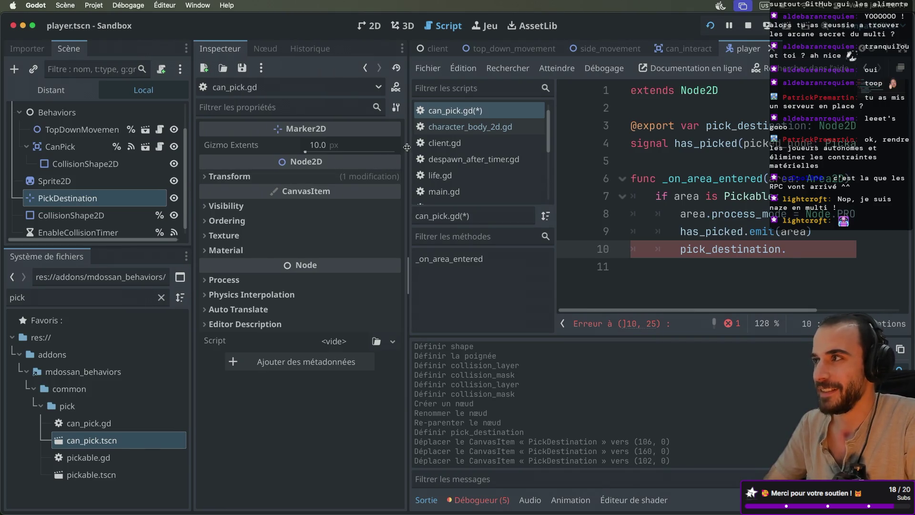
left_click_drag(406, 147, 365, 148)
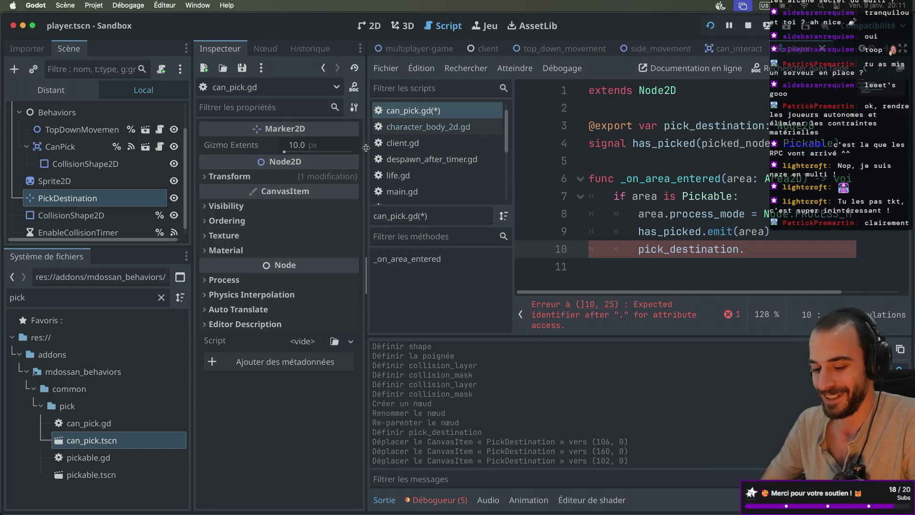
key("ctrl+super+d")
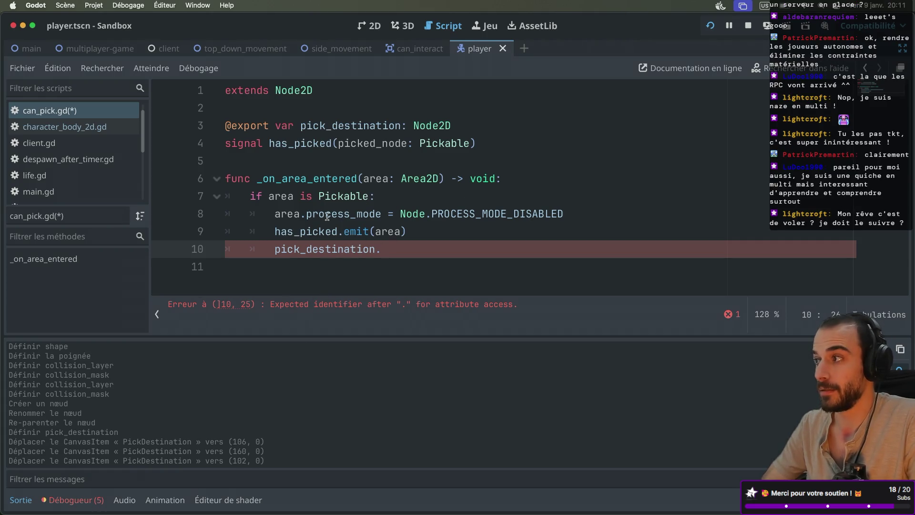
mouse_move(326, 216)
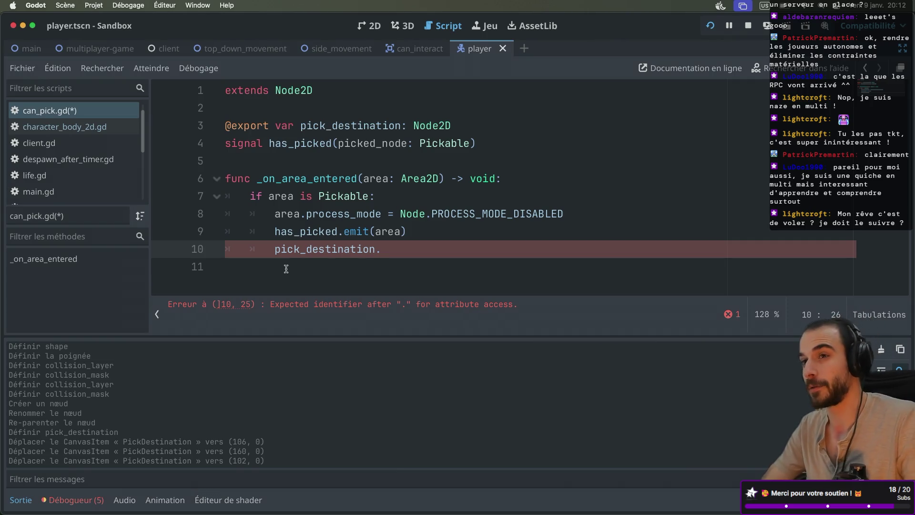
key("super+Tab")
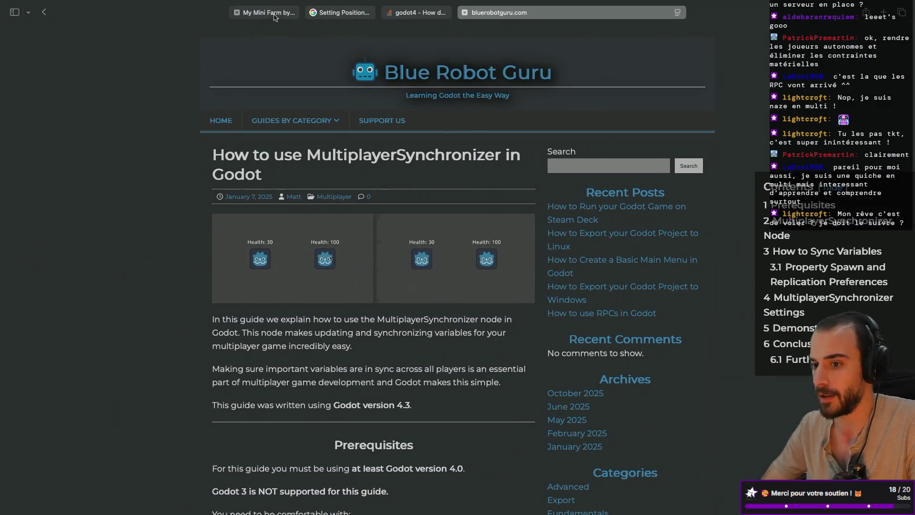
Open the TomatoClicker game page from the itch.io tab
left_click(271, 13)
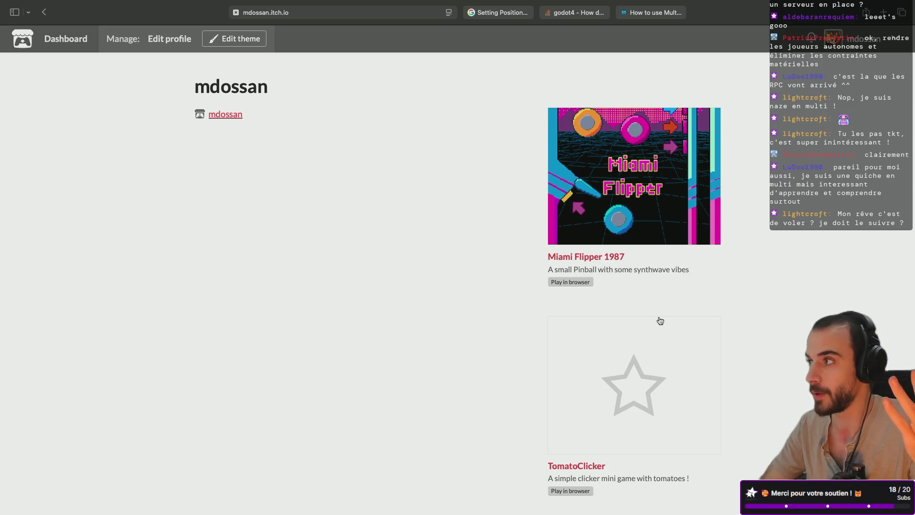
scroll(660, 321, "down", 5)
scroll(658, 321, "up", 3)
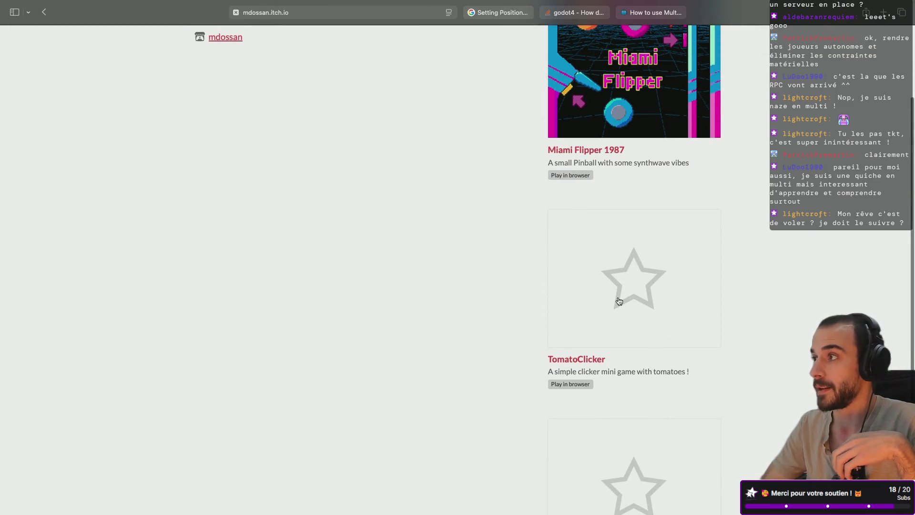
left_click(619, 301)
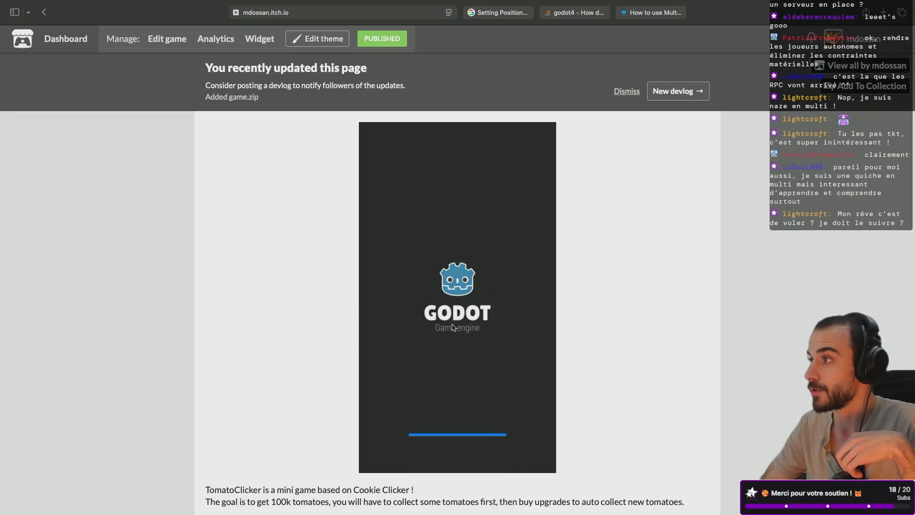
Collect tomatoes, buy the Ketchup upgrade, then open the Miami Flipper 1987 page
left_click(482, 286)
left_click(480, 281)
left_click(479, 267)
left_click(478, 261)
left_click(479, 262)
left_click(479, 261)
left_click(479, 261)
left_click(480, 258)
left_click(481, 257)
left_click(481, 258)
left_click(417, 352)
left_click(458, 260)
left_click(458, 260)
left_click(457, 260)
left_click(460, 257)
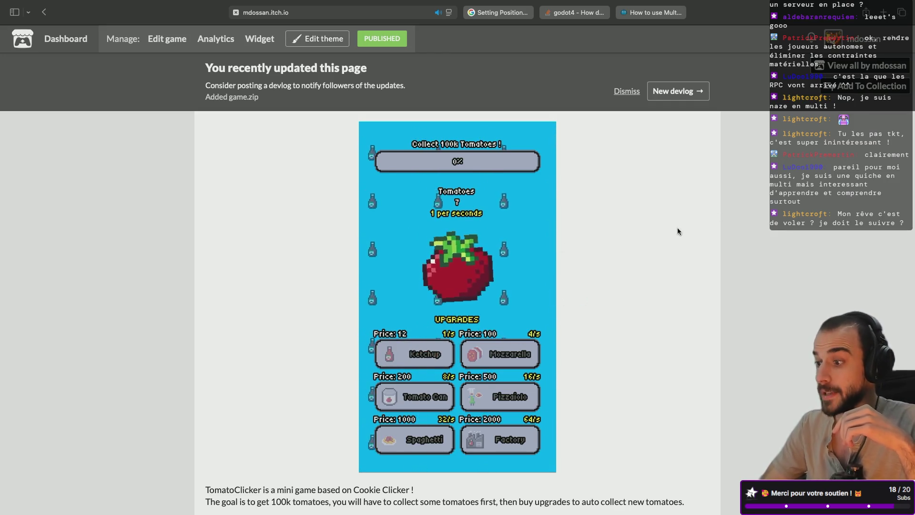
left_click(865, 65)
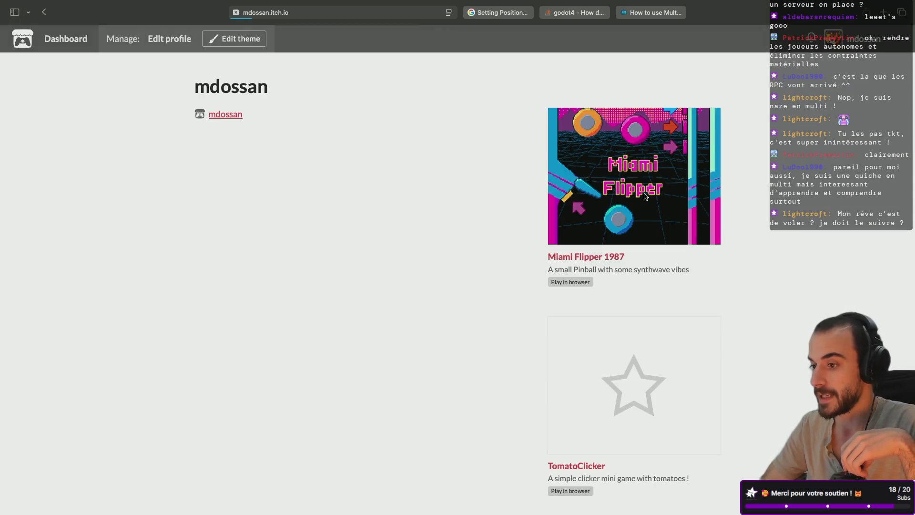
left_click(644, 196)
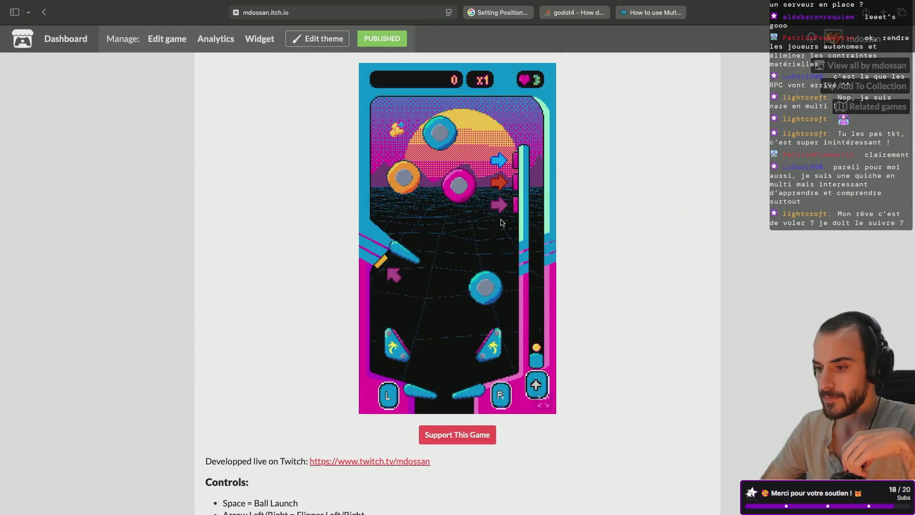
Play Miami Flipper 1987 briefly, view the developer's profile, then return to Godot
key("space")
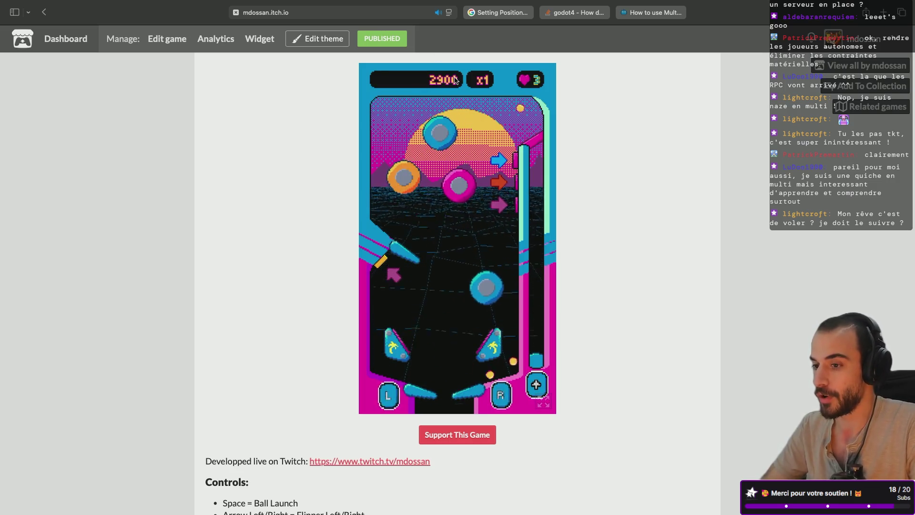
key("Right")
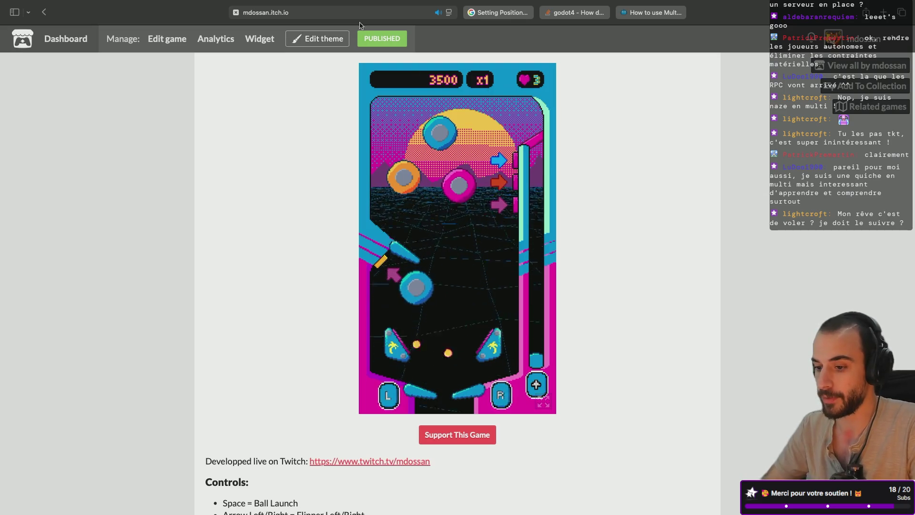
key("Right")
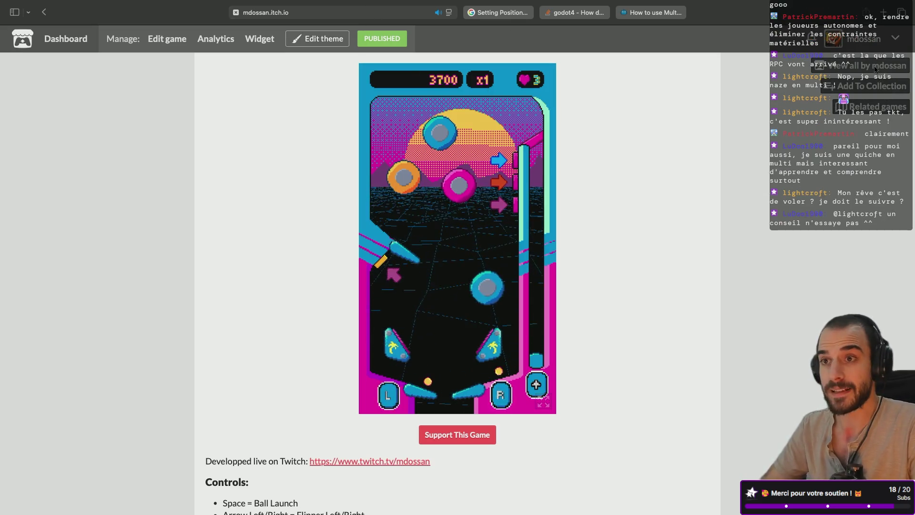
left_click(874, 66)
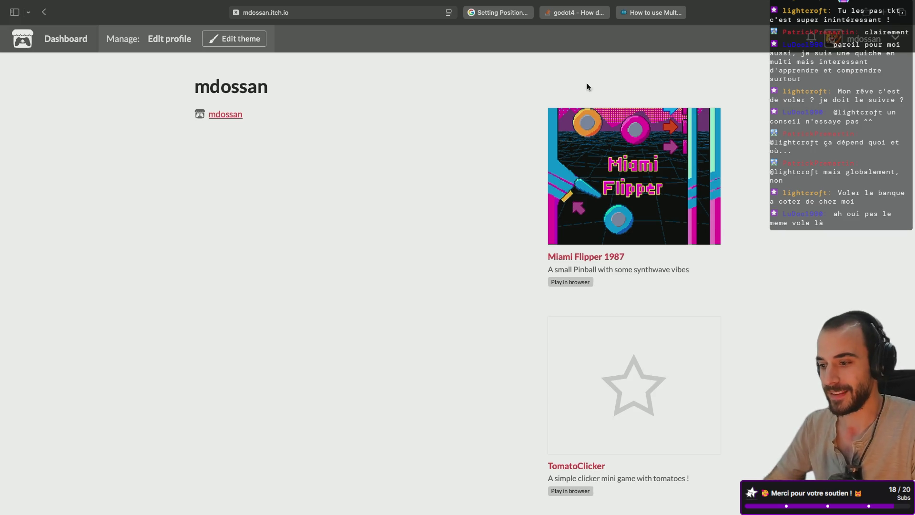
key("super+Tab")
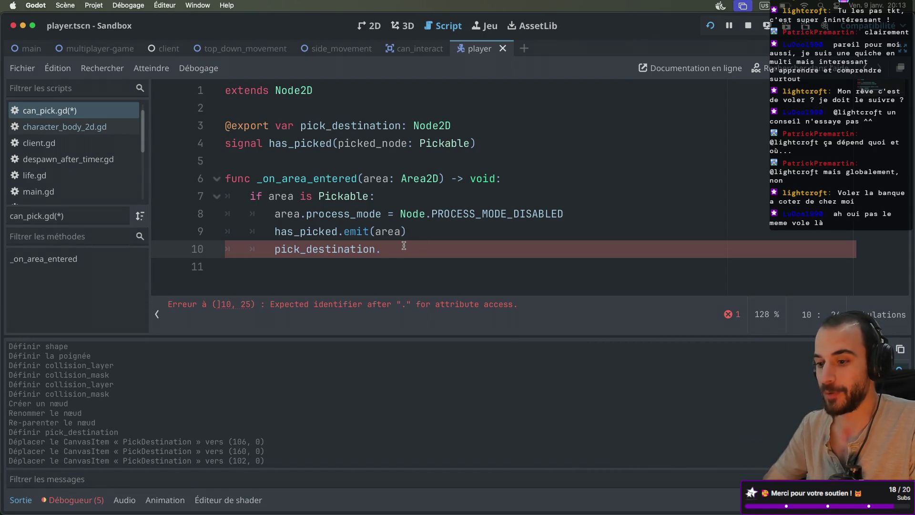
Insert a new line 10 'area.parent' below the has_picked emit call via autocomplete
key("ctrl+super+d")
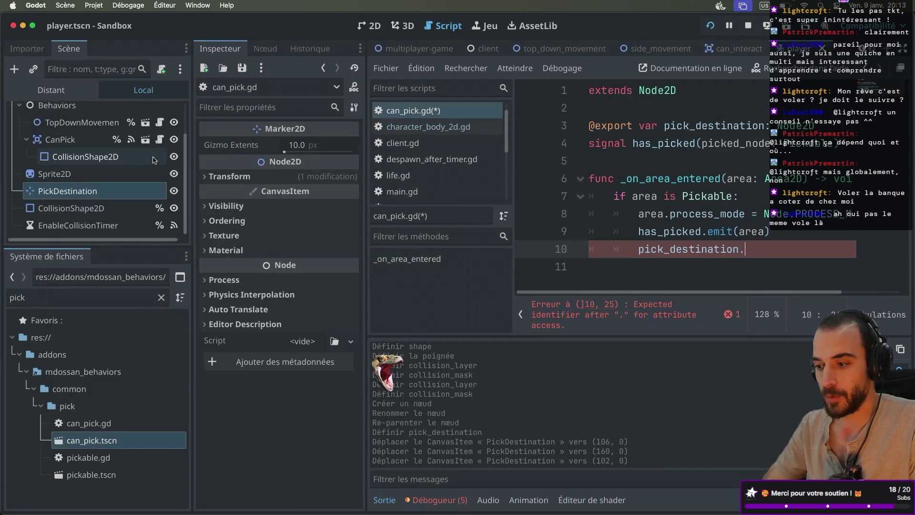
key("ctrl+super+d")
double_click(376, 179)
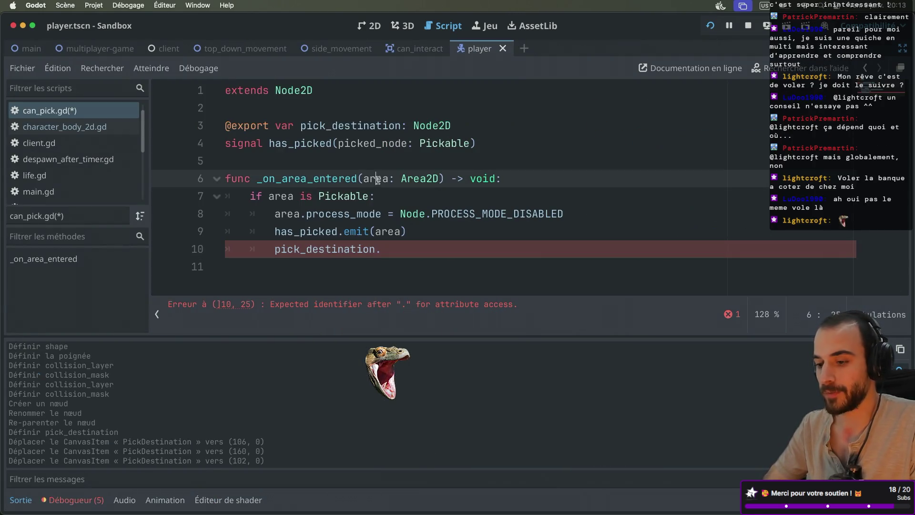
left_click(437, 234)
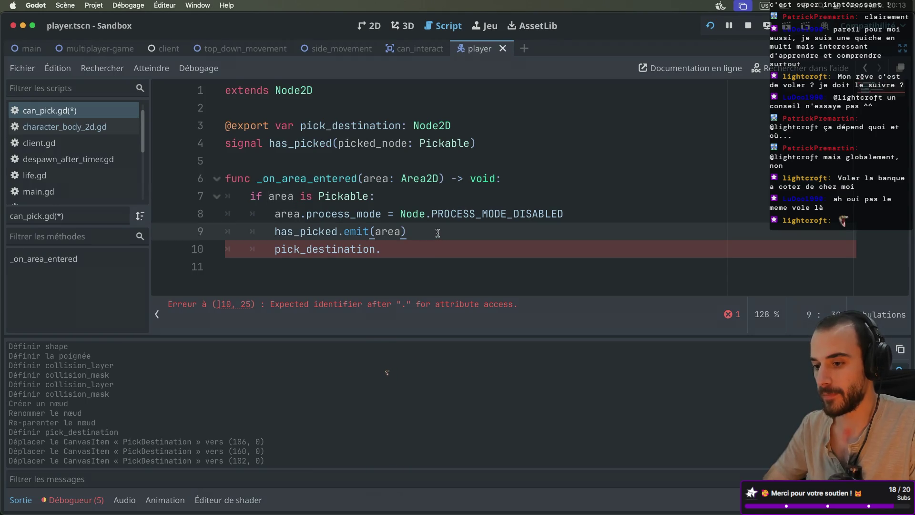
double_click(356, 196)
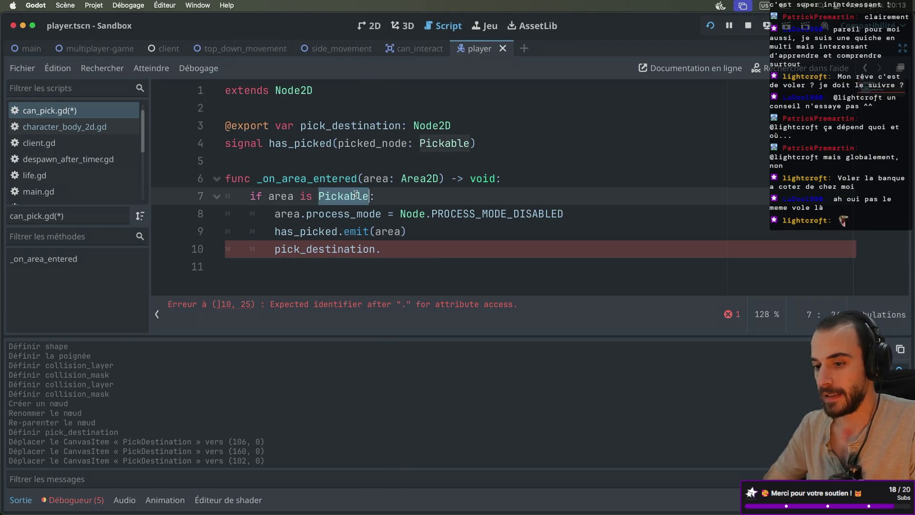
left_click(418, 235)
key("Return")
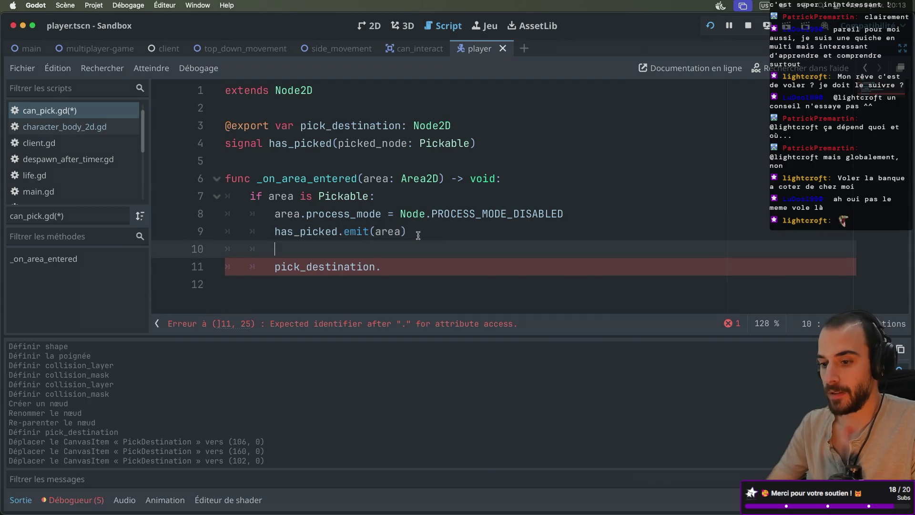
type("area")
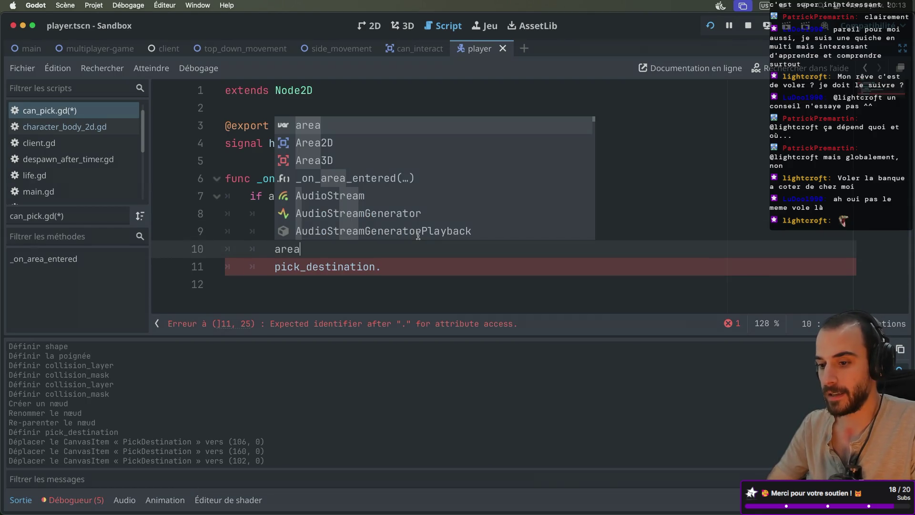
type(".pa")
key("Return")
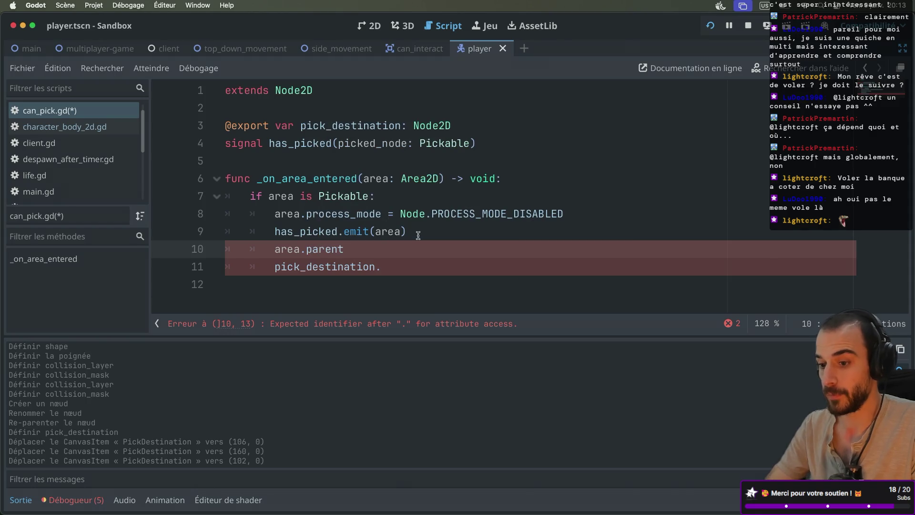
key("ctrl+super+d")
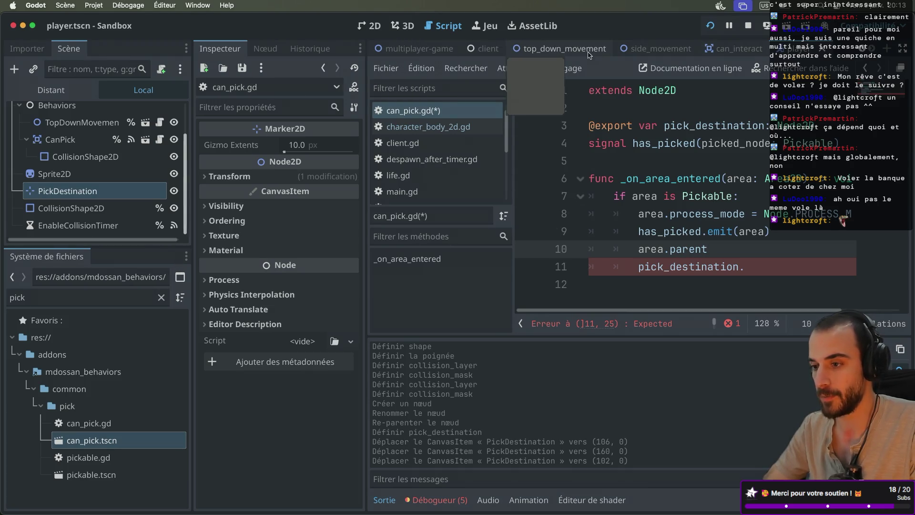
left_click(442, 56)
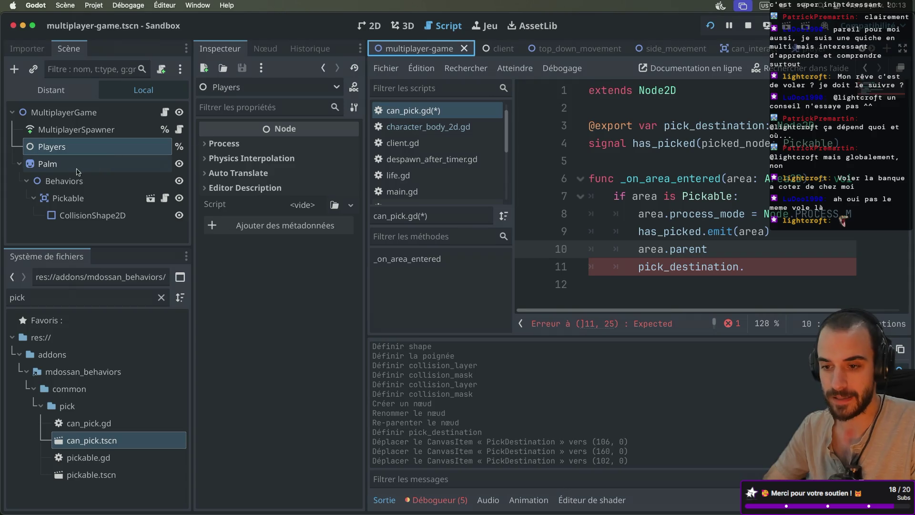
Inspect the Pickable node under Palm in the 2D multiplayer-game scene, leaving its name unchanged
left_click(369, 26)
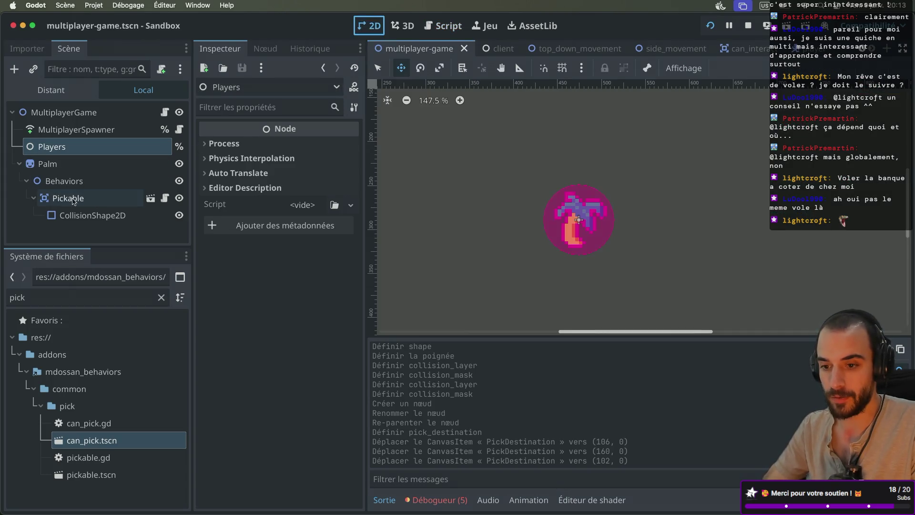
left_click(35, 200)
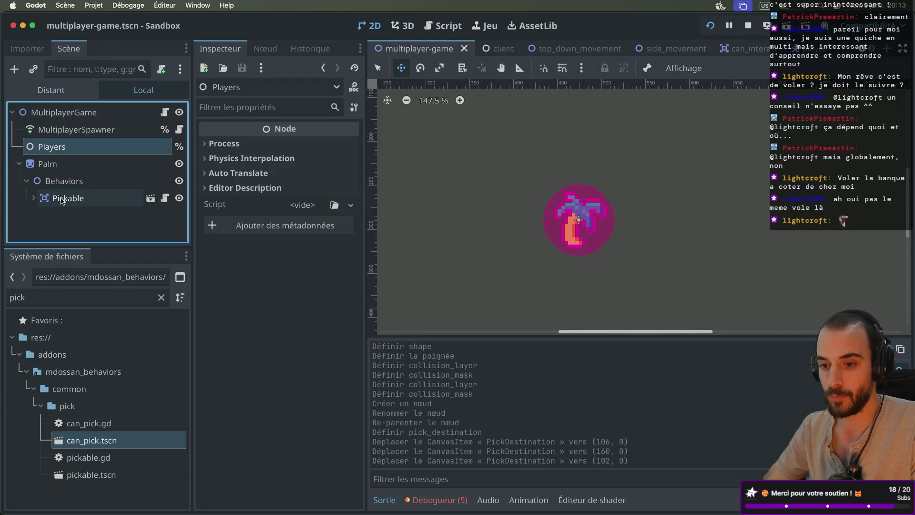
left_click(66, 200)
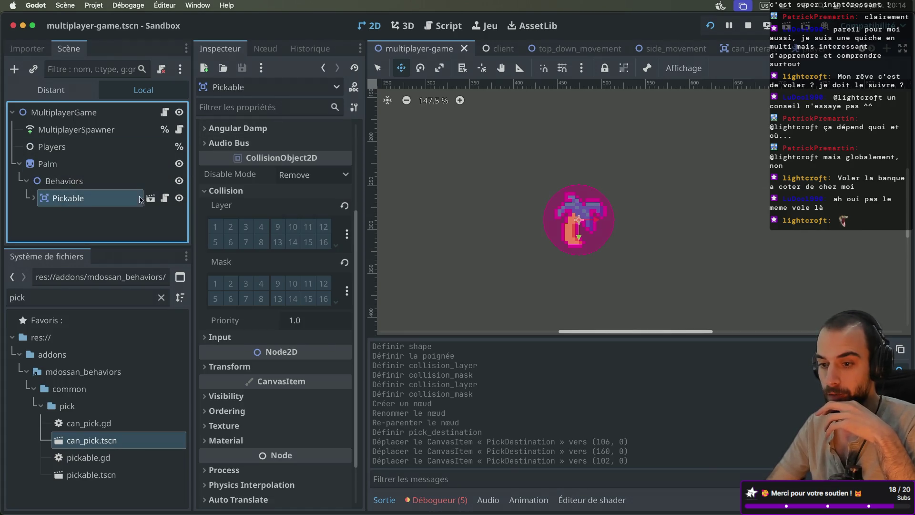
left_click(101, 199)
scroll(265, 149, "up", 5)
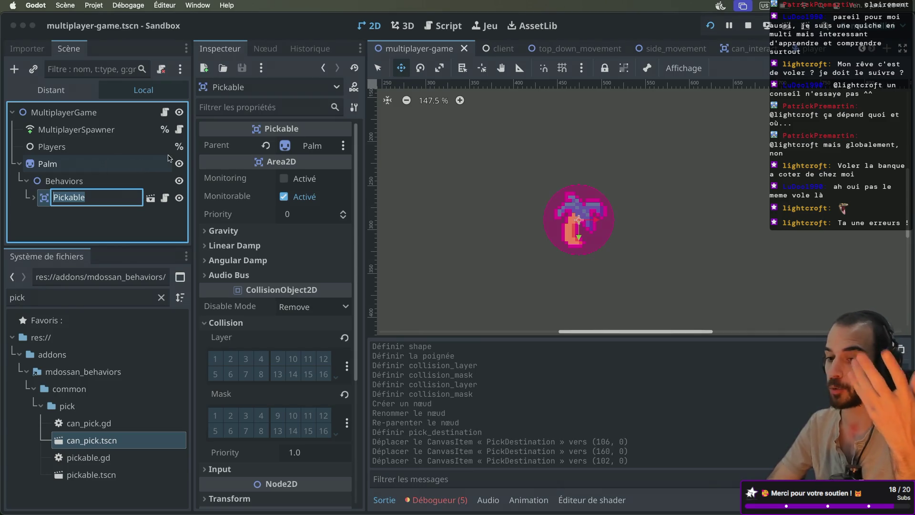
left_click(95, 225)
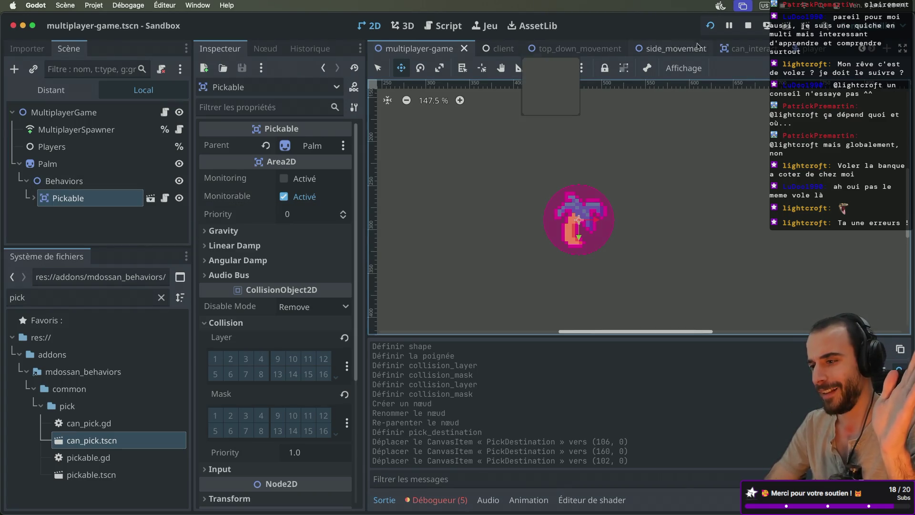
left_click(443, 27)
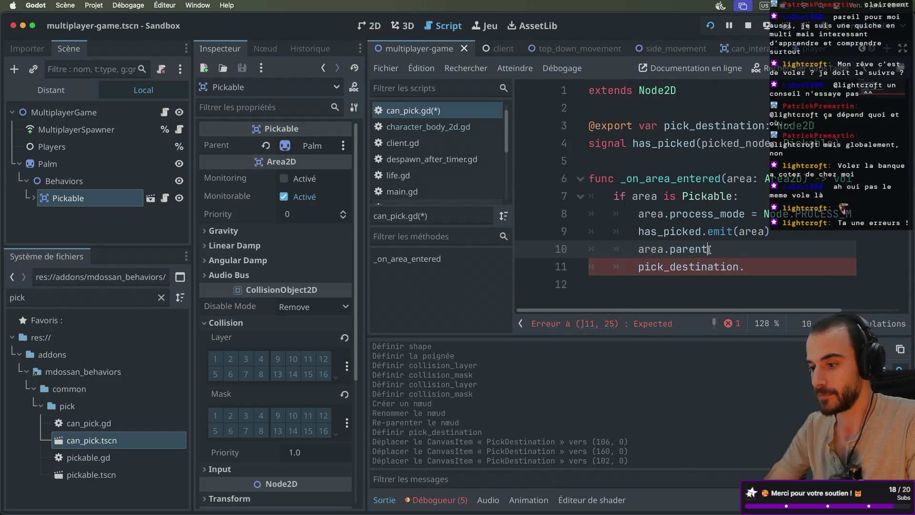
Complete line 10 as area.parent.reparent(pick_destination) using autocomplete
double_click(704, 196)
left_click(724, 249)
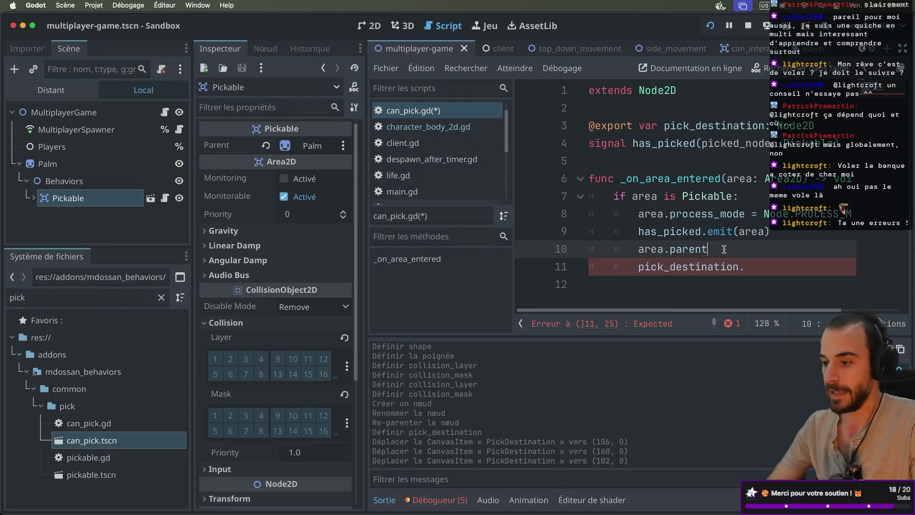
type(".repa")
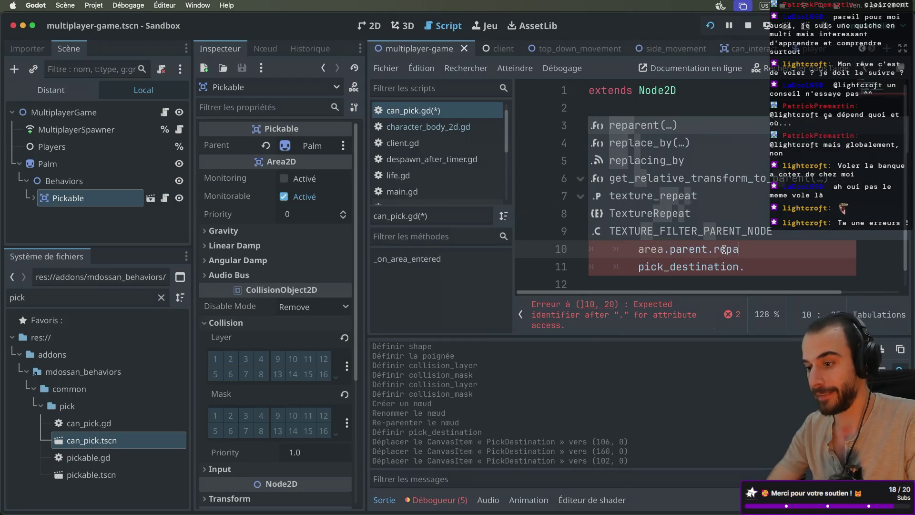
key("Return")
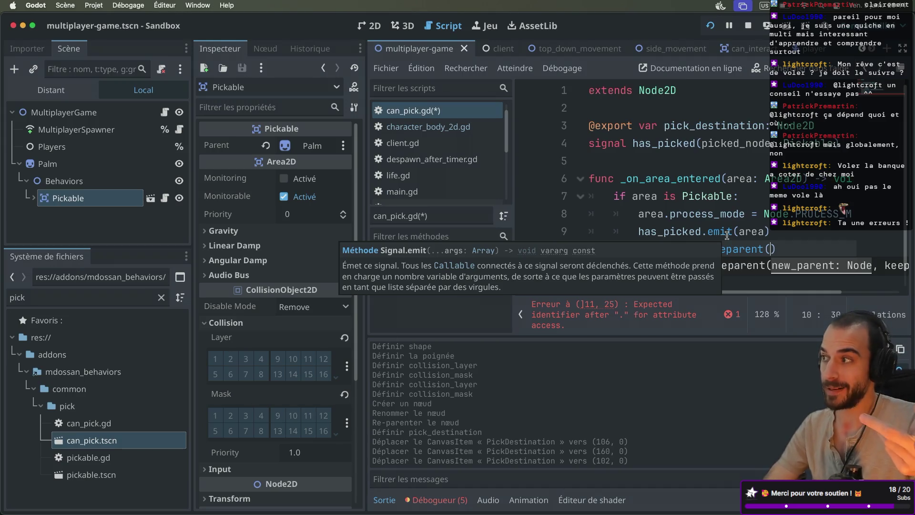
scroll(800, 241, "down", 1)
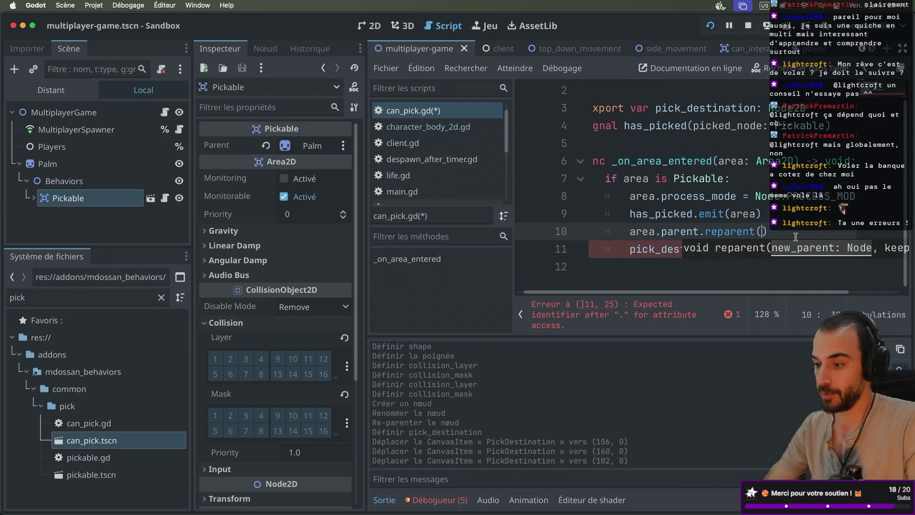
type("pick")
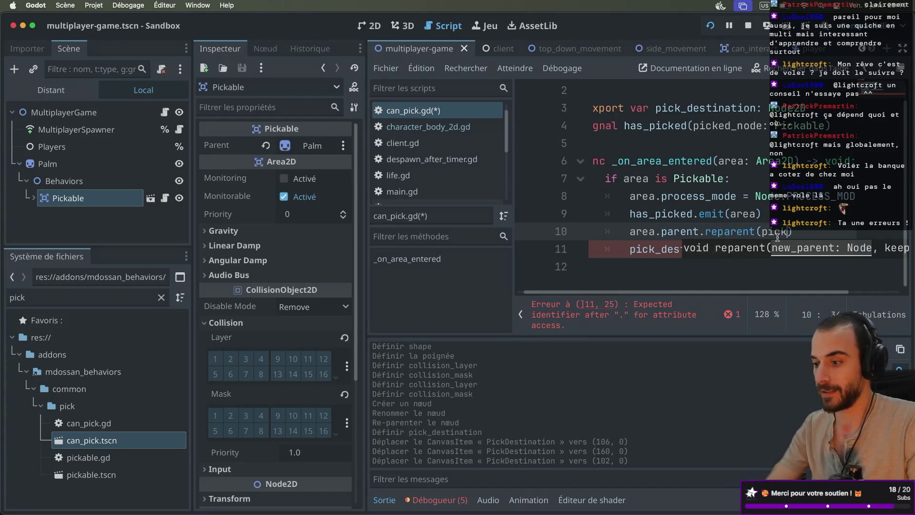
key("ctrl+super+d")
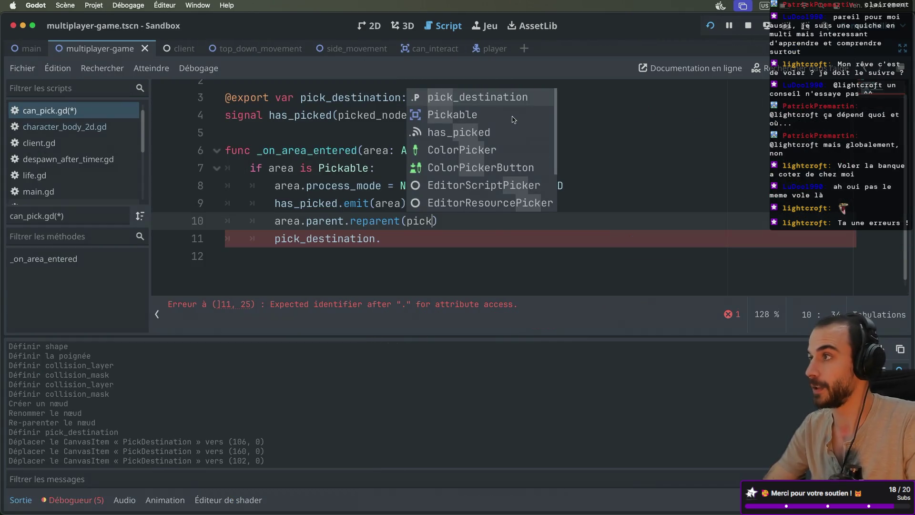
left_click(482, 101)
Delete the leftover unfinished pick_destination line and save can_pick.gd
scroll(503, 199, "up", 2)
left_click_drag(502, 265, 536, 249)
key("BackSpace")
key("ctrl+s")
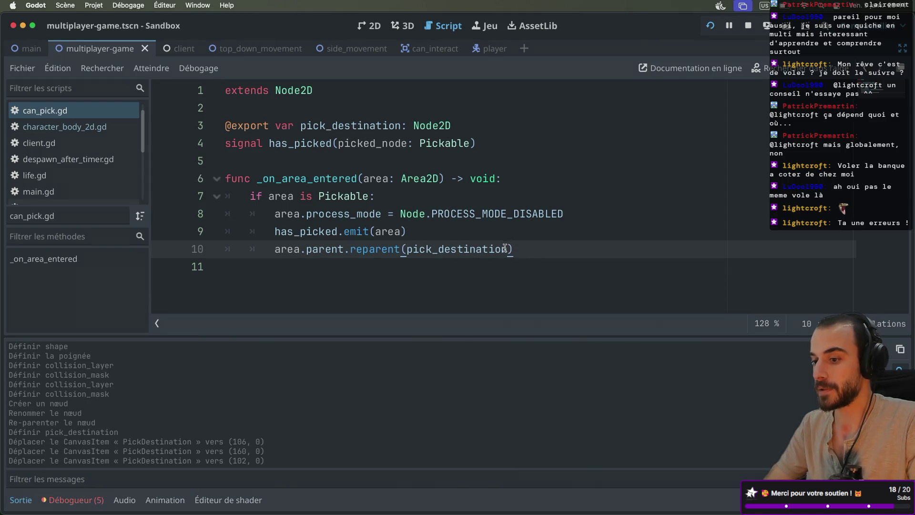
Run the game and move the second game window down and right
key("ctrl+super+d")
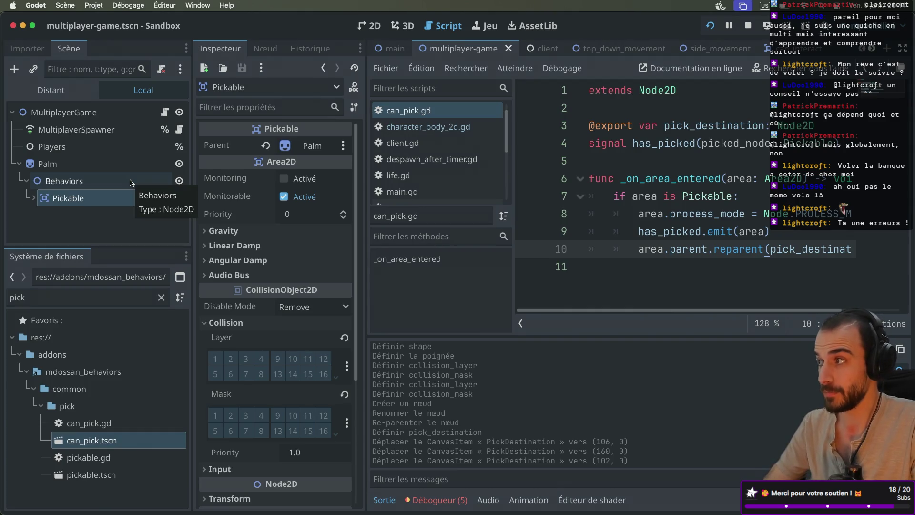
key("ctrl+super+d")
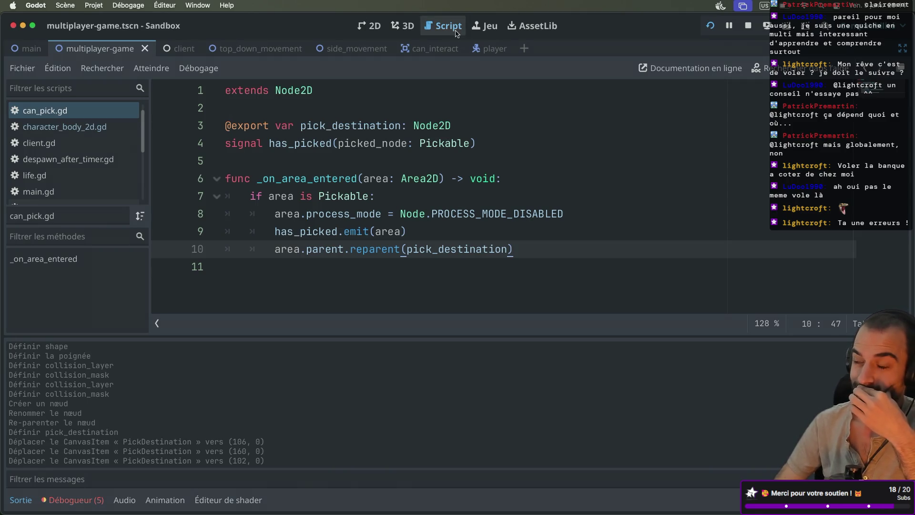
left_click(711, 28)
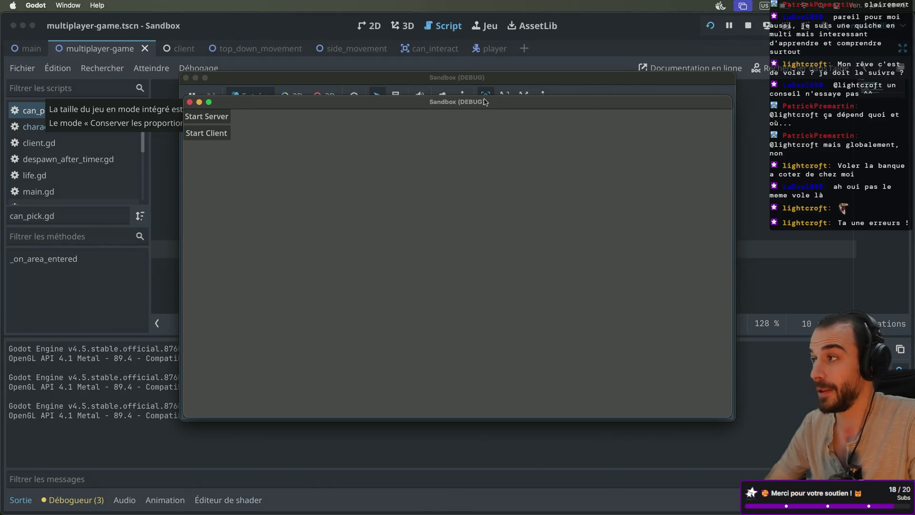
mouse_move(485, 102)
left_mouse_down()
mouse_move(659, 102)
mouse_move(668, 175)
left_mouse_up()
Start a server and a client, walk the player onto the palm pickup, then close the game
left_click(407, 190)
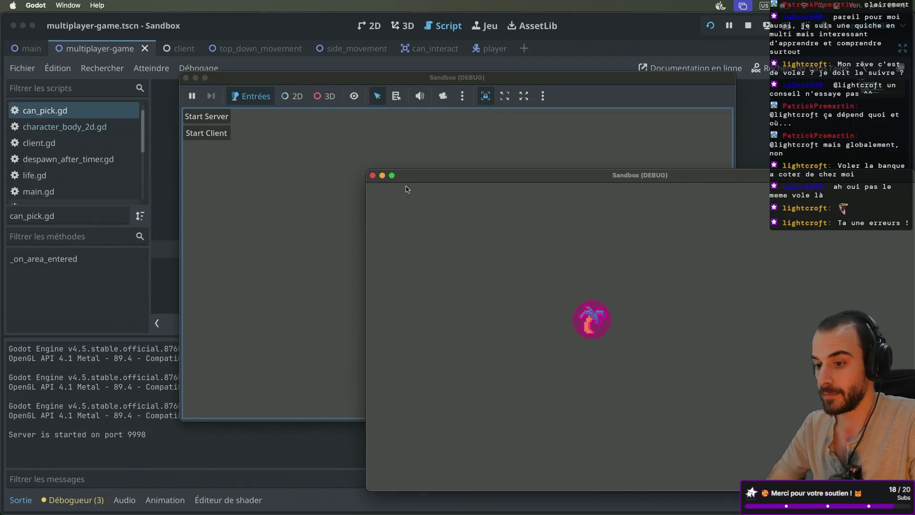
left_click(222, 136)
left_click_drag(344, 75, 328, 46)
key("Right")
key("Right")
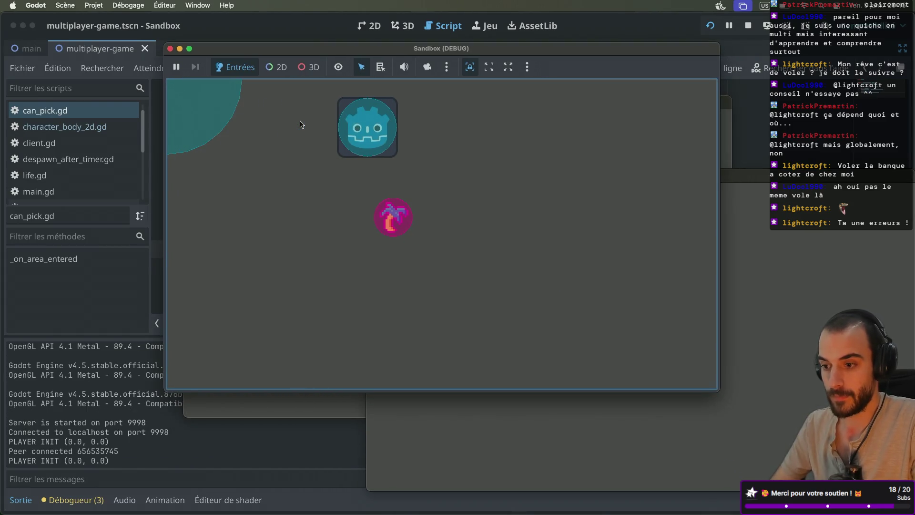
key("Right")
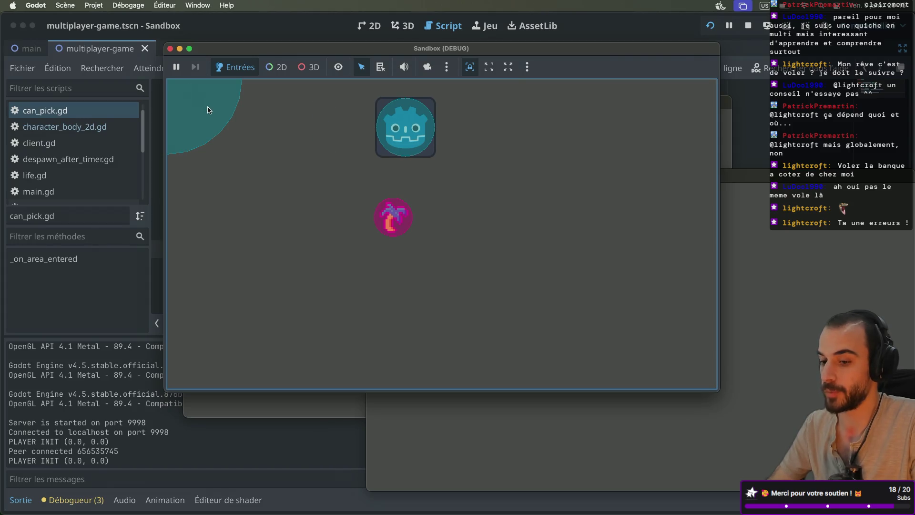
key("Down")
key("Left")
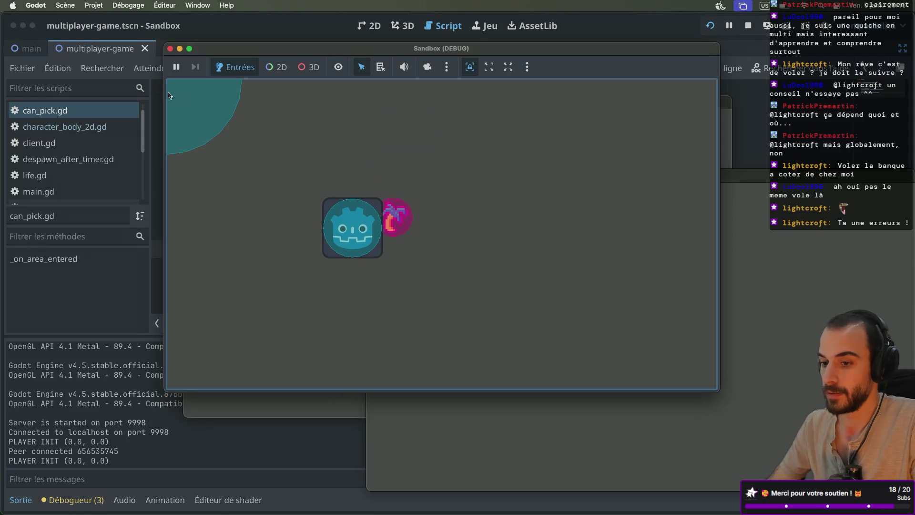
left_click(170, 48)
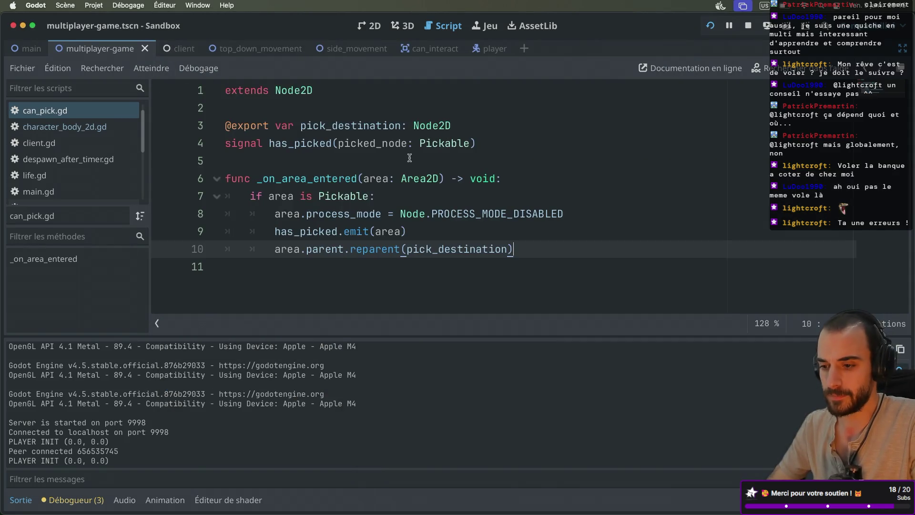
Close the client script tab
left_click(548, 50)
left_click(552, 50)
left_click(575, 50)
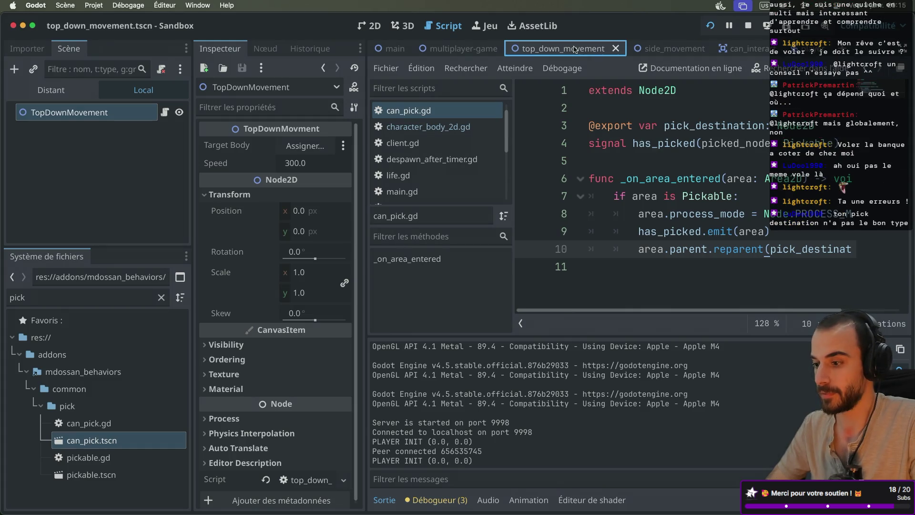
Check pick_destination's Node2D type in can_pick.gd, then bring up player.tscn
key("ctrl+super+d")
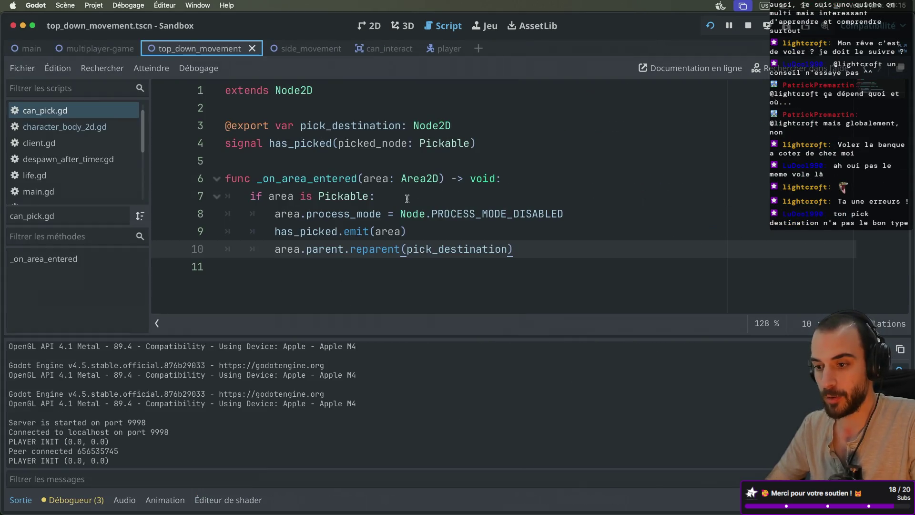
double_click(448, 249)
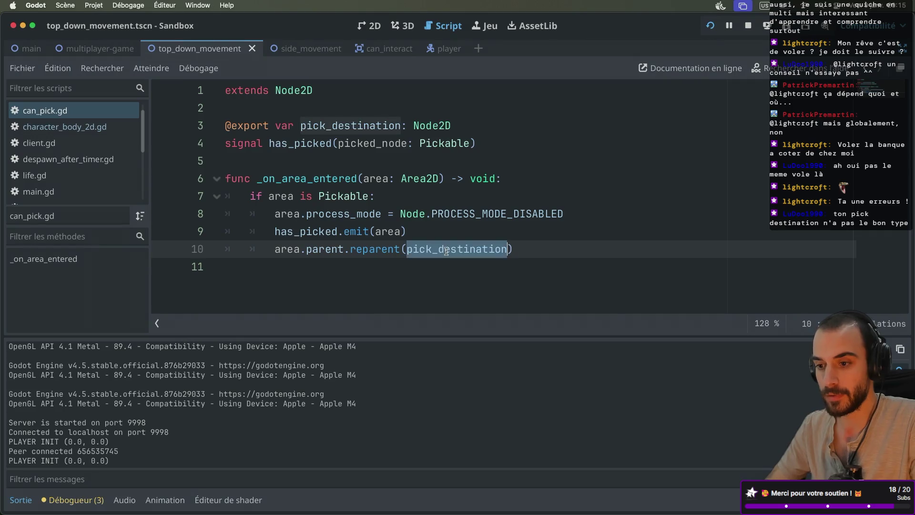
double_click(438, 125)
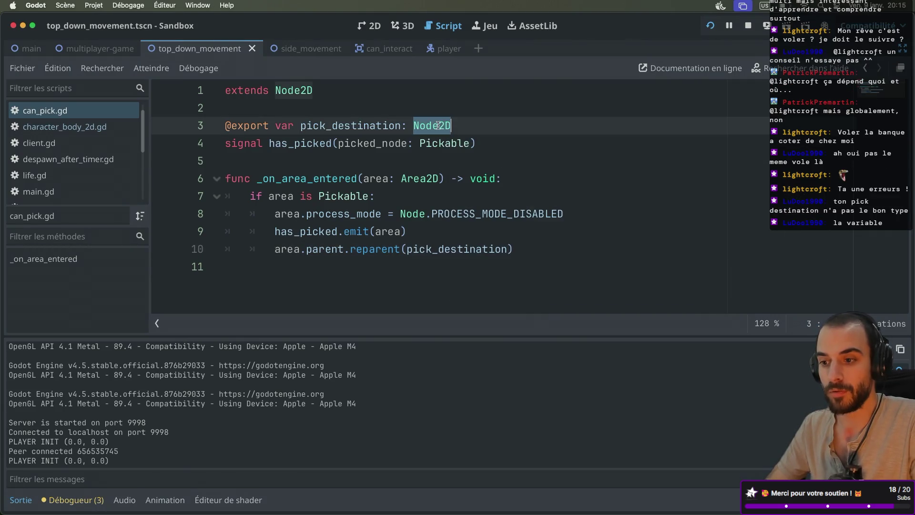
key("ctrl+super+d")
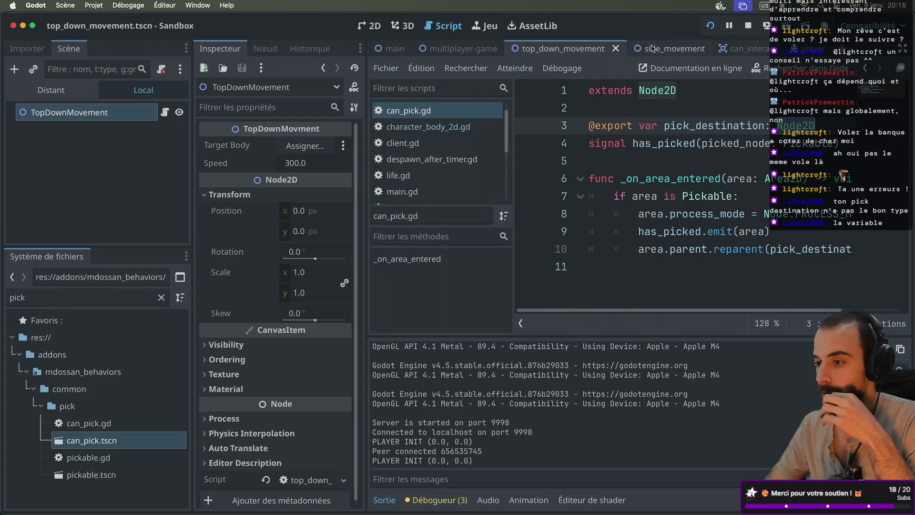
left_click(672, 49)
left_click(797, 48)
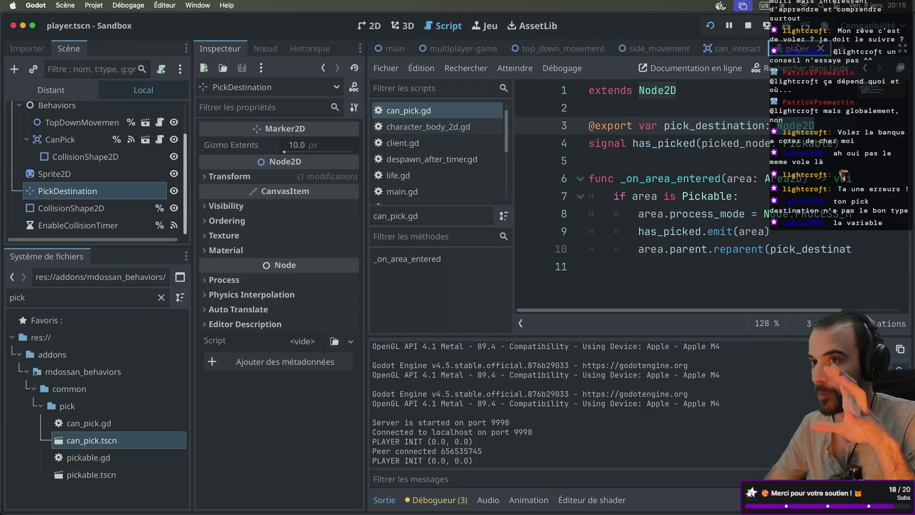
Read the built-in documentation for reparent on line 10 of can_pick.gd, then return to the script
scroll(729, 153, "right", 2)
scroll(729, 152, "right", 3)
left_click(705, 249)
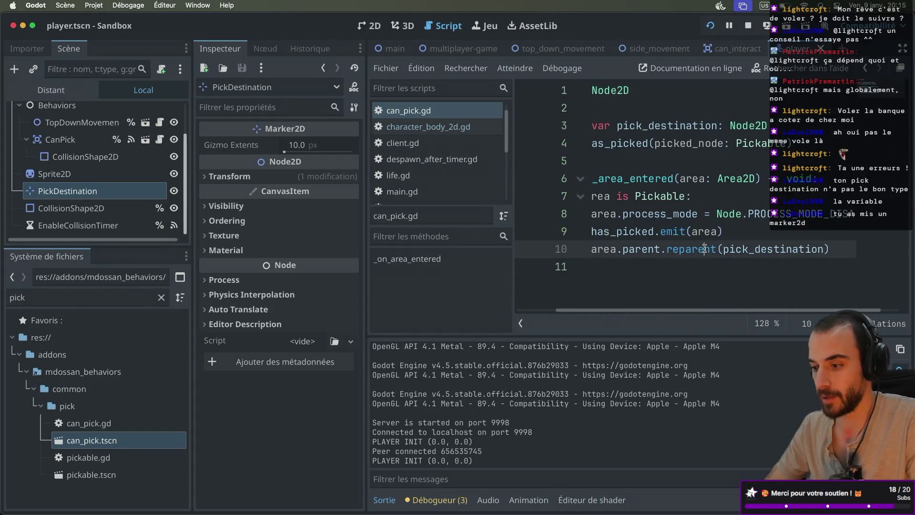
left_click(705, 249, "super")
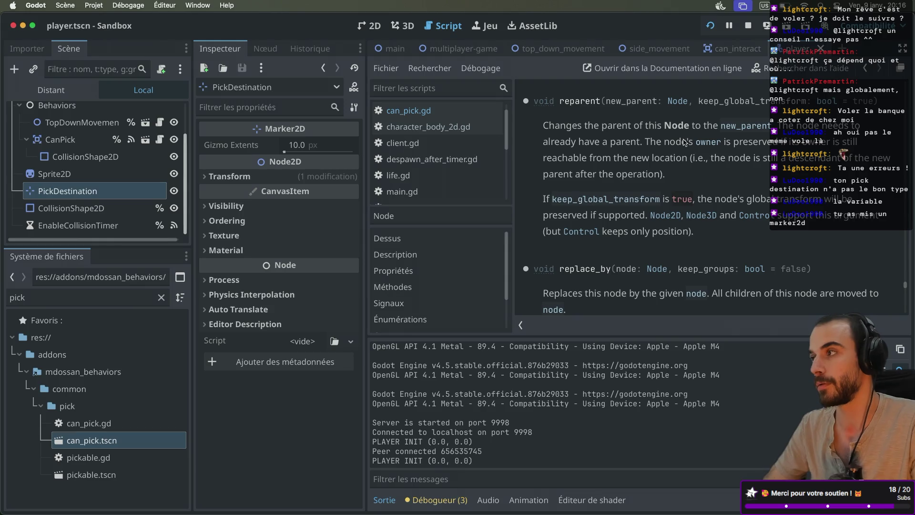
key("super+w")
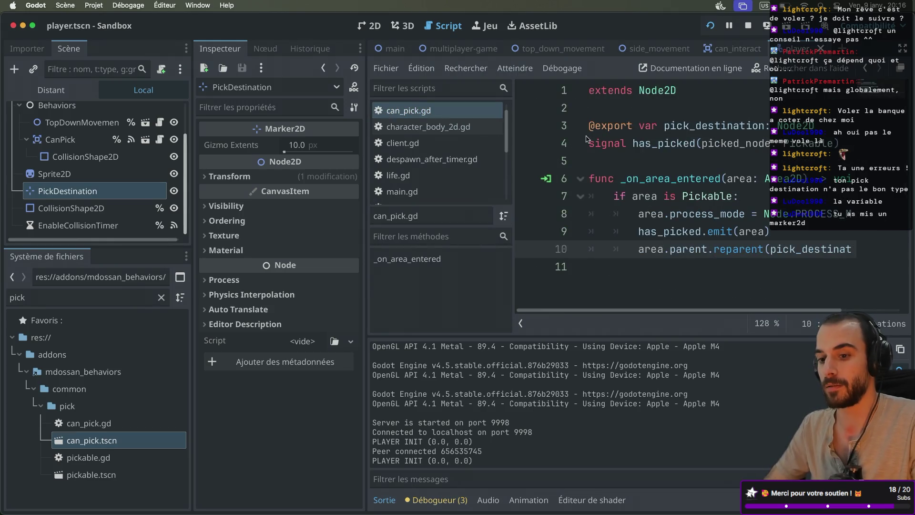
Open the Marker2D class reference from the PickDestination node's context menu
left_click(73, 190)
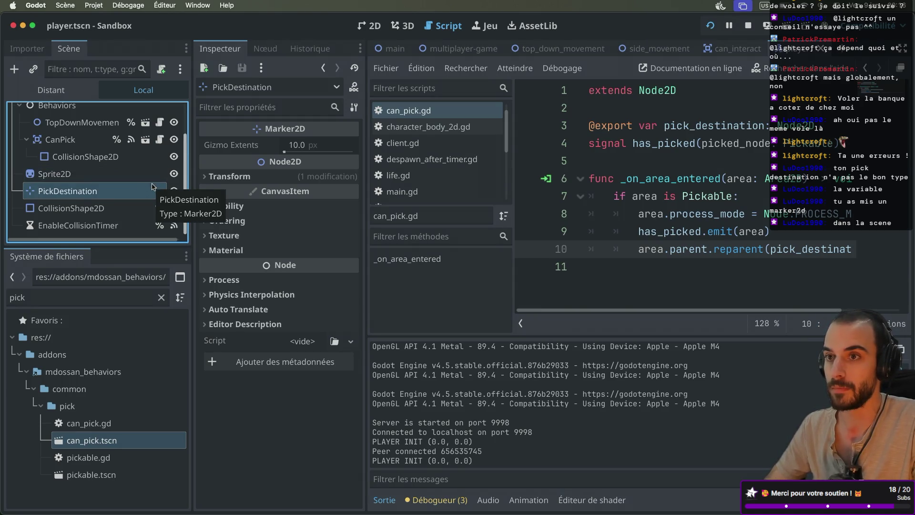
left_click(97, 190)
right_click(95, 190)
key("Escape")
key("Escape")
right_click(90, 189)
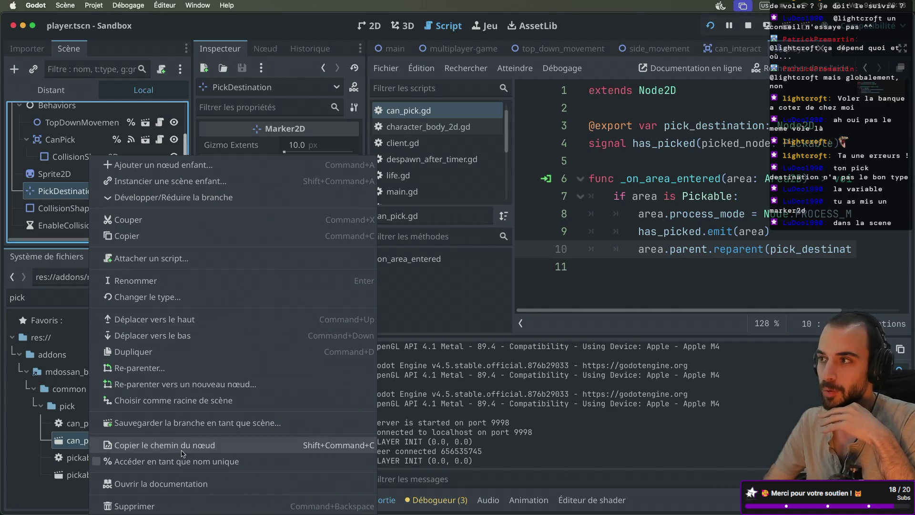
left_click(221, 483)
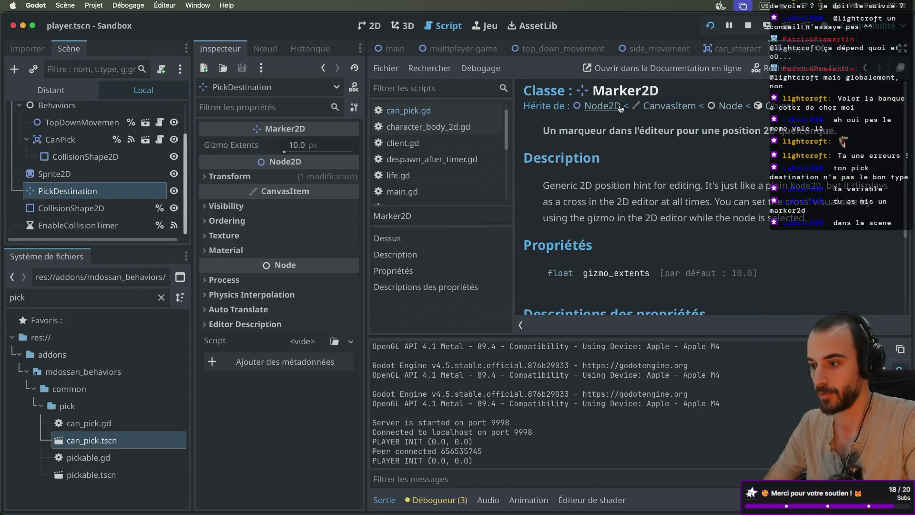
Highlight the Marker2D title and its Node2D and Node inheritance chain on the class page
left_click_drag(594, 92, 667, 87)
left_click_drag(583, 106, 622, 105)
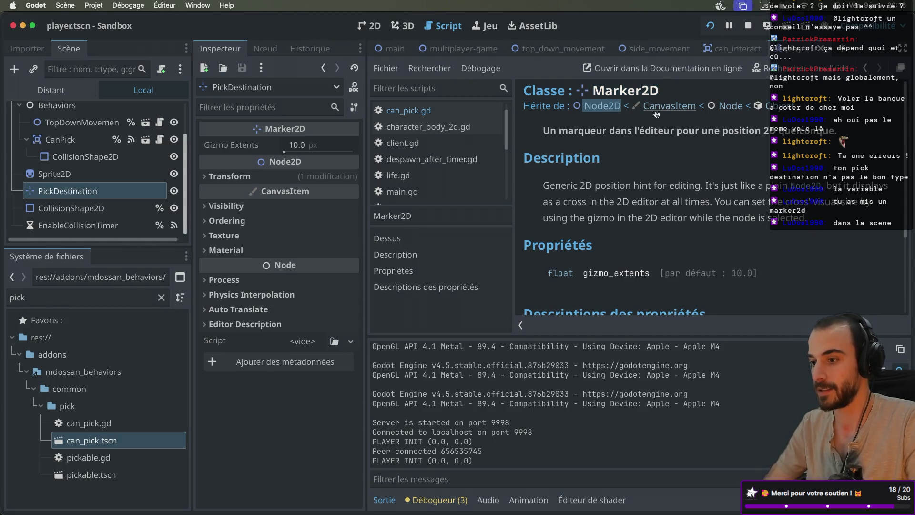
left_click_drag(716, 106, 743, 106)
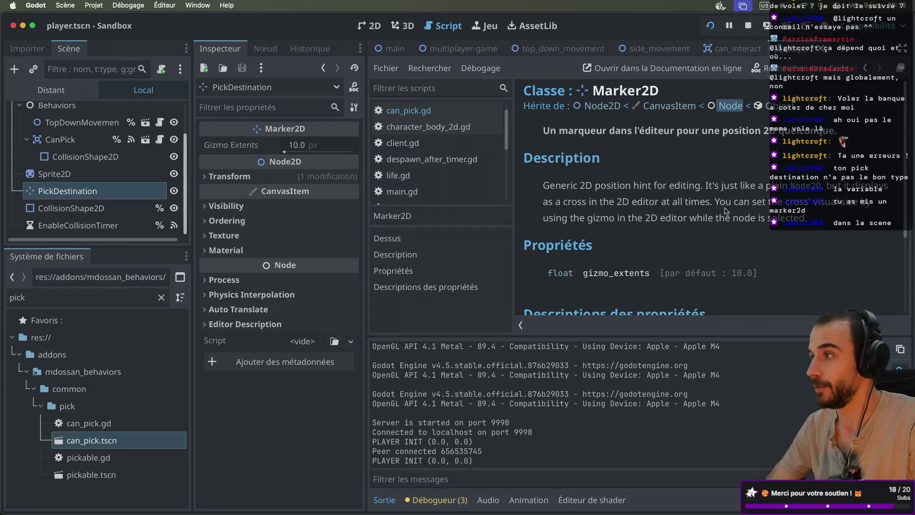
Close the help page and scroll through the character_body_2d.gd movement script
key("ctrl+w")
scroll(443, 158, "down", 5)
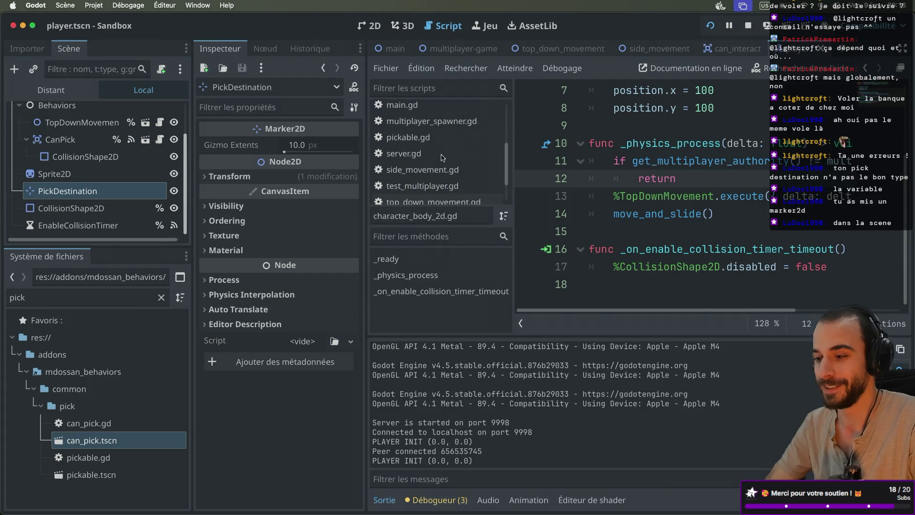
scroll(442, 157, "down", 2)
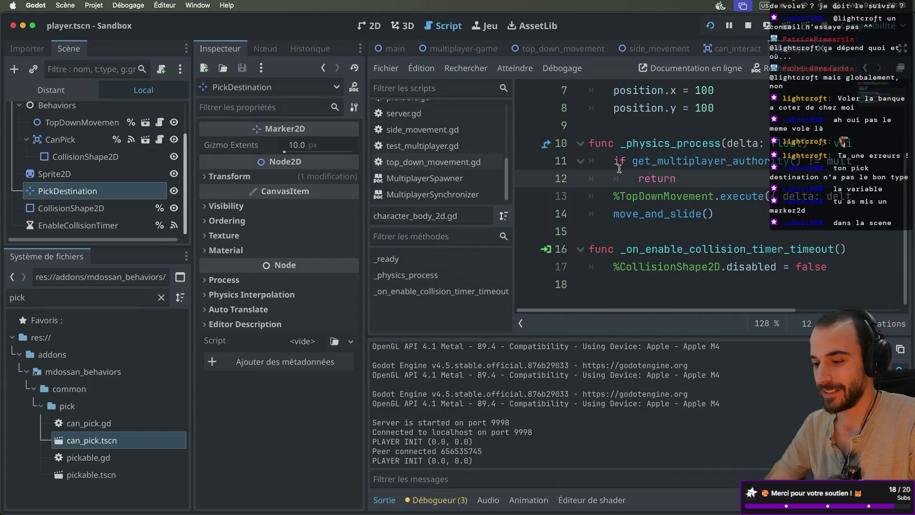
key("ctrl+shift+F11")
key("ctrl+shift+F11")
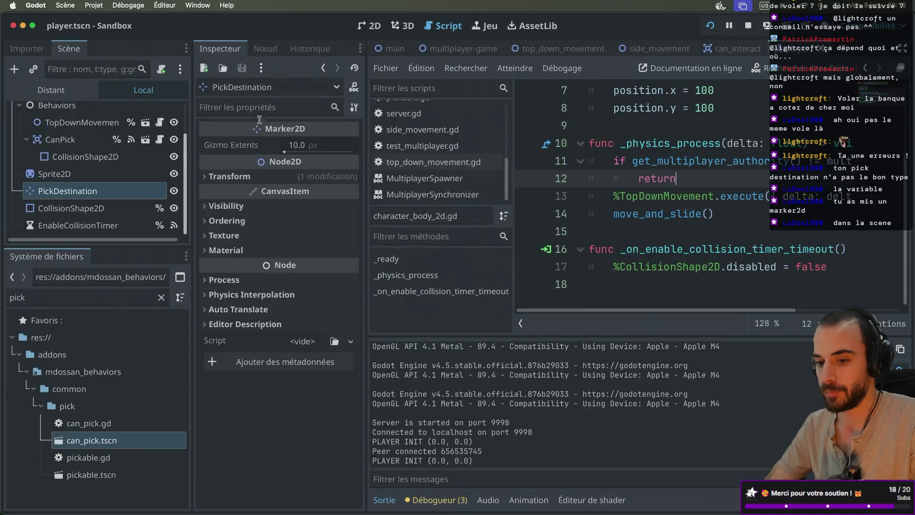
scroll(87, 189, "up", 2)
scroll(86, 189, "down", 2)
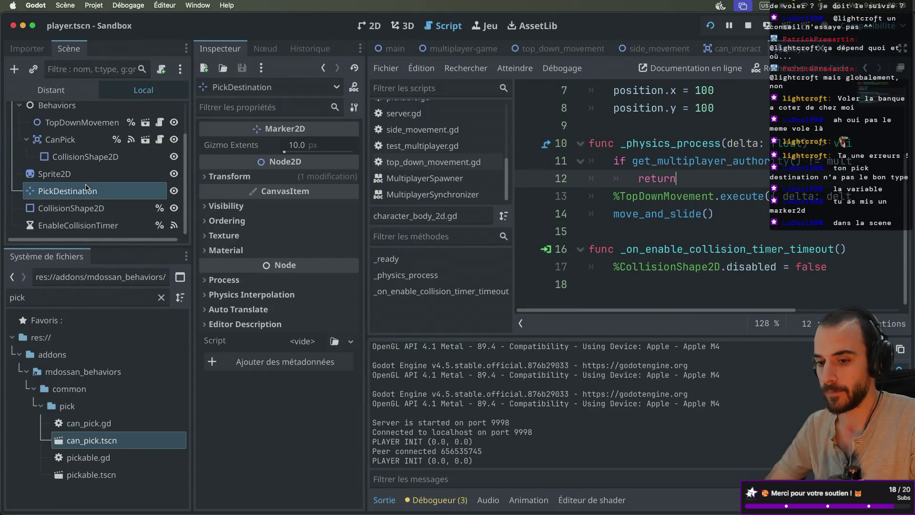
left_click(369, 25)
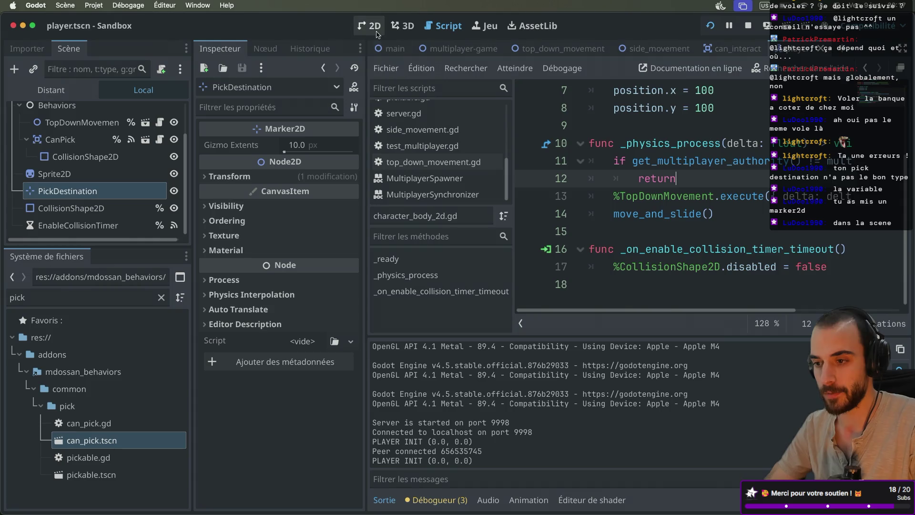
Select the Behaviors node in the player scene tree and open its context menu
scroll(113, 197, "up", 2)
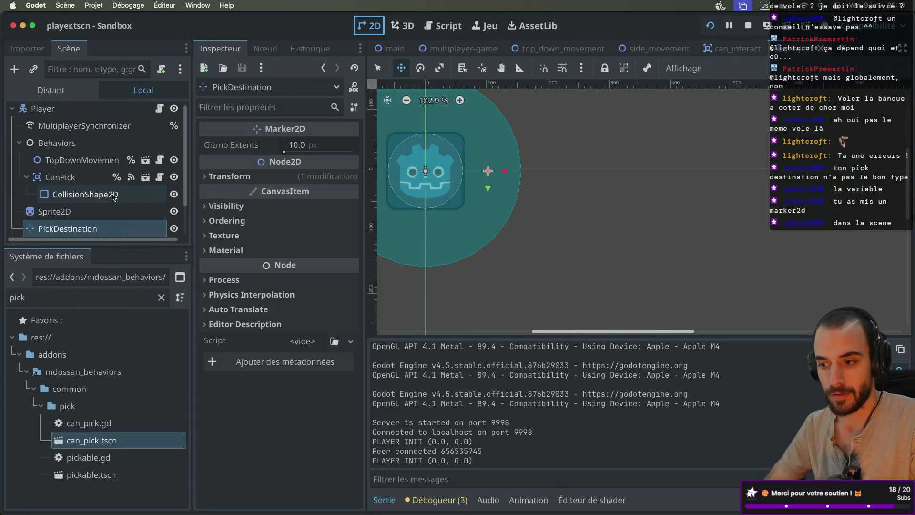
scroll(114, 197, "down", 2)
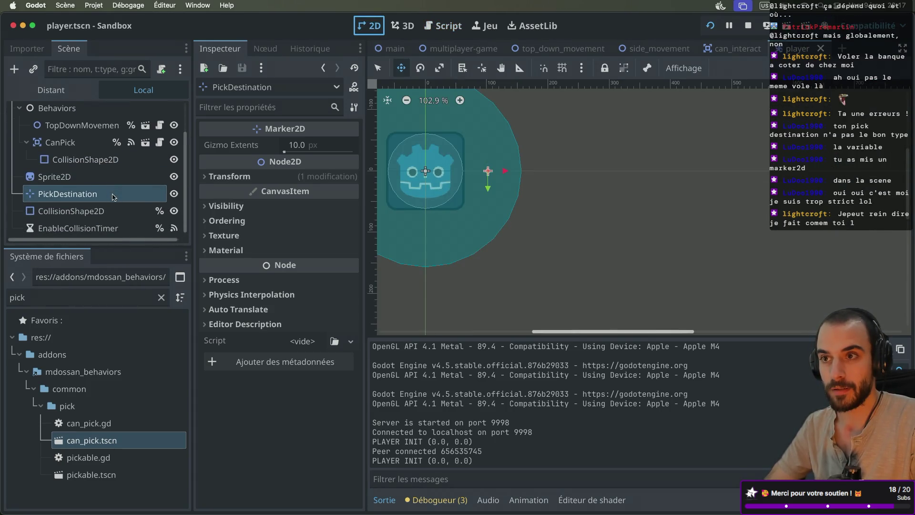
scroll(97, 194, "up", 3)
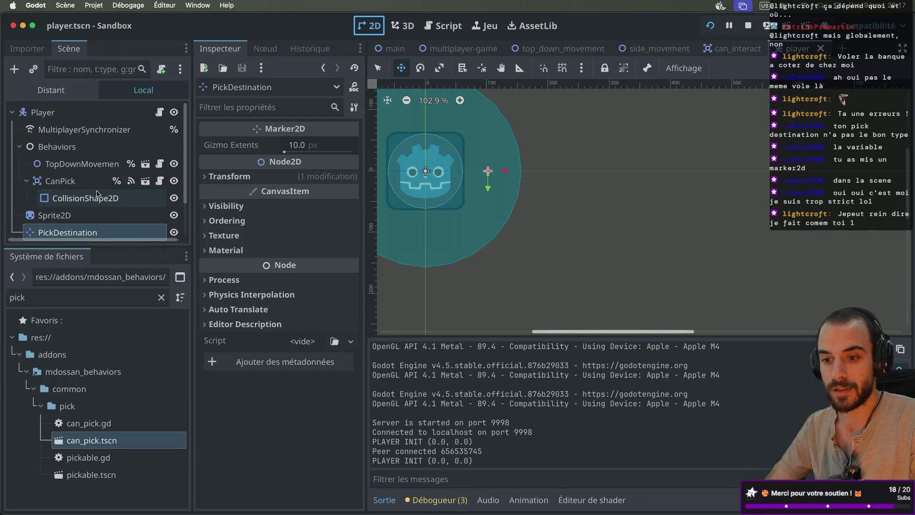
left_click(56, 148)
right_click(56, 149)
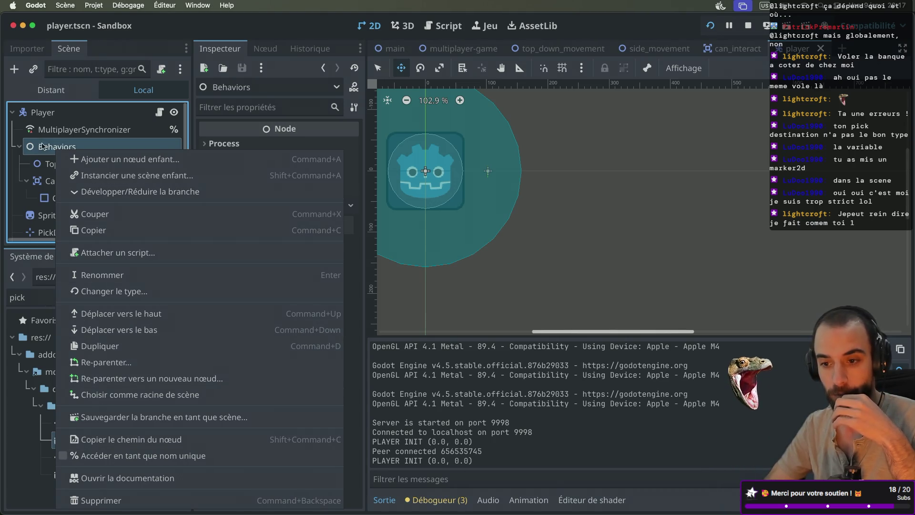
key("Escape")
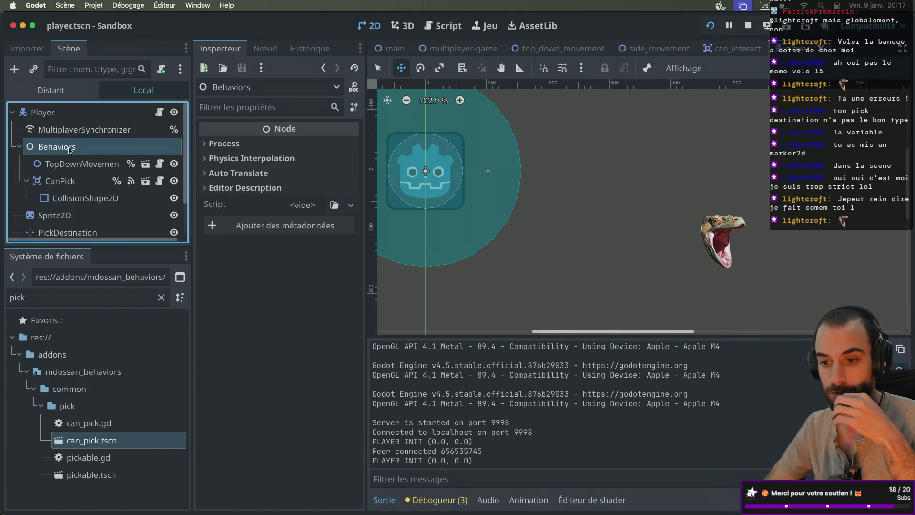
right_click(69, 148)
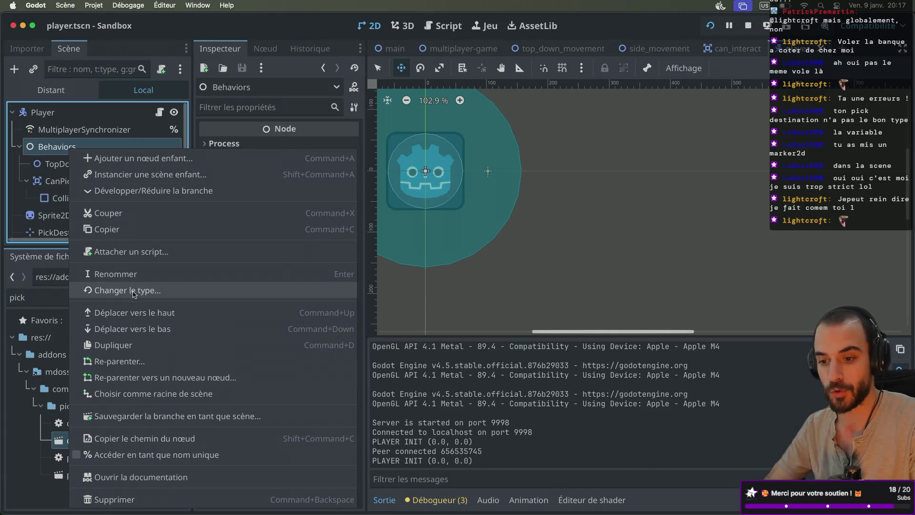
Change the Behaviors node's type from Node to Node2D and save player.tscn
left_click(134, 291)
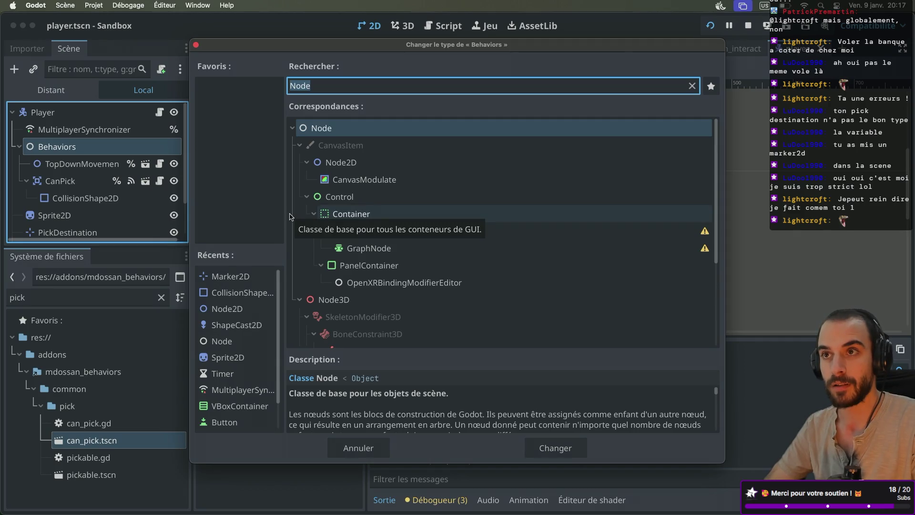
double_click(336, 162)
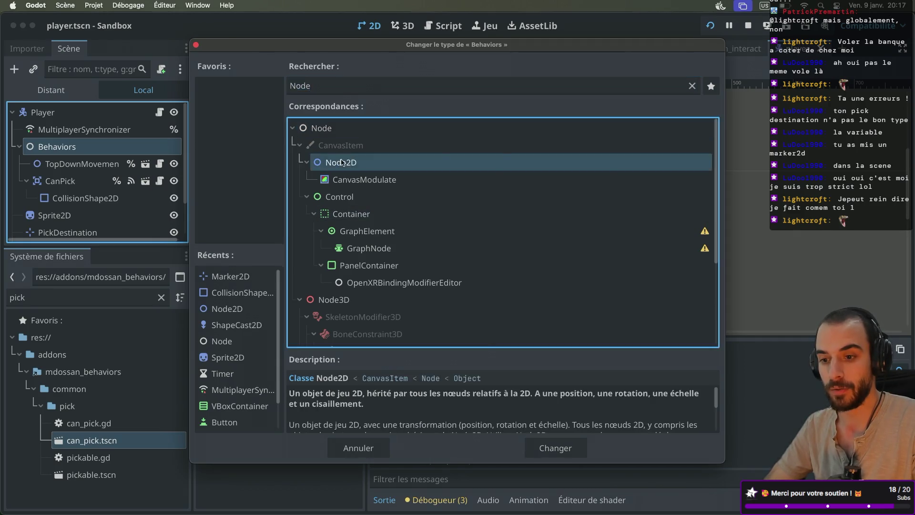
key("super+s")
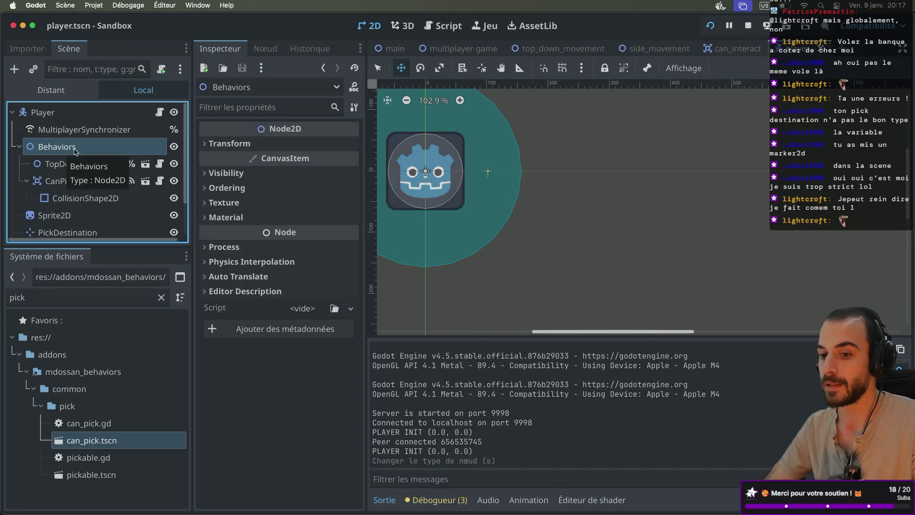
Relaunch the game, move one window aside, and start a server and a client
left_click(710, 25)
mouse_move(430, 106)
left_mouse_down()
mouse_move(597, 160)
mouse_move(650, 164)
left_mouse_up()
left_click(444, 178)
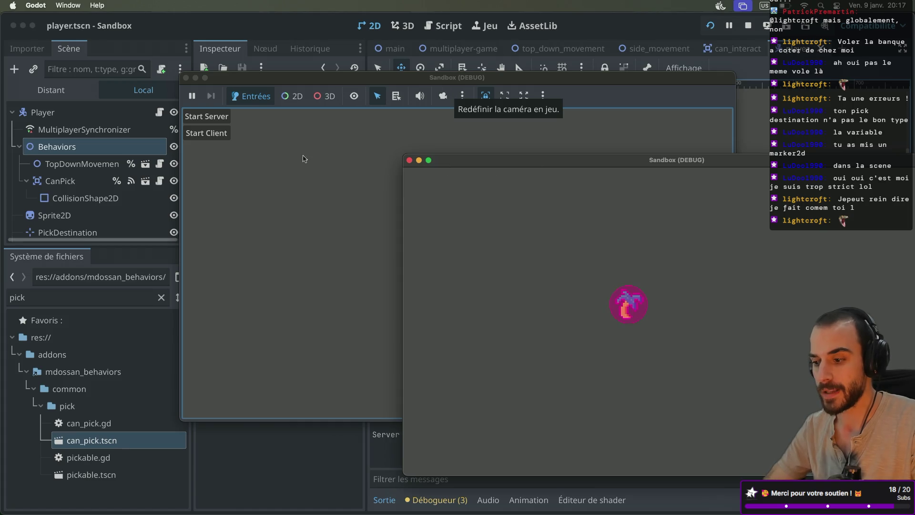
left_click(216, 133)
Walk the player to the pink pickable and around the level with it, then close the game
key("Right")
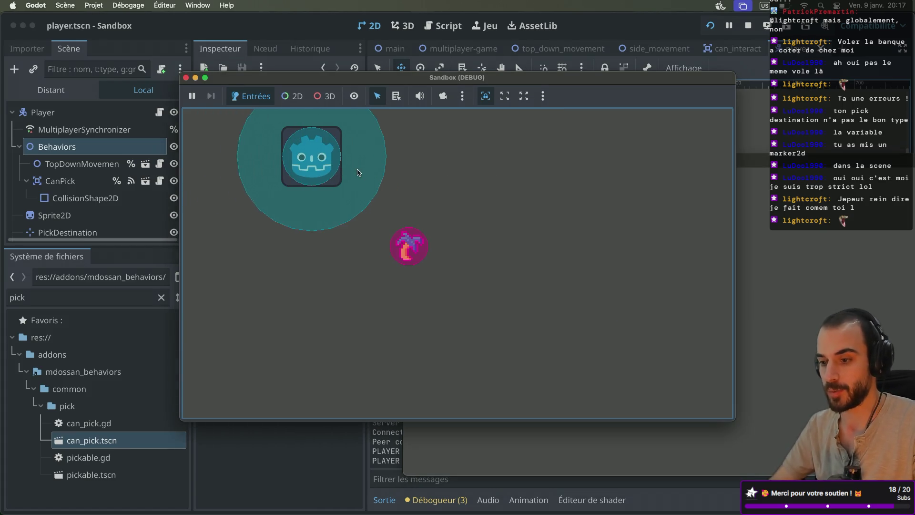
key("Down")
key("Left")
key("Right")
key("Down")
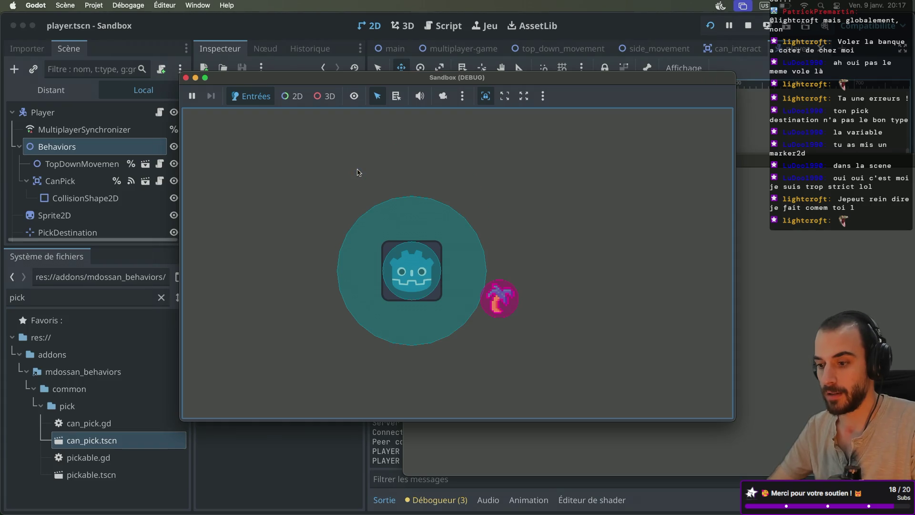
key("Left")
key("Up")
key("Down")
key("Right")
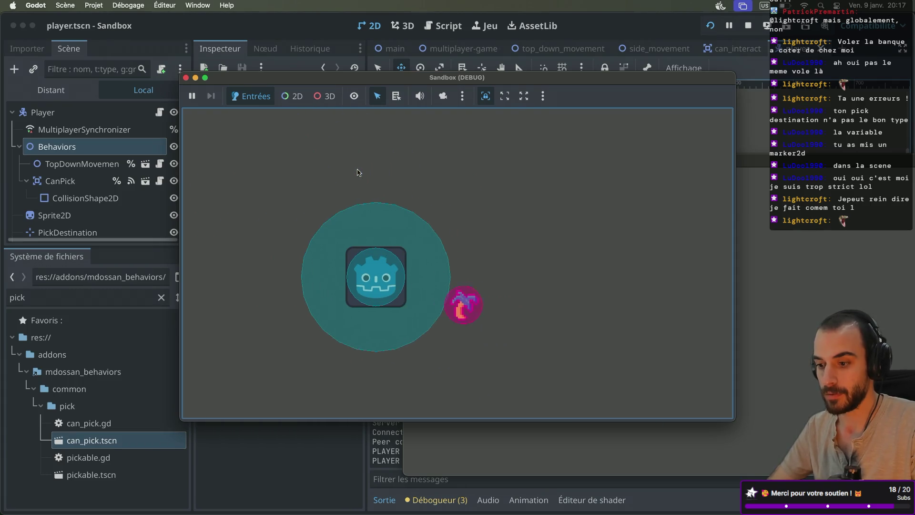
key("Up")
key("Down")
key("Up")
key("Down")
key("Left")
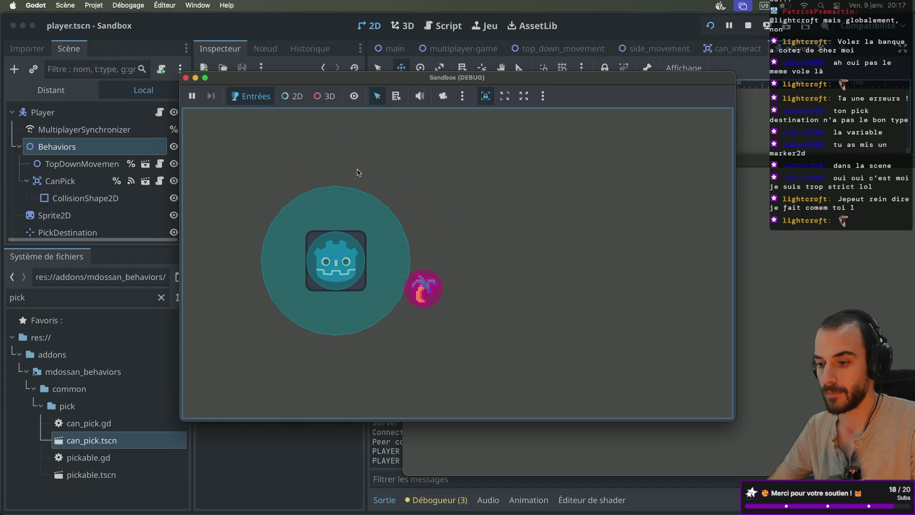
key("Right")
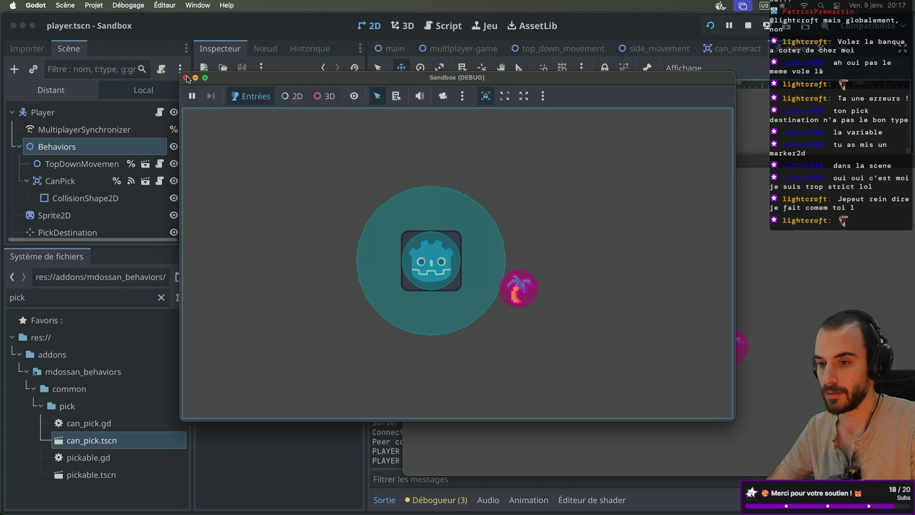
left_click(187, 79)
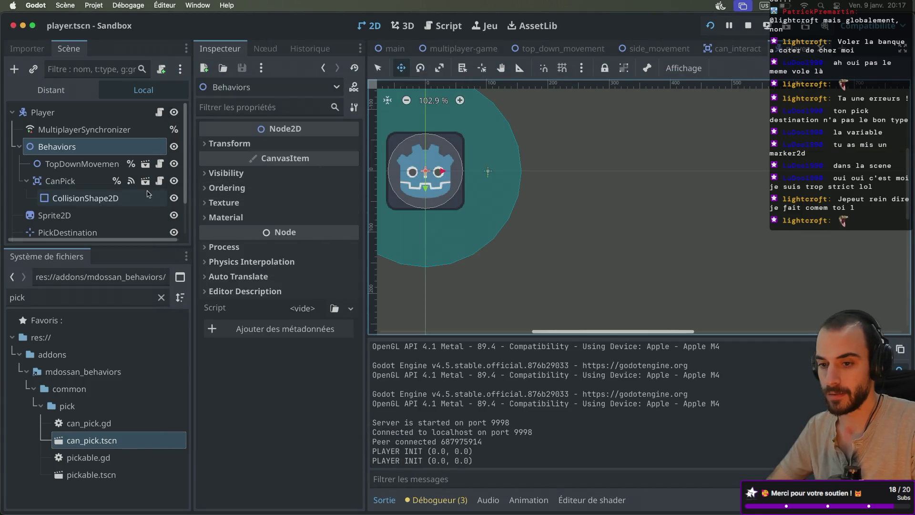
Select the PickDestination node, relaunch the game, and start the server and a client
left_click(27, 181)
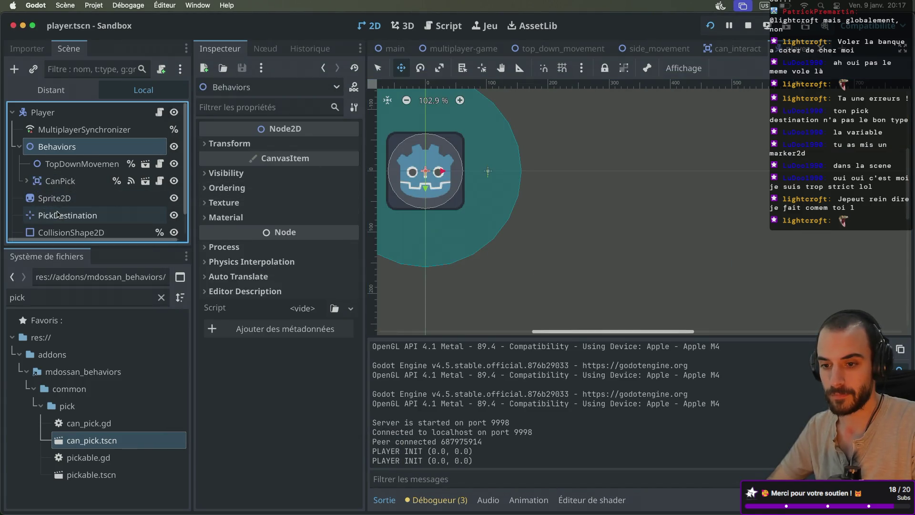
left_click(57, 214)
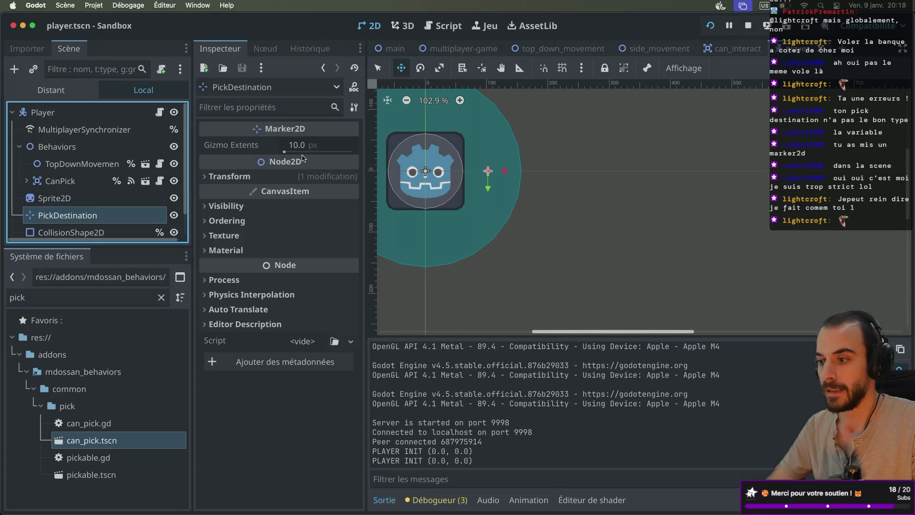
left_click(710, 26)
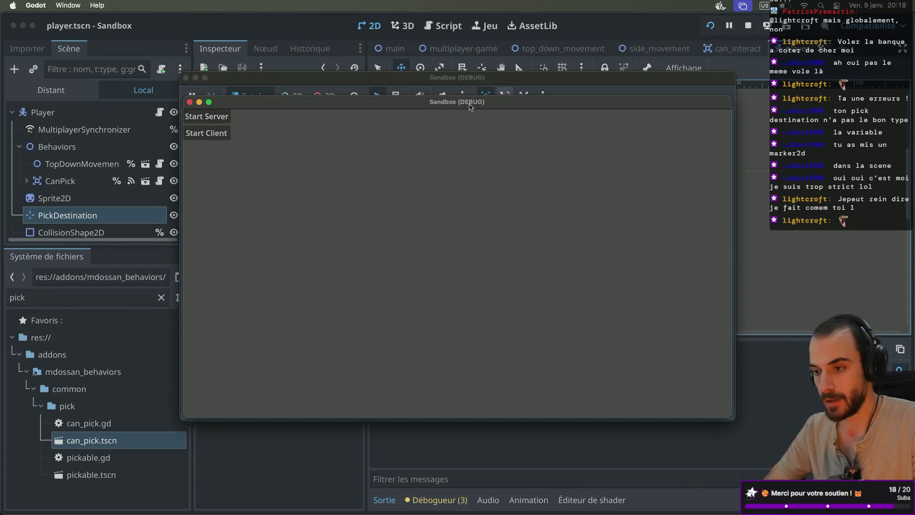
left_click(398, 173)
left_click(305, 183)
left_click(216, 135)
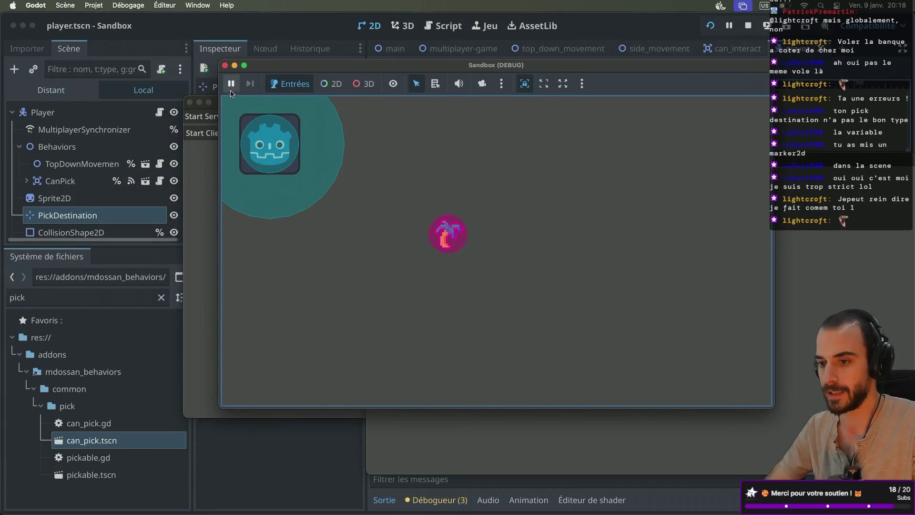
Expand Main and UI in the remote scene tree and join another client
left_click(51, 90)
left_click(20, 130)
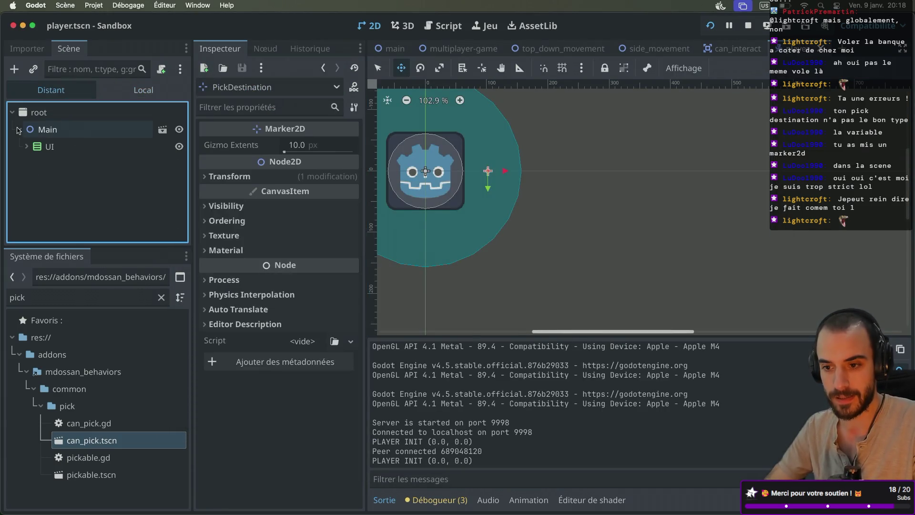
left_click(26, 147)
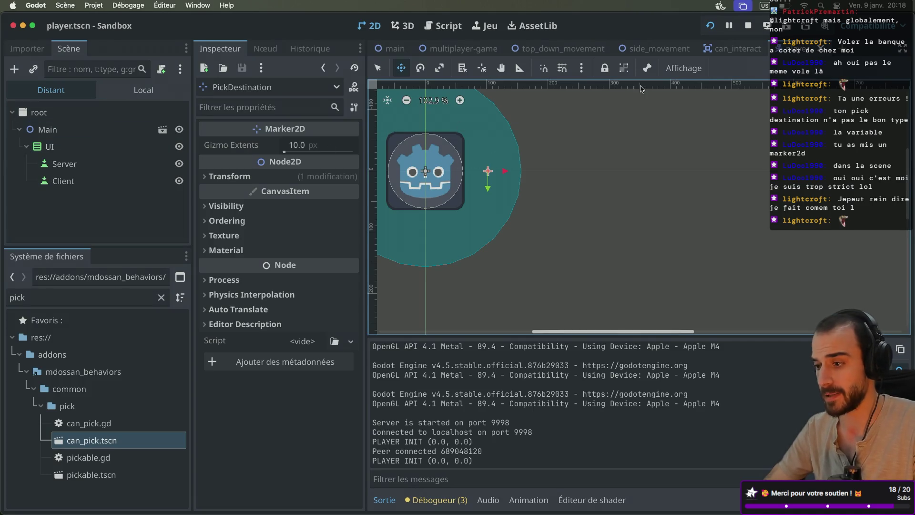
key("super+Tab")
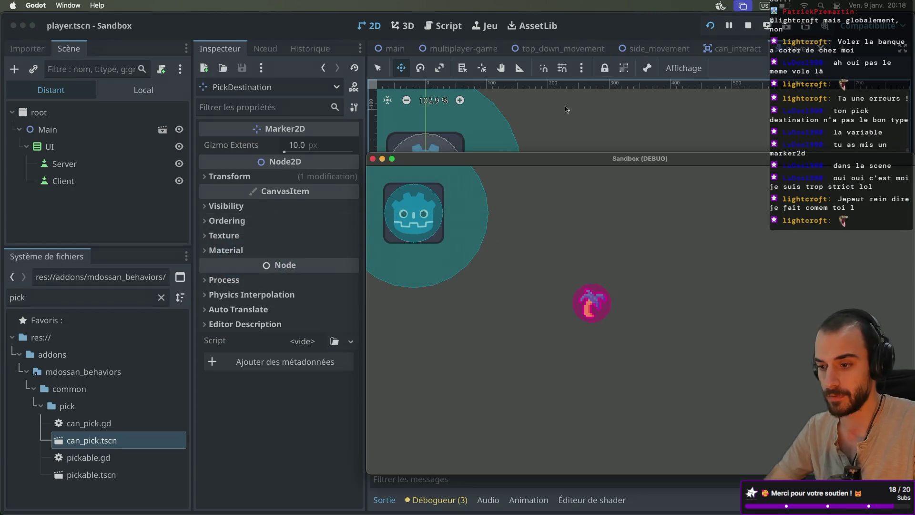
key("super+Tab")
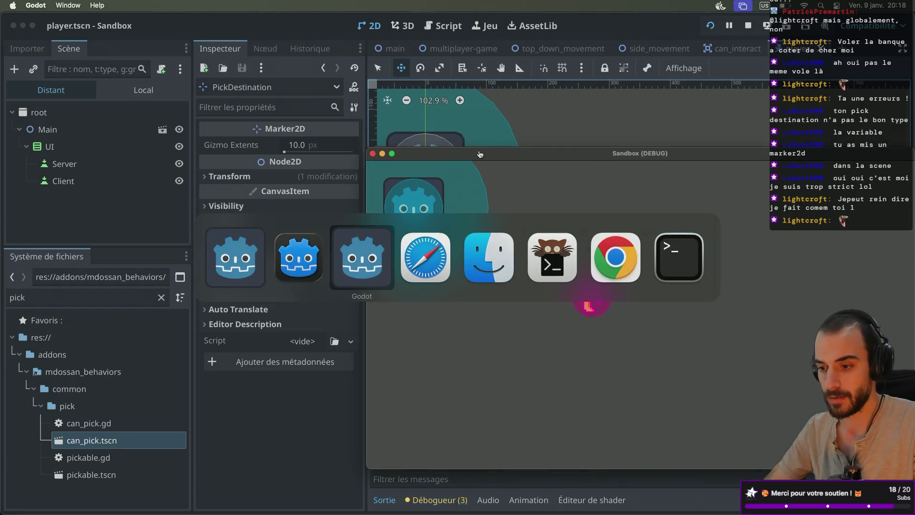
left_click_drag(364, 105, 469, 104)
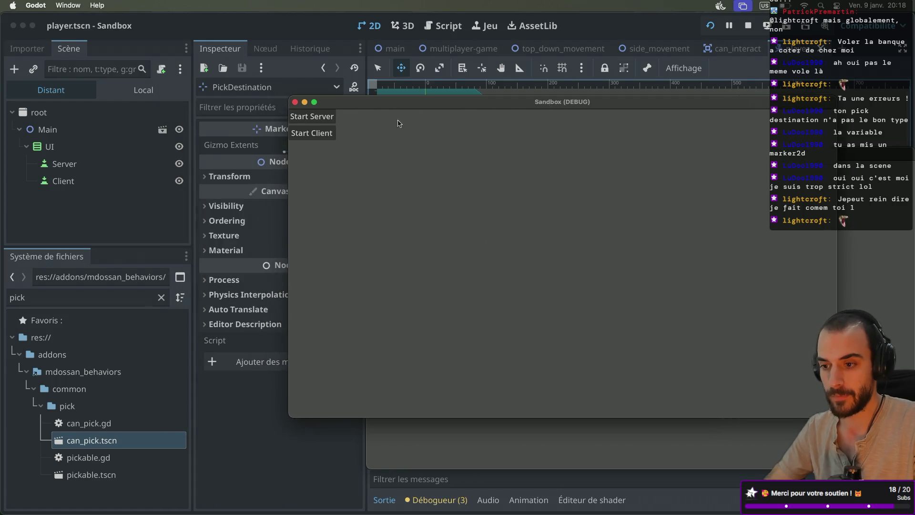
left_click(323, 136)
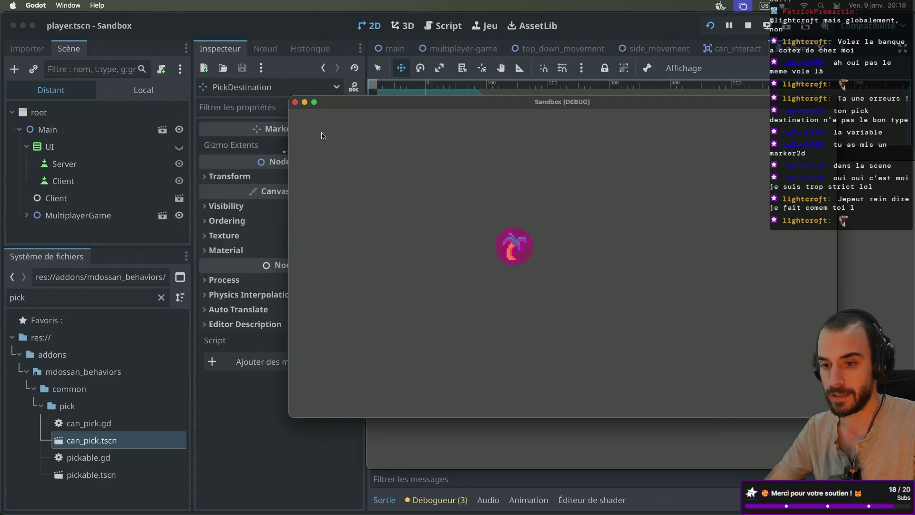
left_click(33, 213)
Expand Players and both player nodes in the remote tree, finding Palm still under MultiplayerGame
scroll(33, 213, "down", 2)
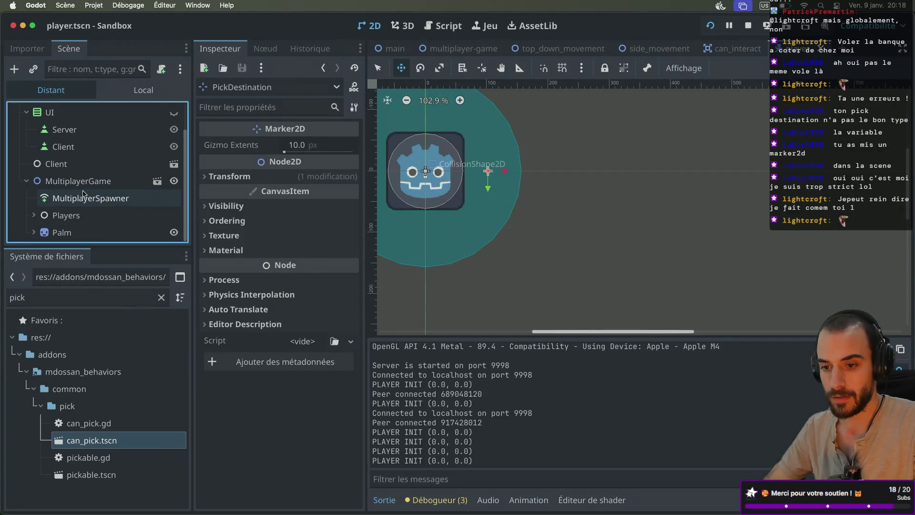
left_click(34, 216)
scroll(34, 217, "down", 2)
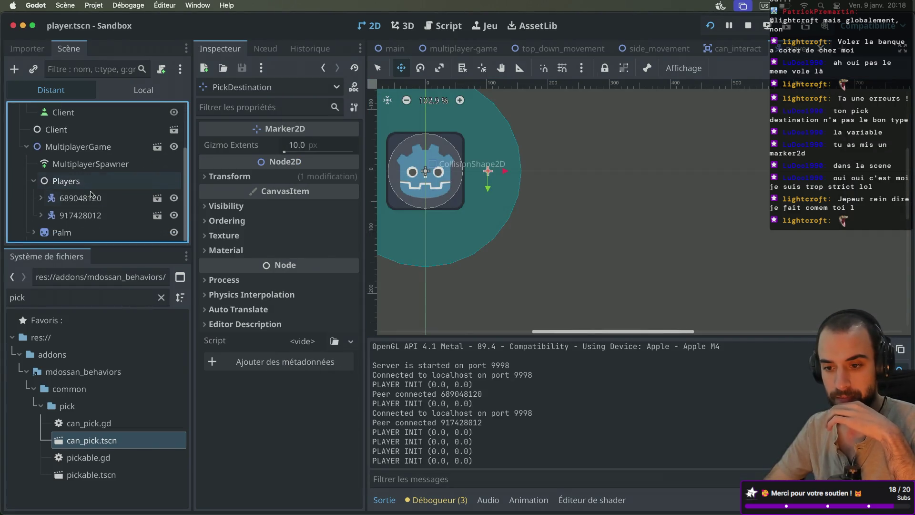
scroll(64, 197, "down", 1)
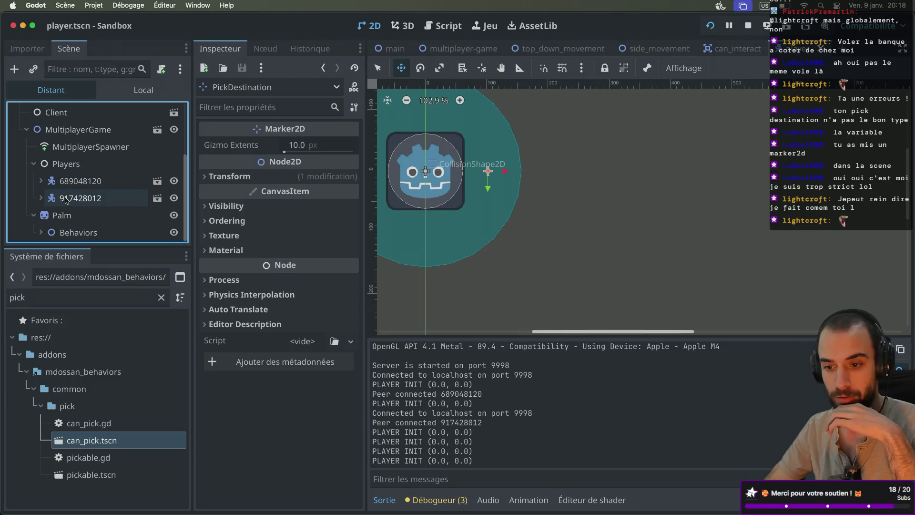
left_click(41, 201)
left_click(41, 182)
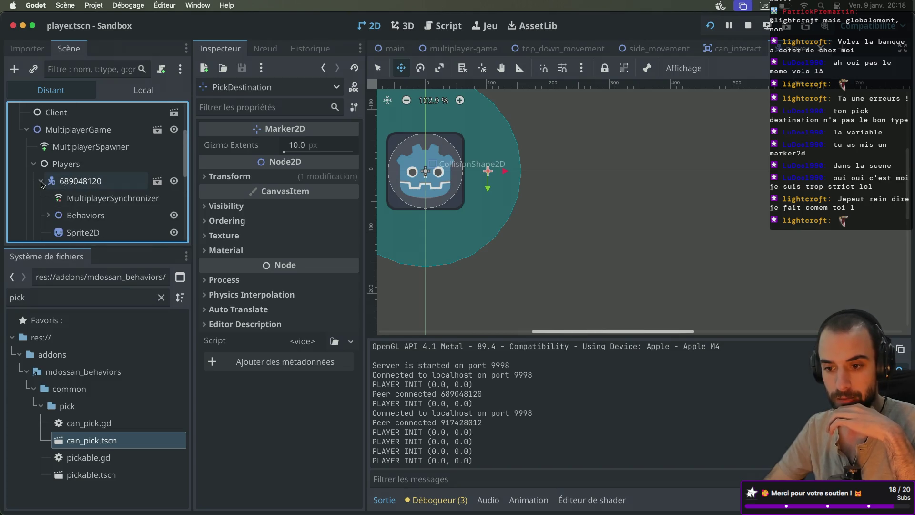
scroll(53, 182, "down", 5)
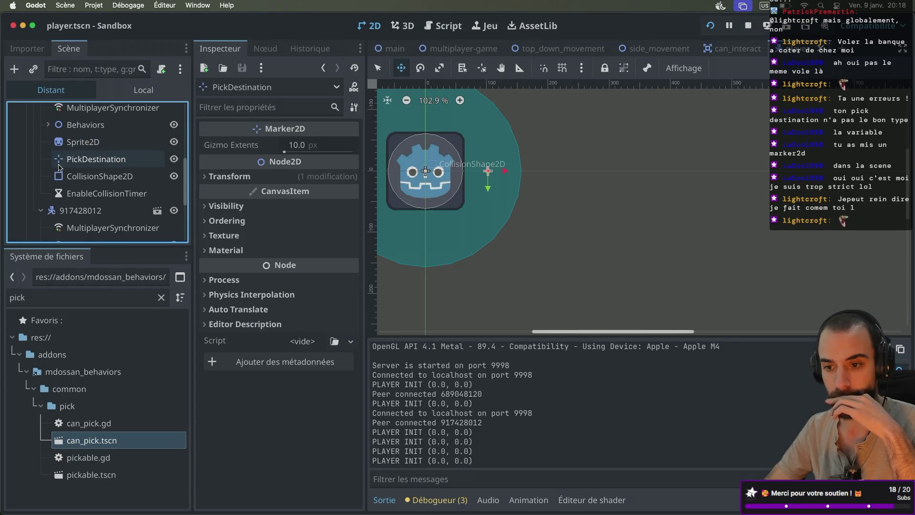
scroll(62, 186, "down", 6)
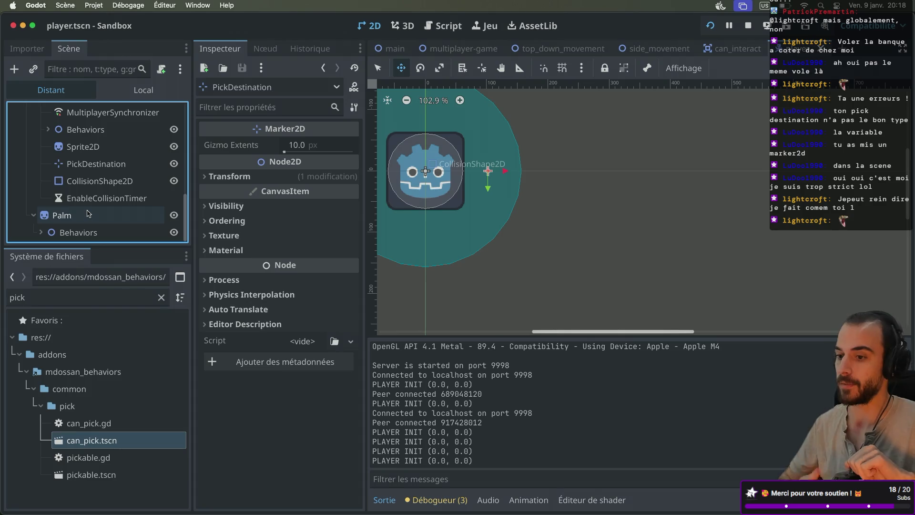
left_click(745, 23)
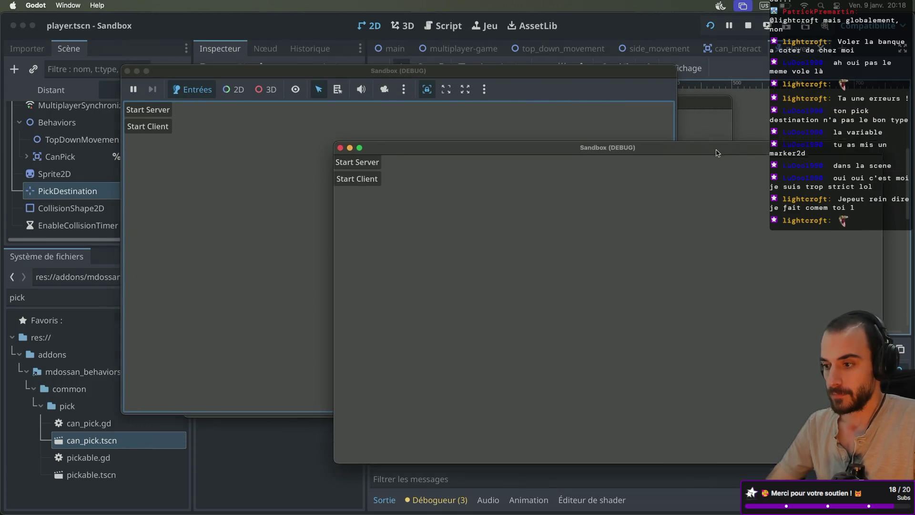
Stop the game and lower the run-instances count from 3 to 2
left_click(127, 70)
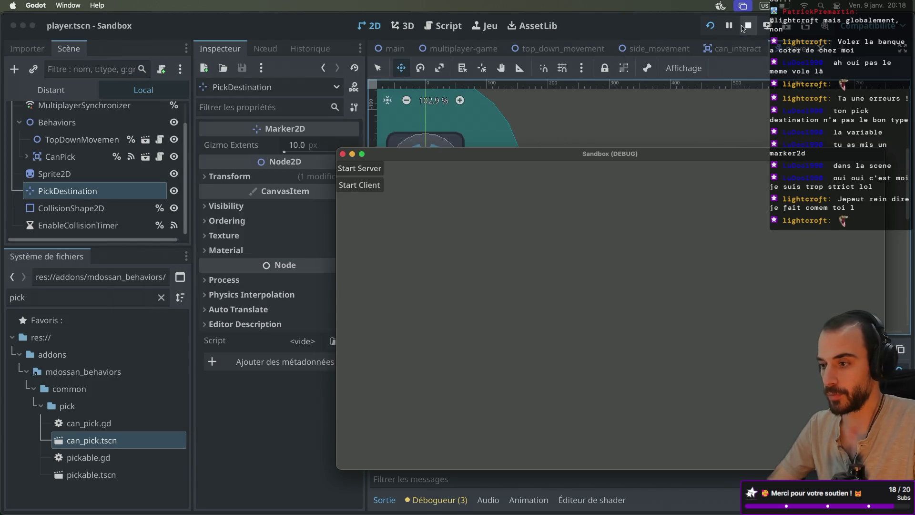
left_click(748, 25)
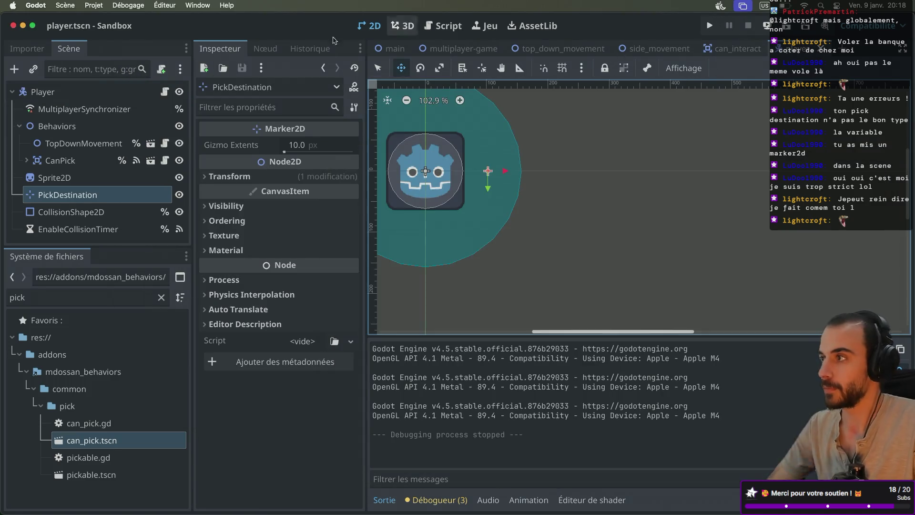
left_click(75, 8)
mouse_move(128, 5)
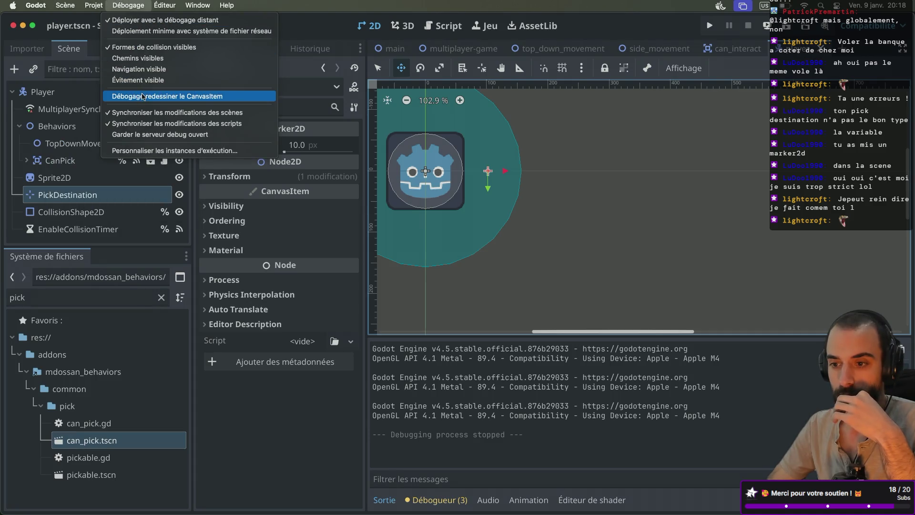
left_click(157, 151)
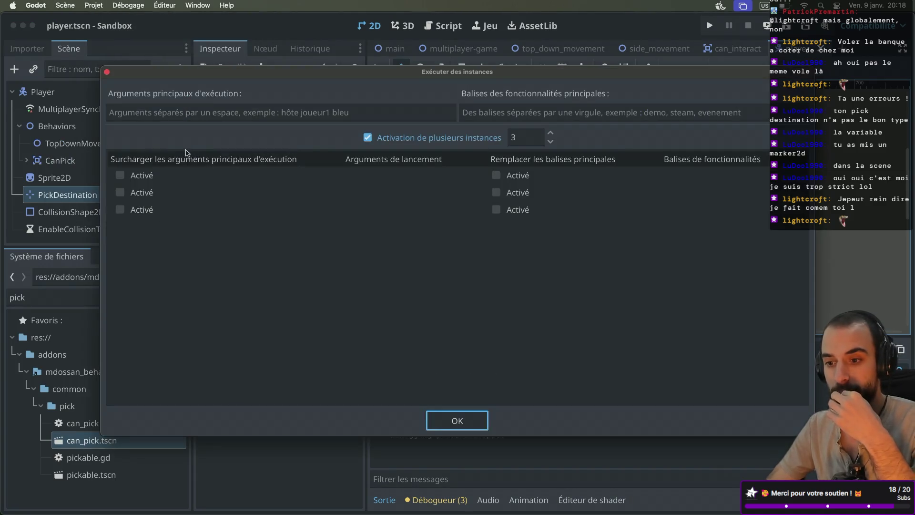
left_click(552, 142)
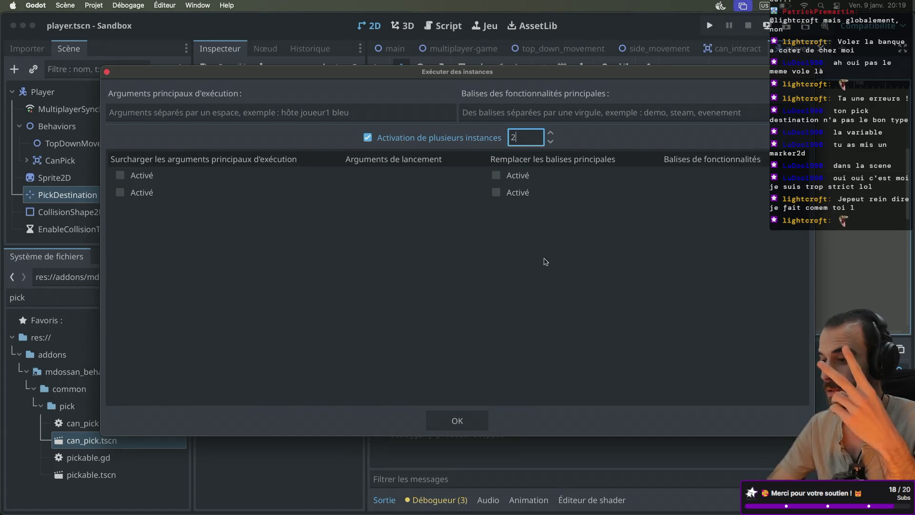
left_click(457, 420)
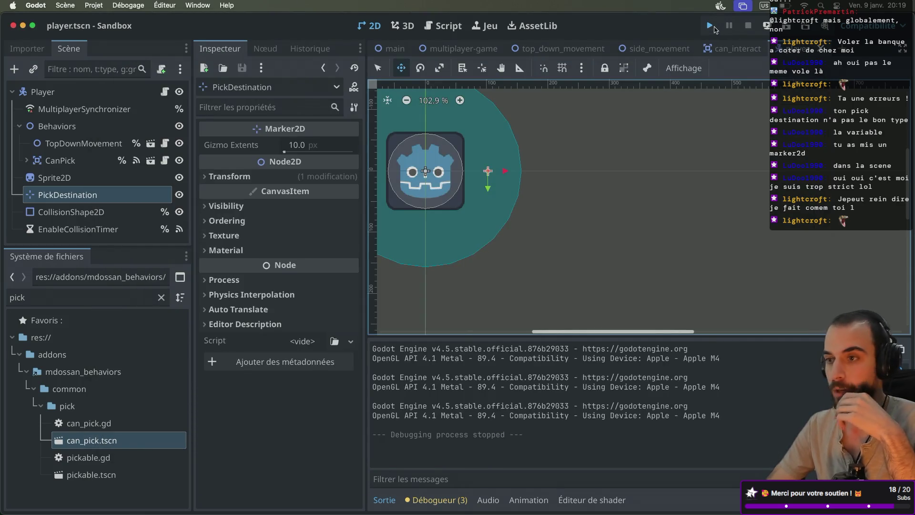
Run the project with two instances, move one window aside, and start server and client
left_click(710, 26)
left_click_drag(477, 106, 624, 173)
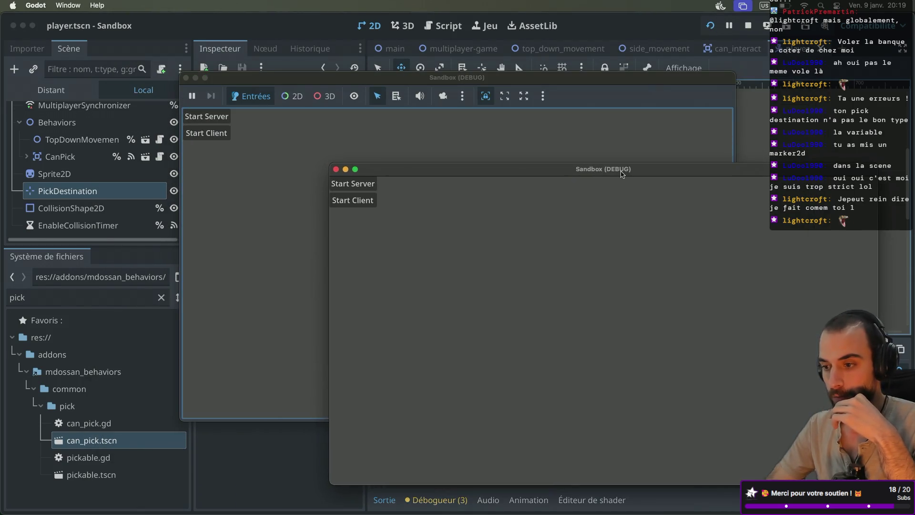
left_click(226, 128)
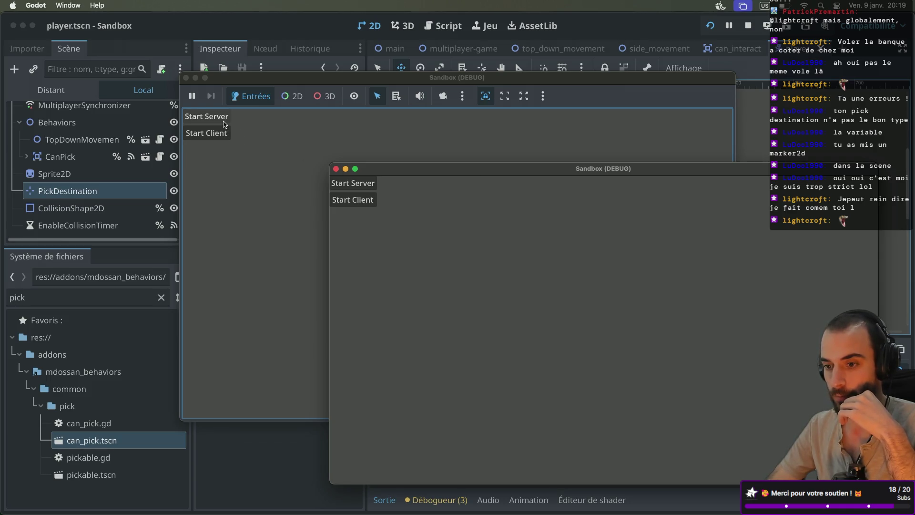
left_click(781, 306)
left_click(362, 204)
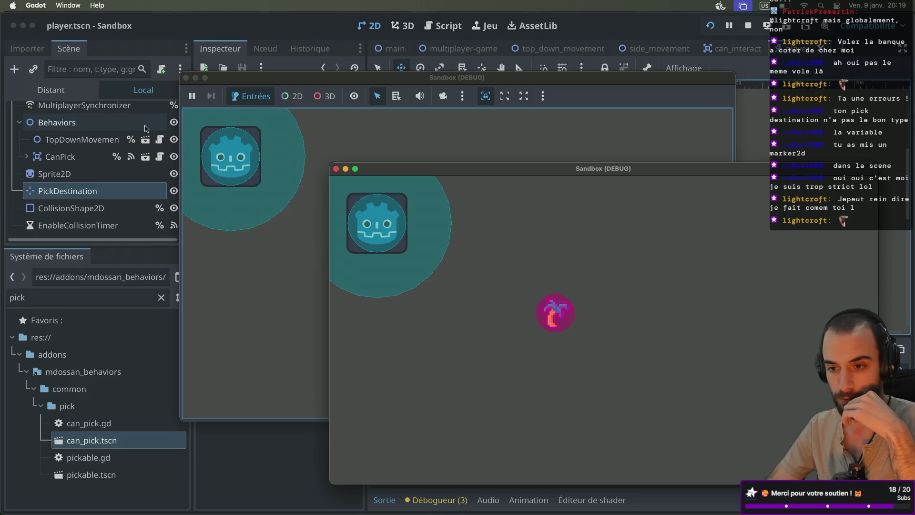
Expand MultiplayerGame and Players in the remote scene tree, then start the other window's client
left_click(51, 89)
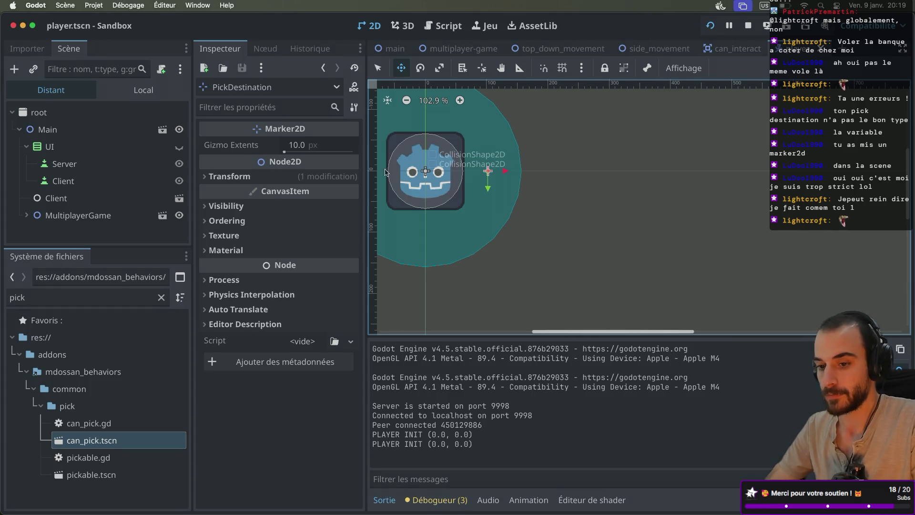
left_click(25, 215)
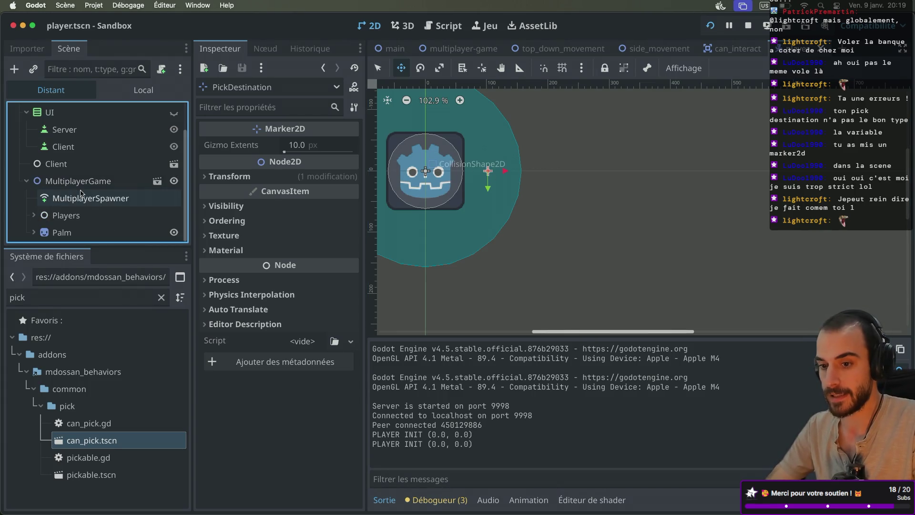
key("super+Tab")
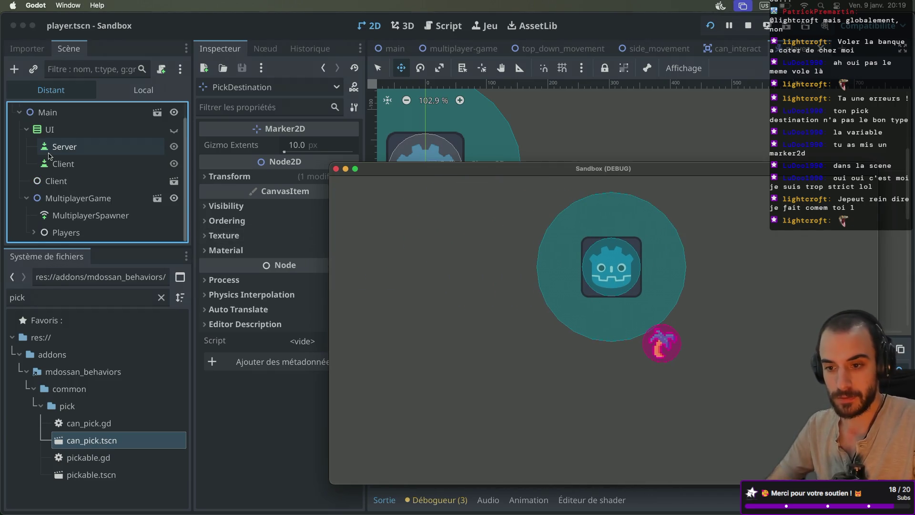
left_click(36, 229)
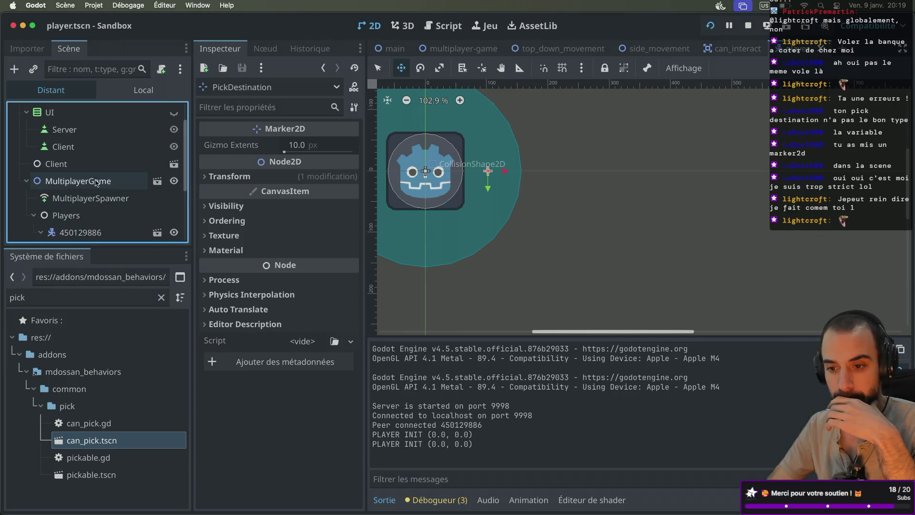
scroll(96, 183, "down", 3)
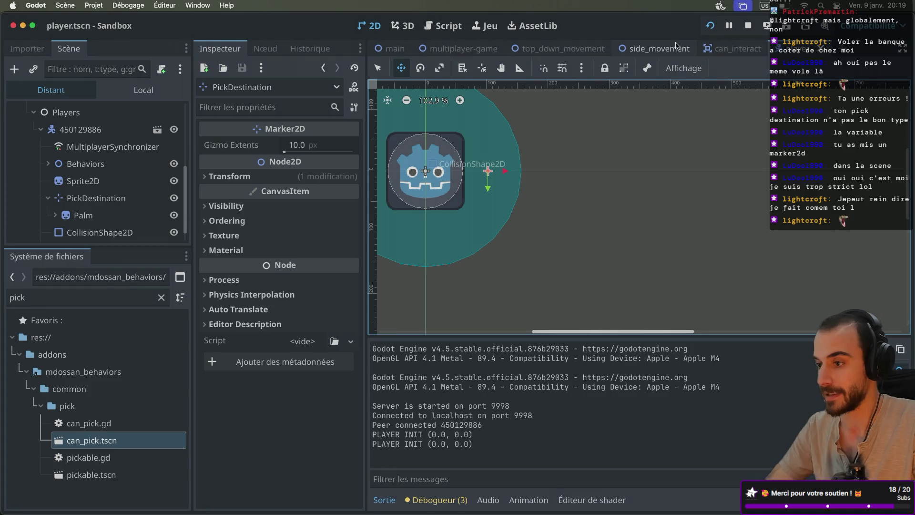
key("super+Tab")
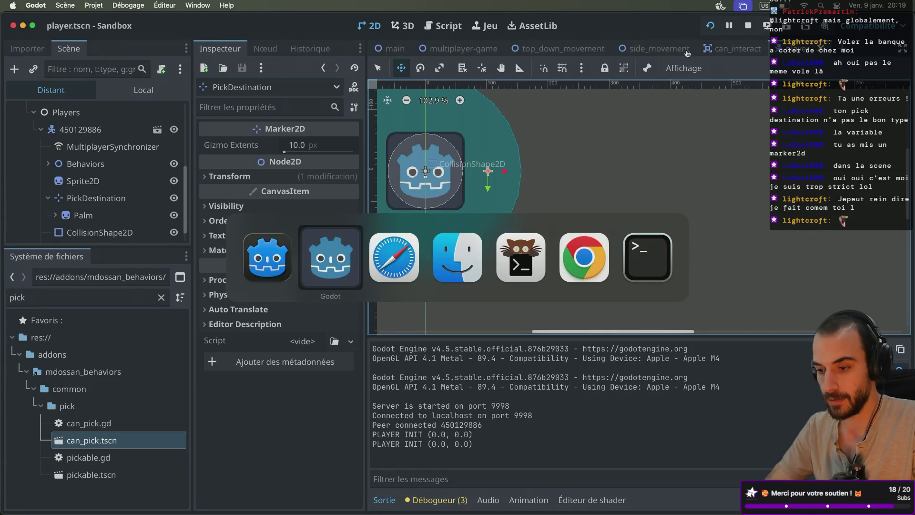
key("super+Tab")
key("super+Tab")
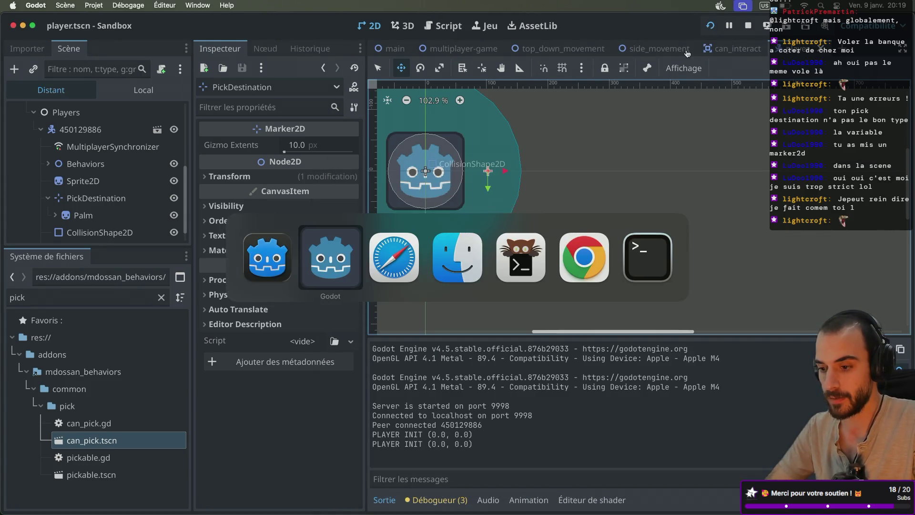
left_click(376, 191)
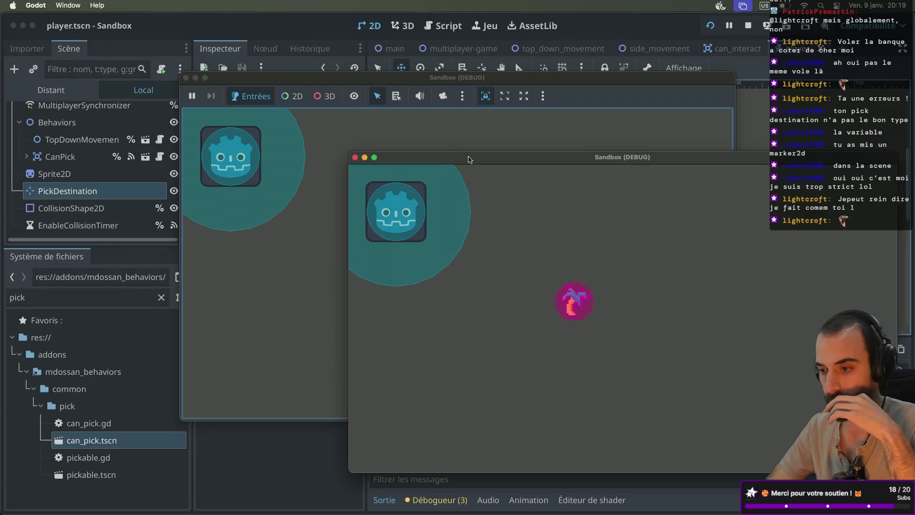
left_click_drag(467, 157, 599, 190)
Walk the player to pick up the palm and move around to confirm it follows
key("Right")
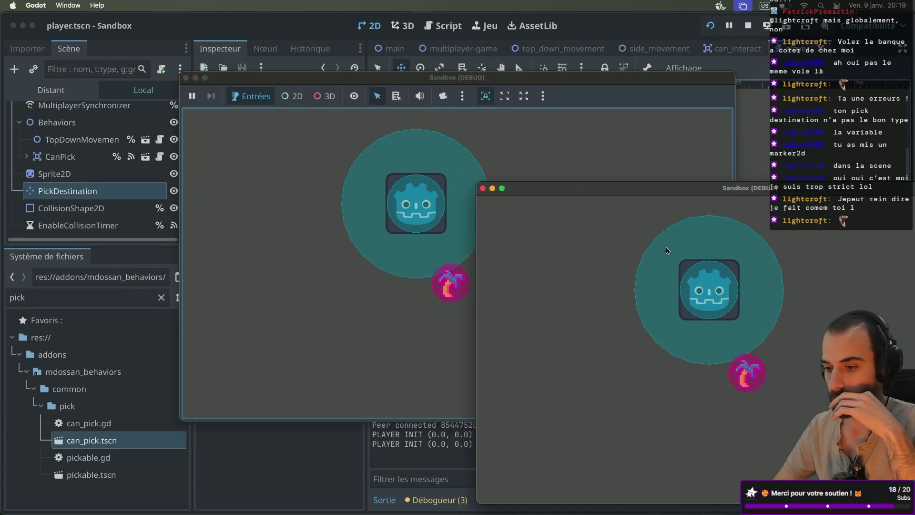
key("Left")
key("Right")
key("Up")
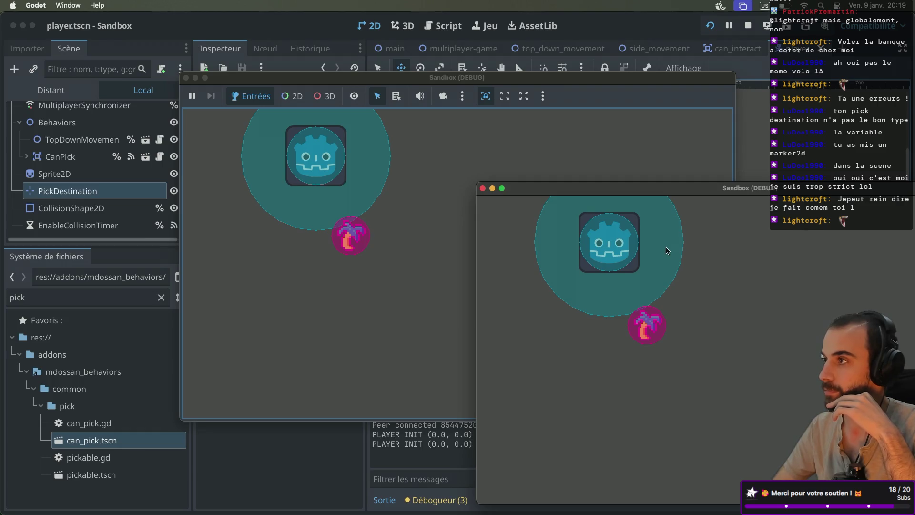
key("Left")
key("Right")
key("Down")
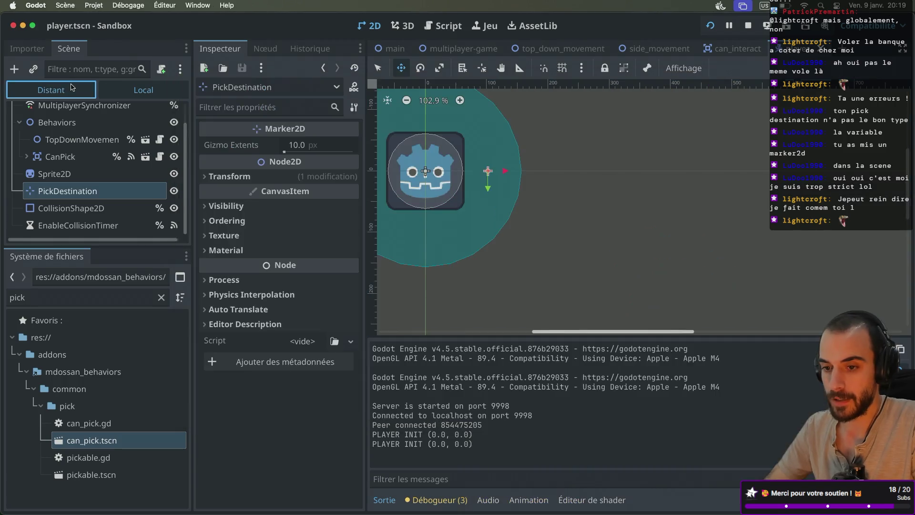
key("super+Tab")
left_click(710, 26)
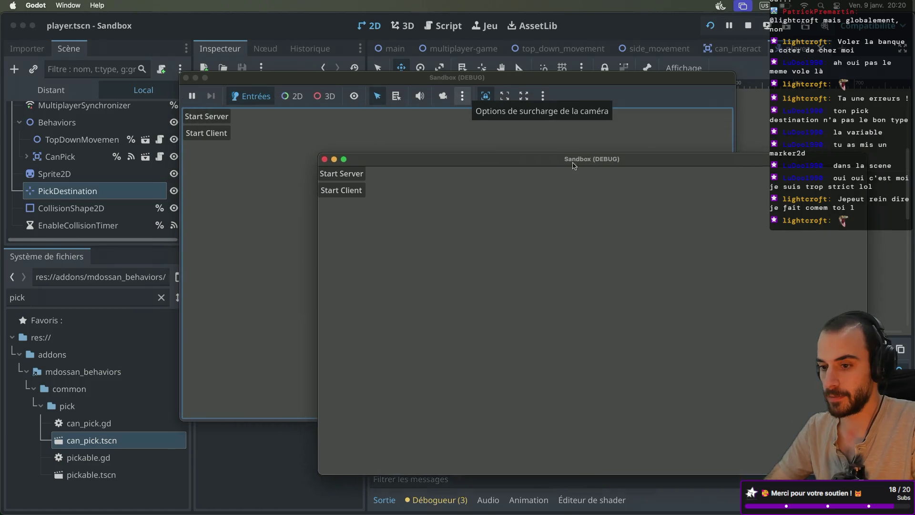
Start the server and client in the two game windows and check the remote tree
left_click(229, 118)
left_click(344, 191)
left_click(260, 172)
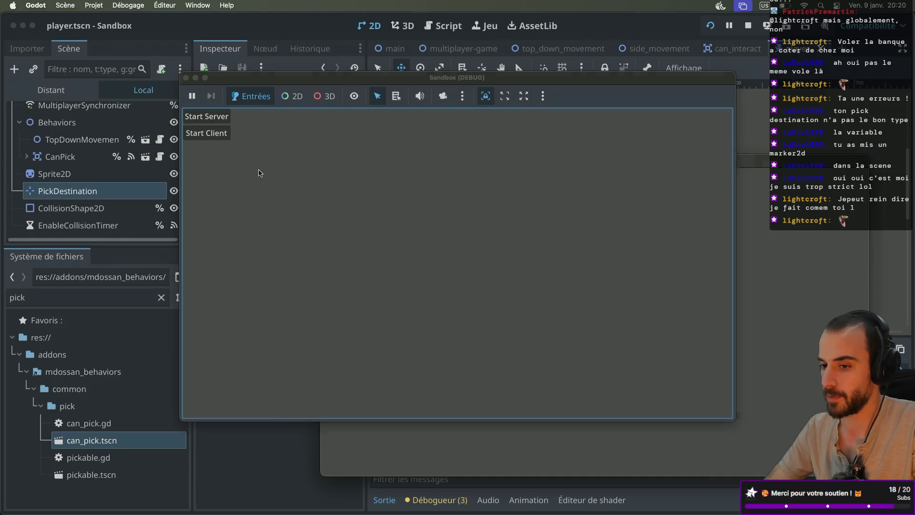
left_click(220, 138)
left_click(55, 90)
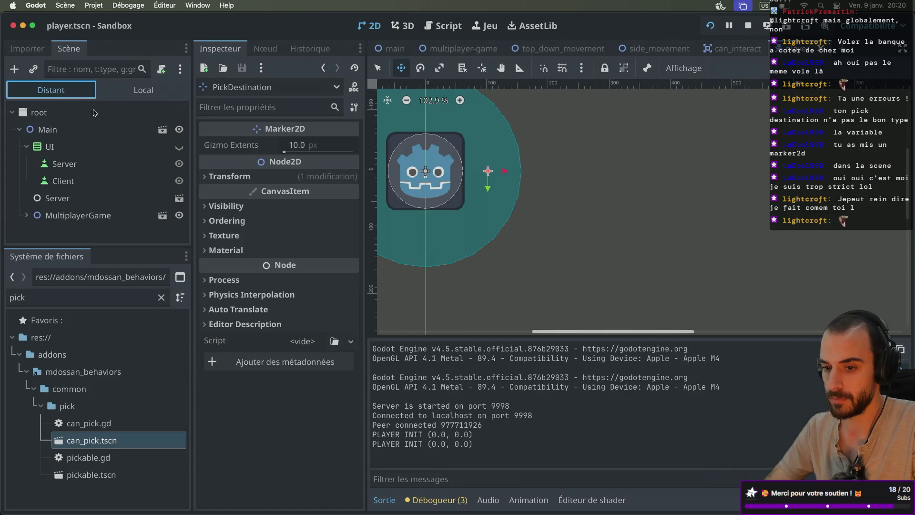
left_click(597, 122)
key("super+Tab")
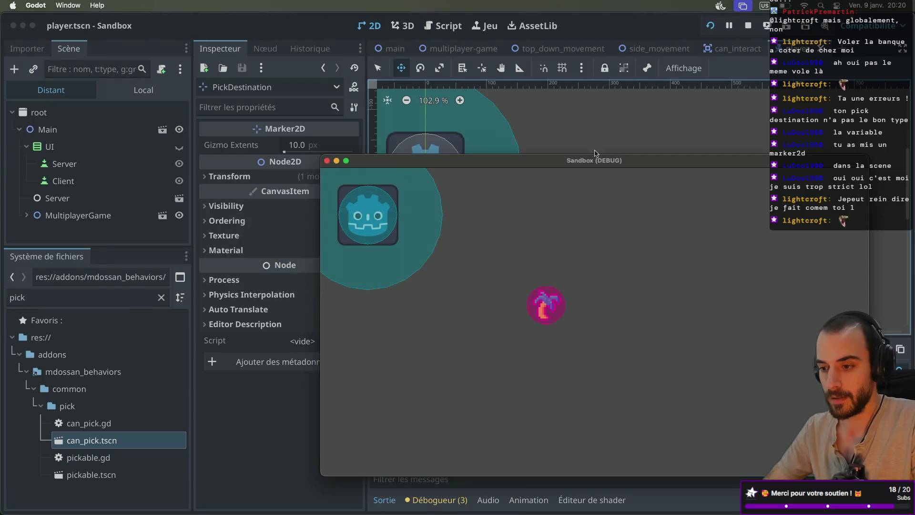
key("super+Tab")
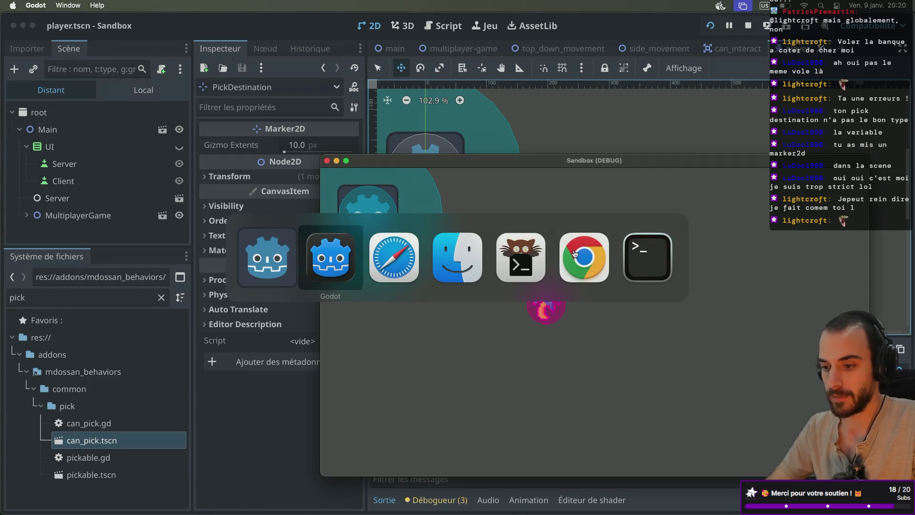
Restart the game twice, moving a window aside and starting the session each time
left_click(710, 25)
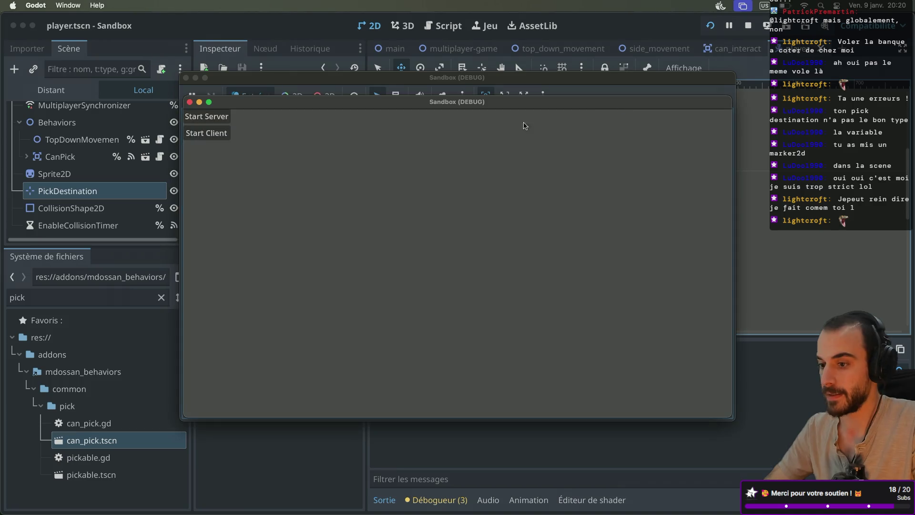
left_click_drag(468, 107, 688, 205)
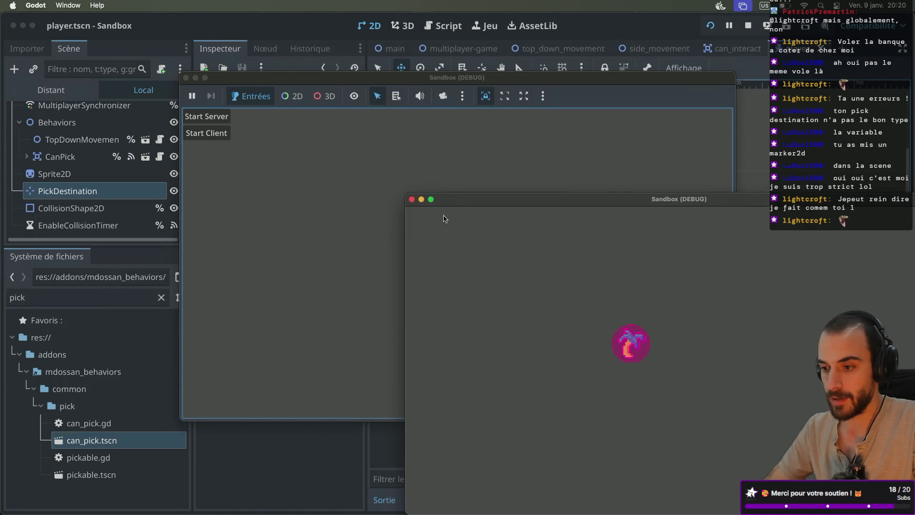
left_click(296, 197)
left_click(207, 133)
left_click(90, 91)
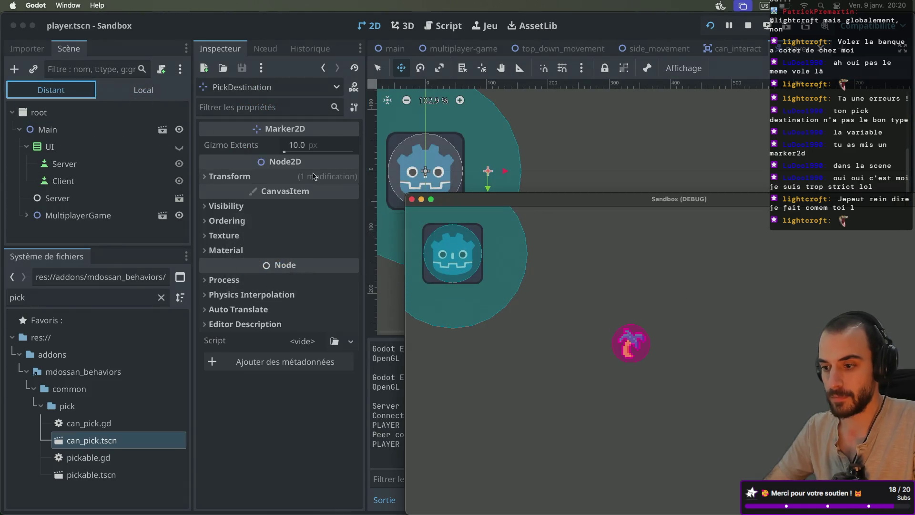
left_click(711, 26)
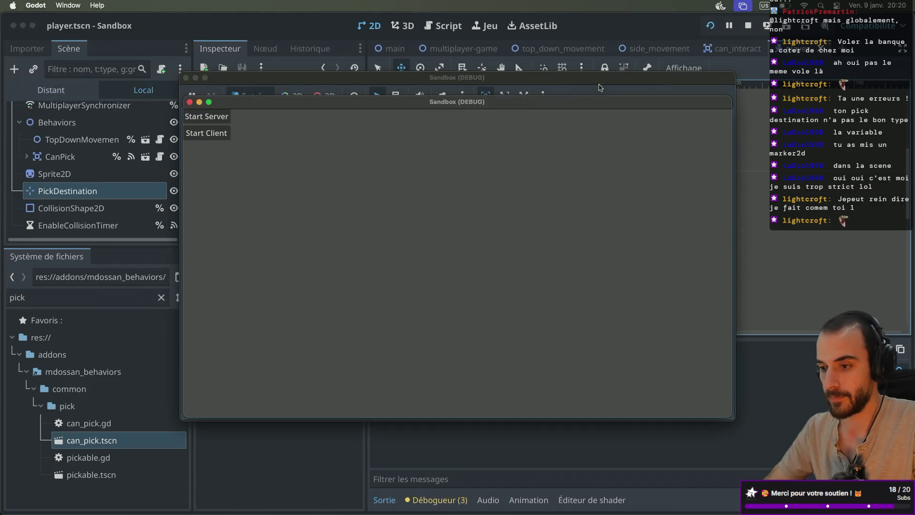
left_click_drag(456, 102, 627, 207)
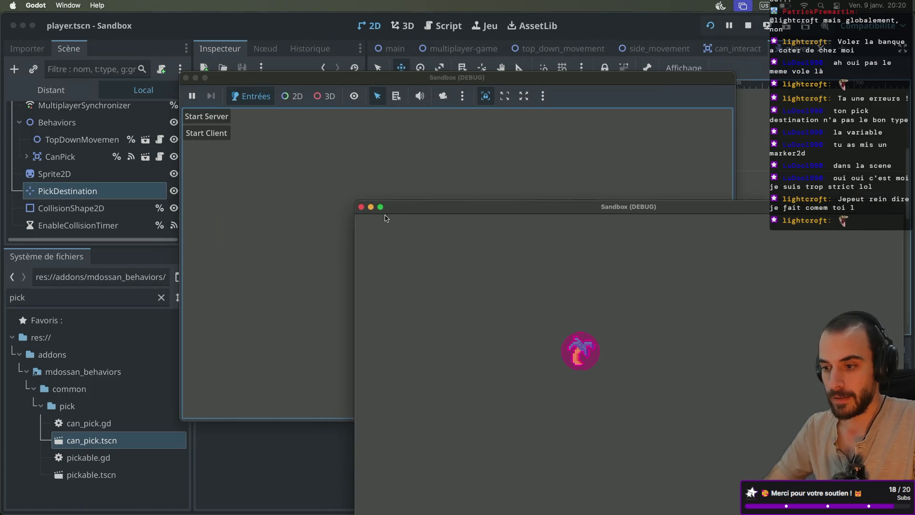
left_click(300, 189)
left_click(220, 135)
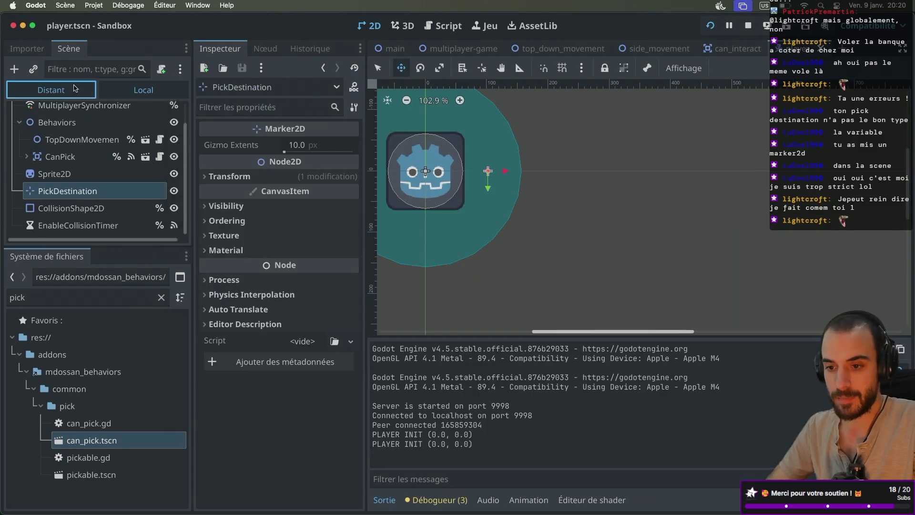
Expand MultiplayerGame, Players and the spawned player node in the remote scene tree
left_click(51, 89)
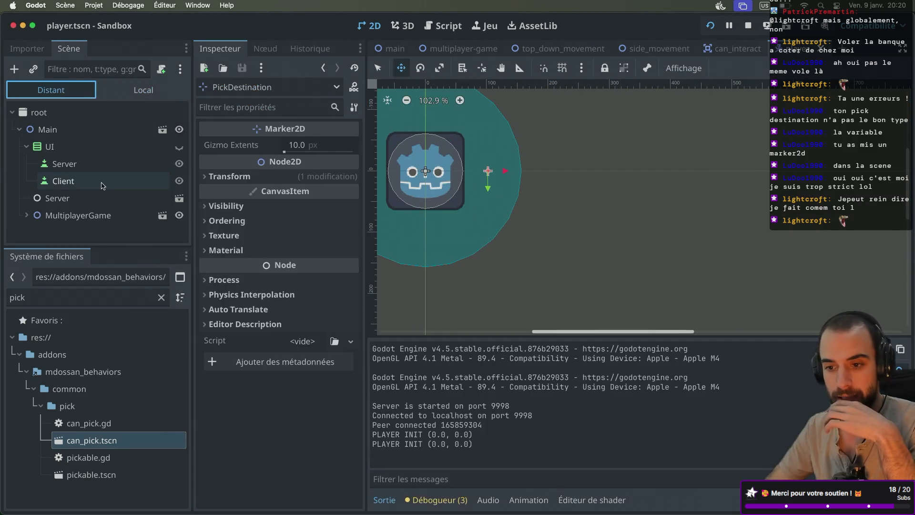
left_click(27, 215)
left_click(33, 232)
scroll(58, 205, "down", 1)
left_click(41, 232)
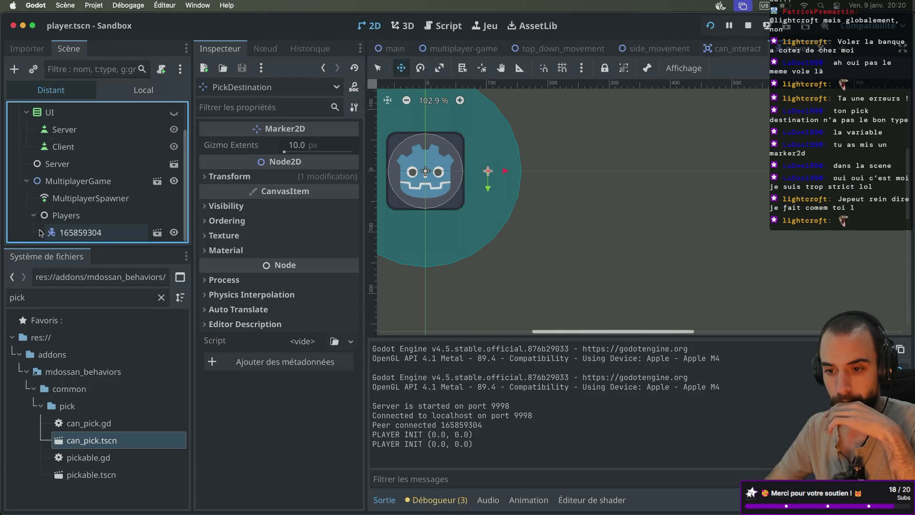
scroll(91, 174, "down", 5)
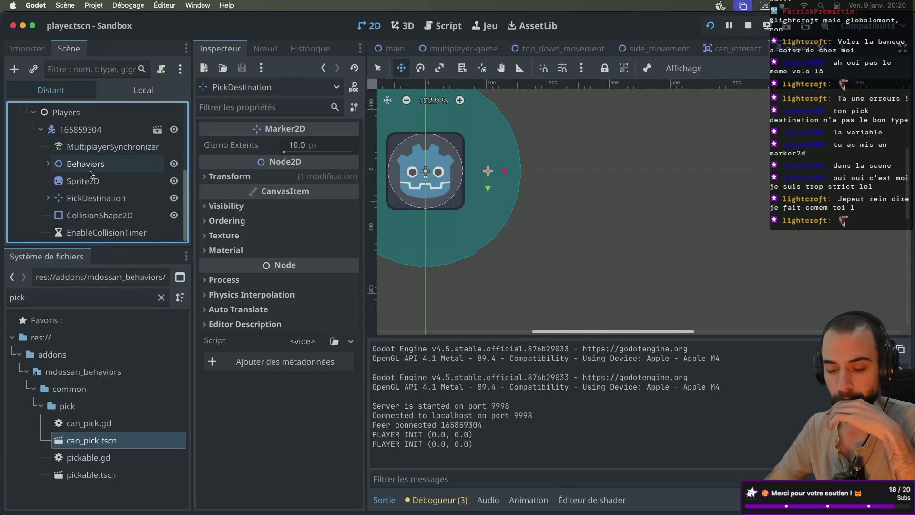
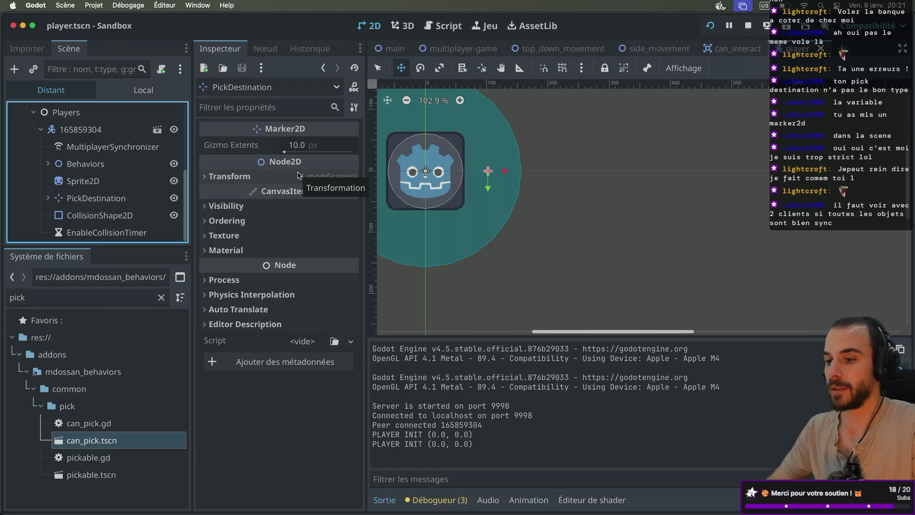
Set the run configuration to 2 instances and launch the project
left_click(97, 8)
mouse_move(128, 5)
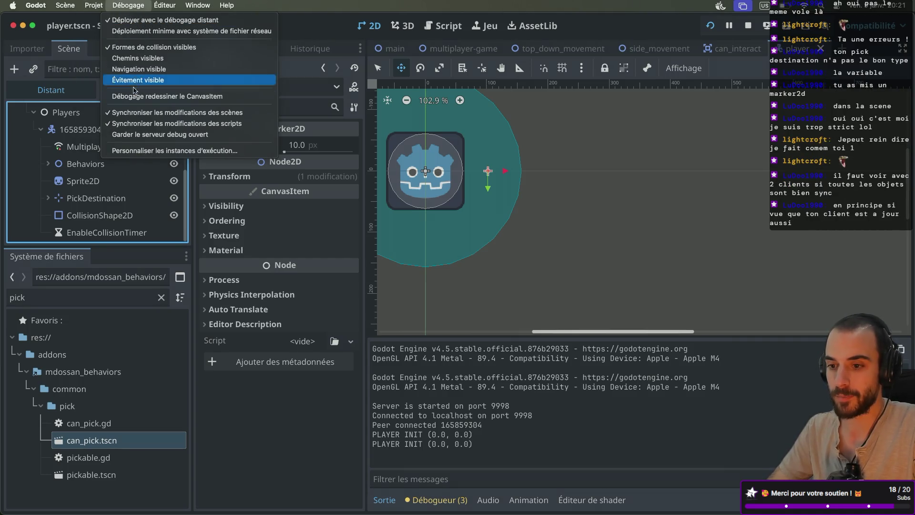
left_click(143, 150)
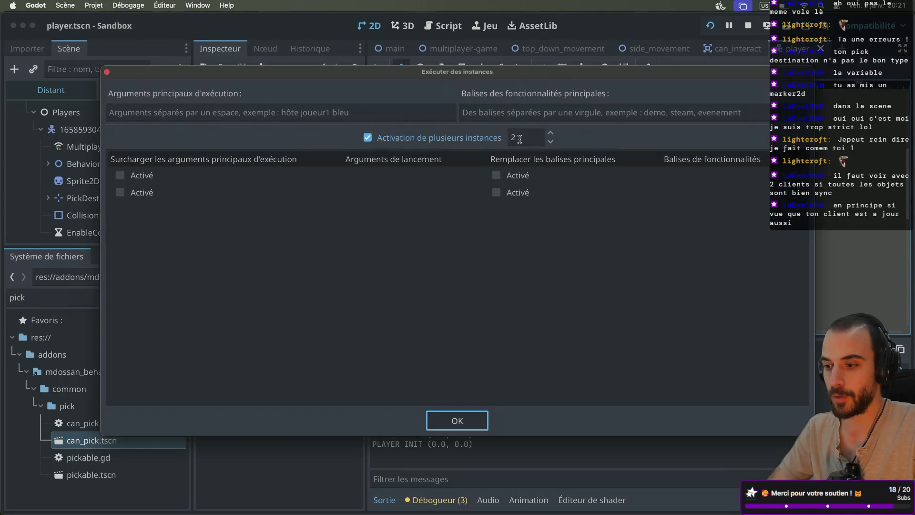
left_click(457, 418)
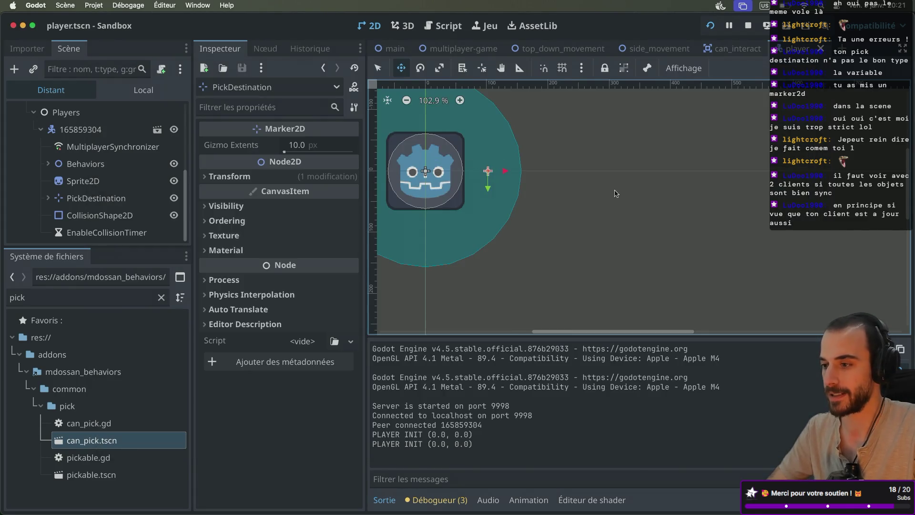
left_click(710, 25)
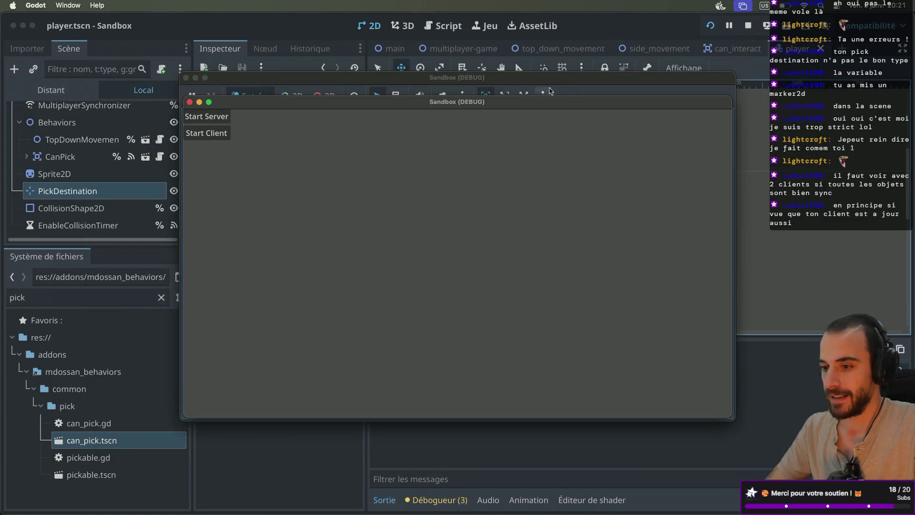
Start one game window as the server and the other as a client
left_click_drag(528, 102, 696, 190)
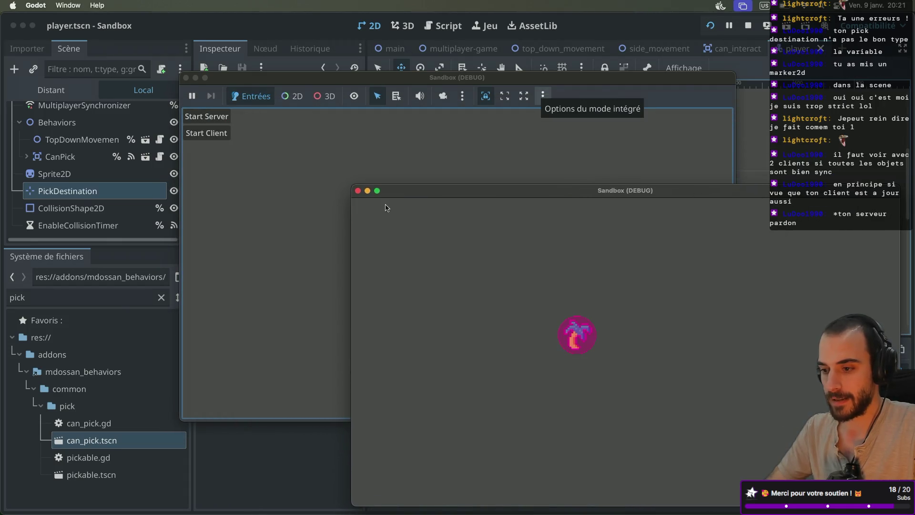
left_click_drag(425, 79, 626, 63)
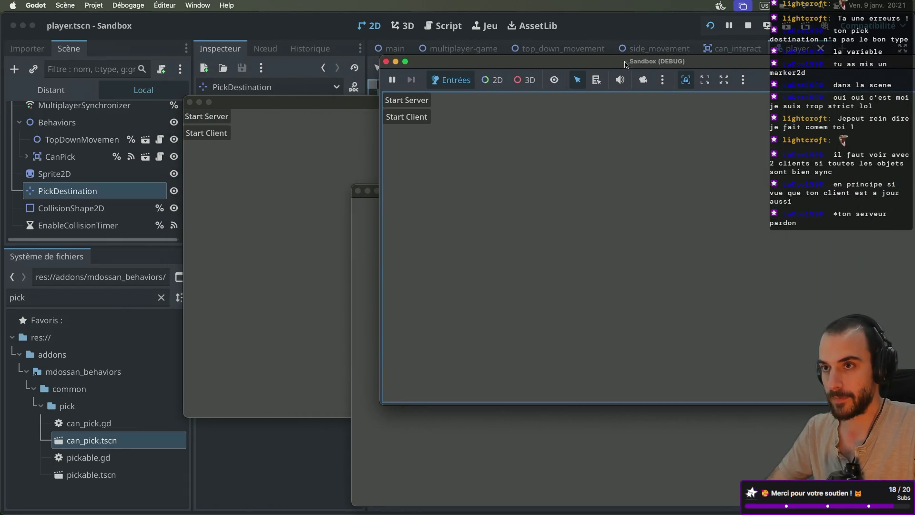
left_click(429, 121)
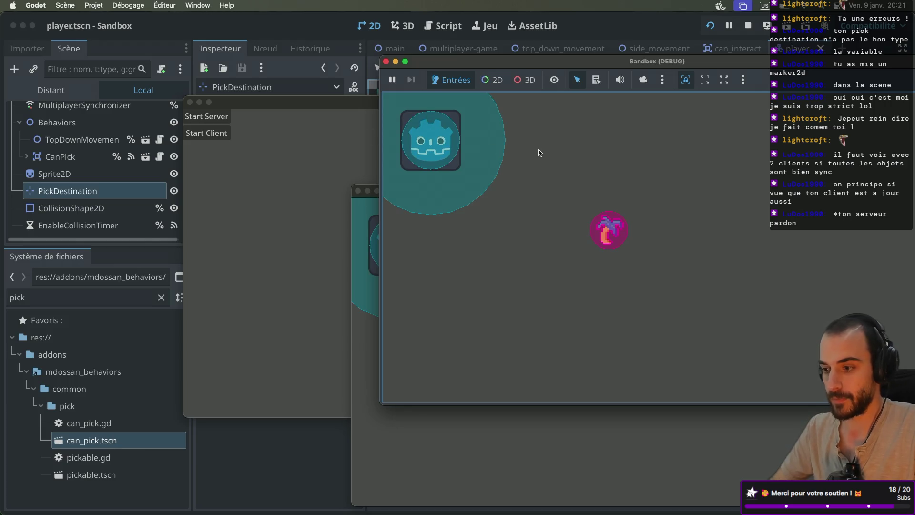
key("Right")
key("Down")
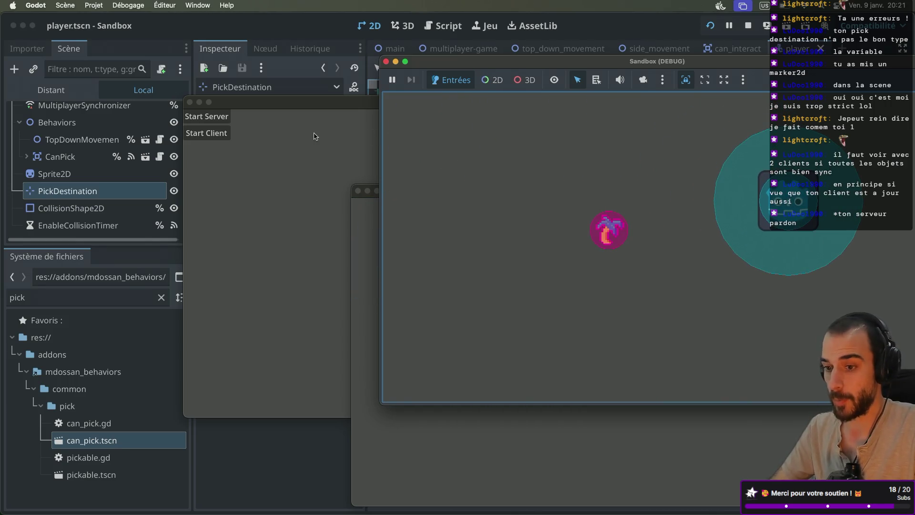
left_click(314, 136)
left_click(224, 133)
Arrange the two game windows side by side and move the player left and right to test syncing
left_click_drag(353, 108, 202, 106)
left_click_drag(582, 66, 601, 78)
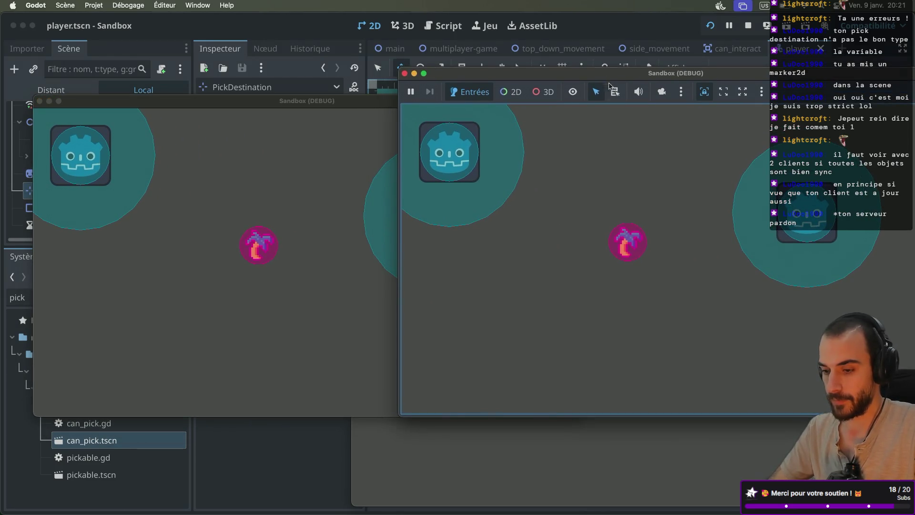
key("Left")
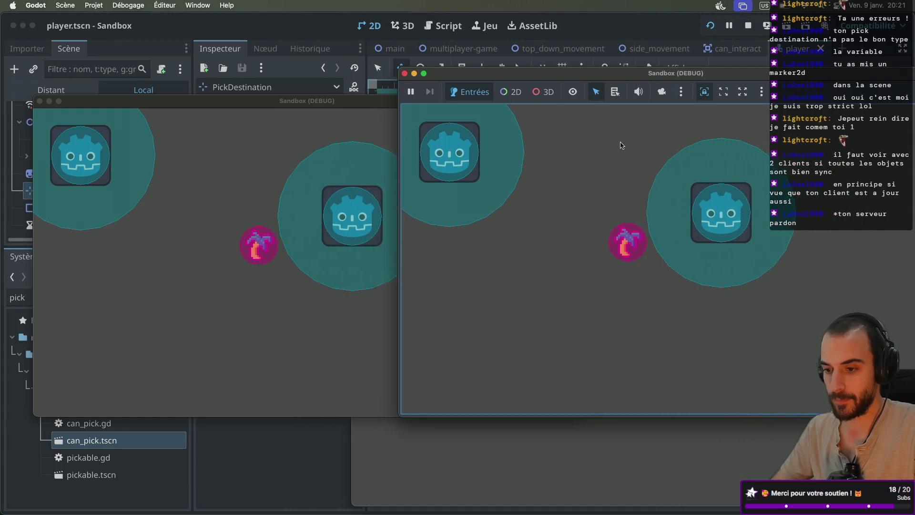
key("Right")
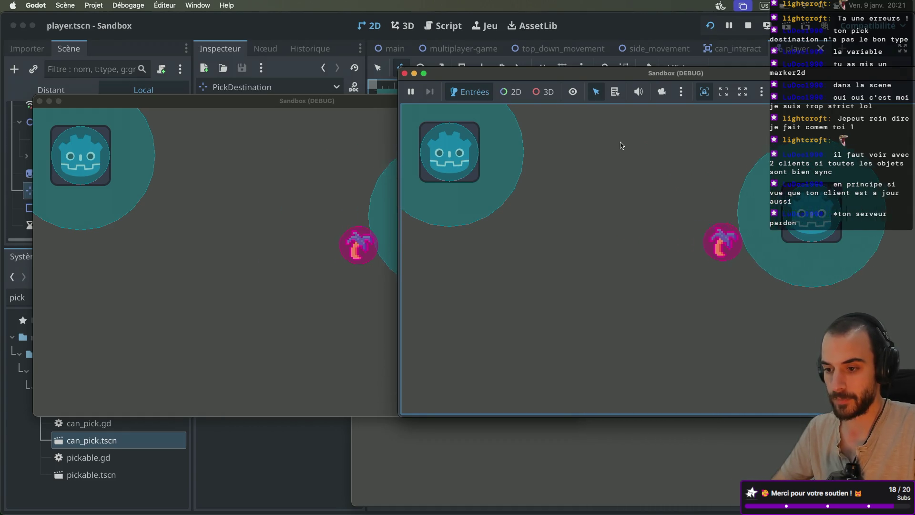
key("Left")
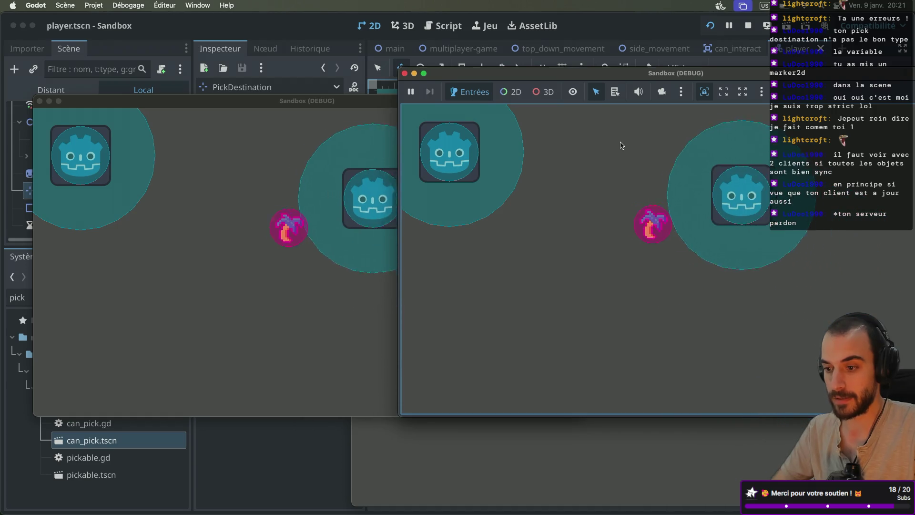
key("Right")
key("Down")
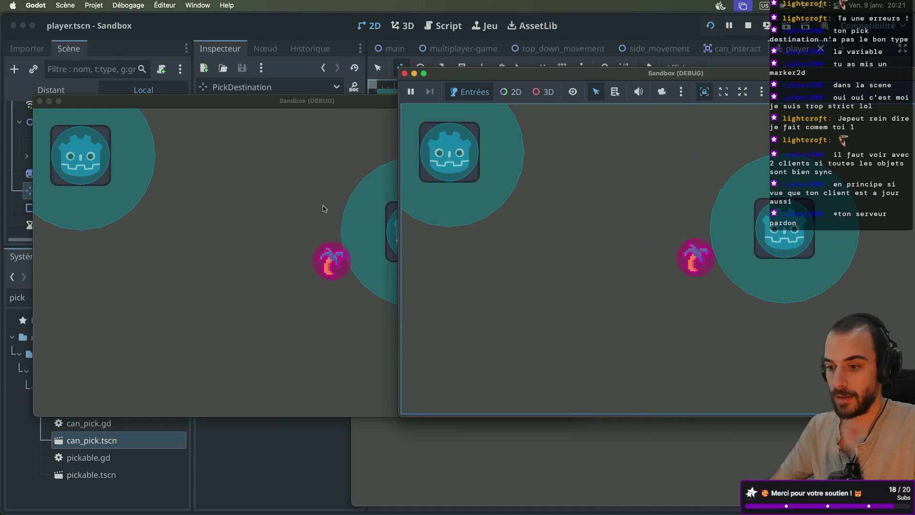
In the left game window, move the player back and forth onto the pickable item
left_click(322, 208)
key("Right")
key("Down")
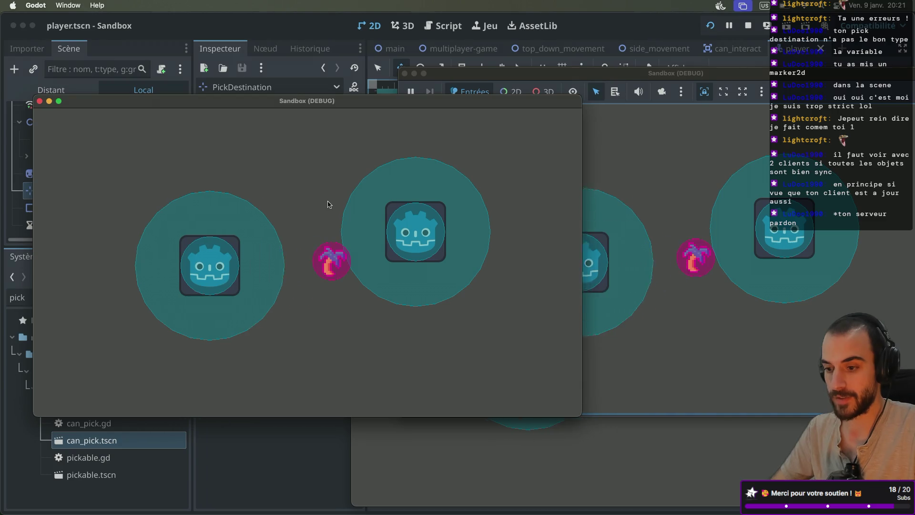
key("Left")
key("Right")
key("Left")
key("Right")
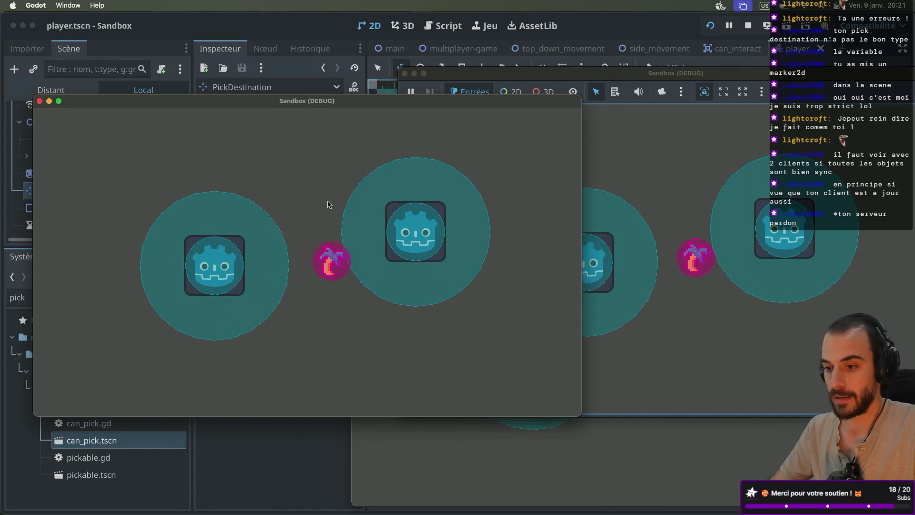
key("Right")
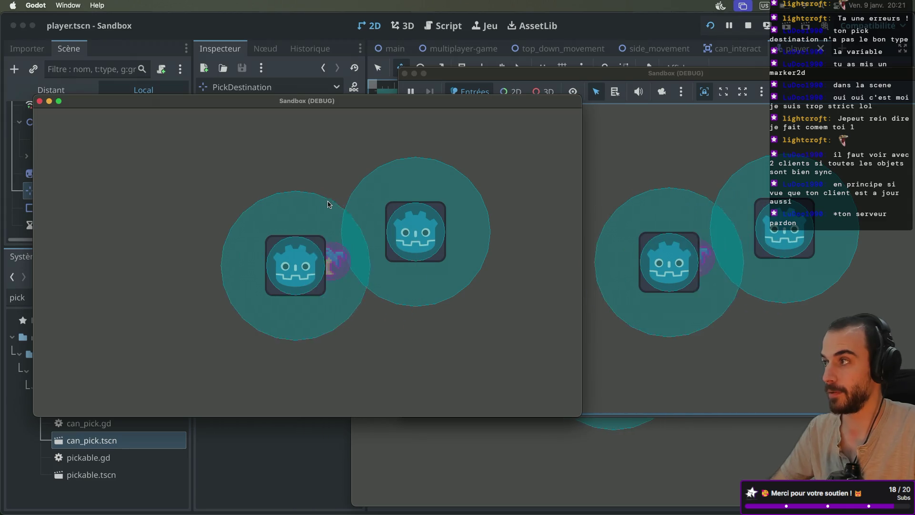
Move the player away from the item, then show the running game's remote scene tree
key("Left")
key("Right")
key("Left")
key("Up")
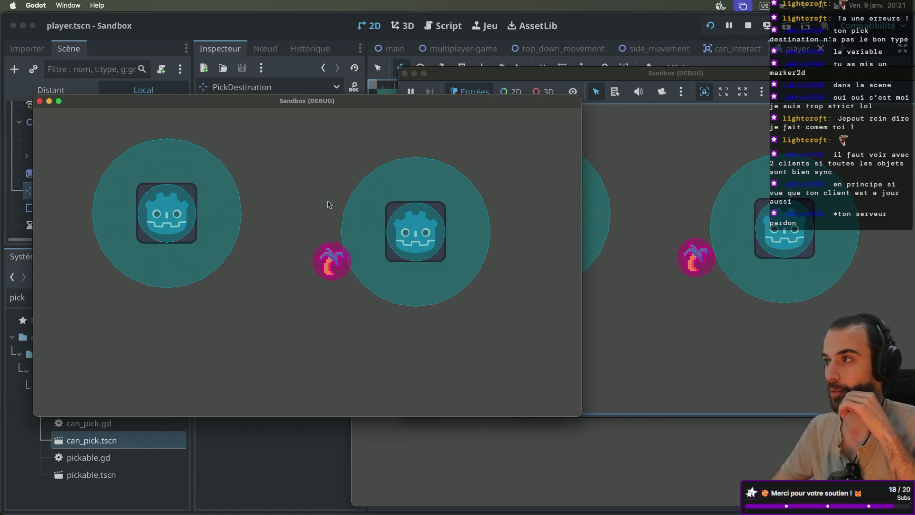
key("Up")
left_click_drag(214, 106, 414, 106)
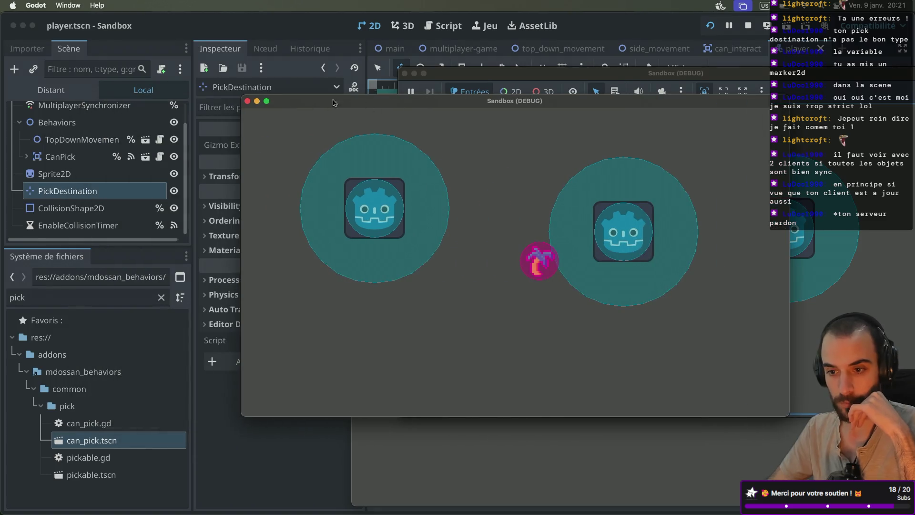
left_click(51, 90)
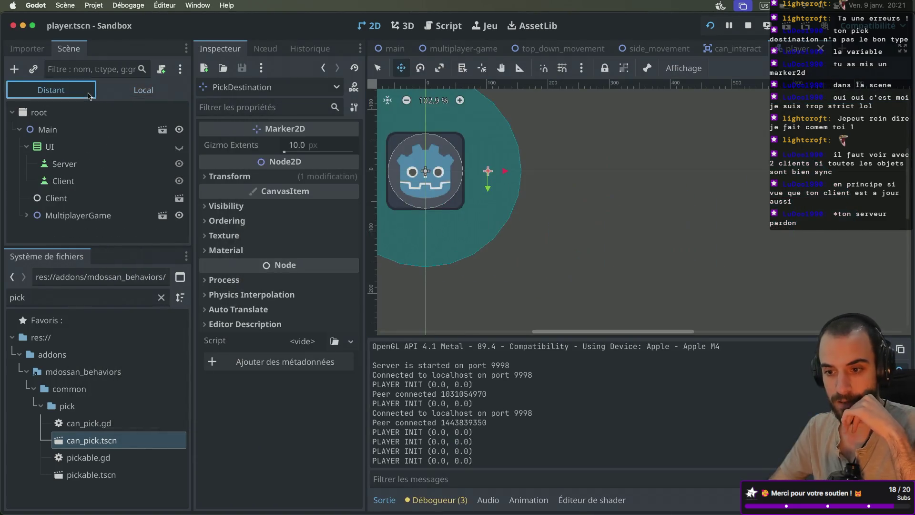
Expand MultiplayerGame, Players and the first player's node in the remote tree
left_click(26, 215)
left_click(34, 233)
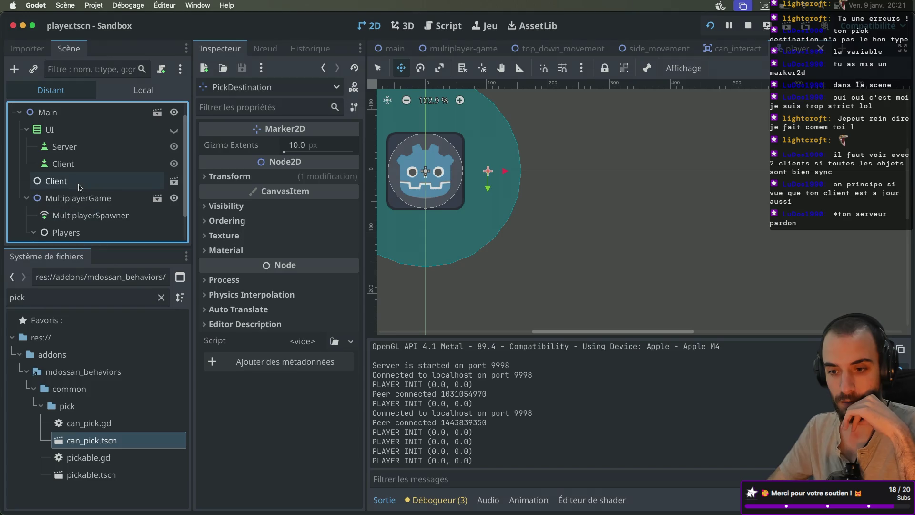
left_click(41, 217)
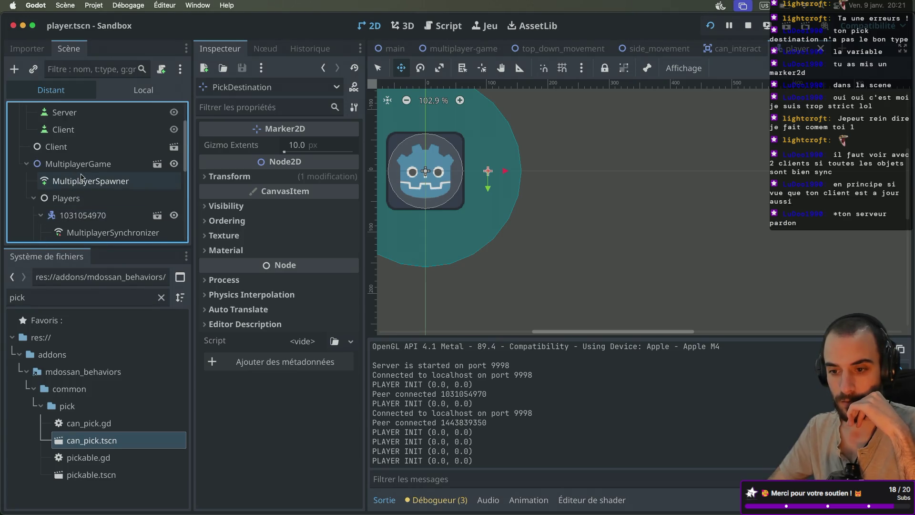
scroll(72, 191, "down", 5)
scroll(82, 177, "up", 2)
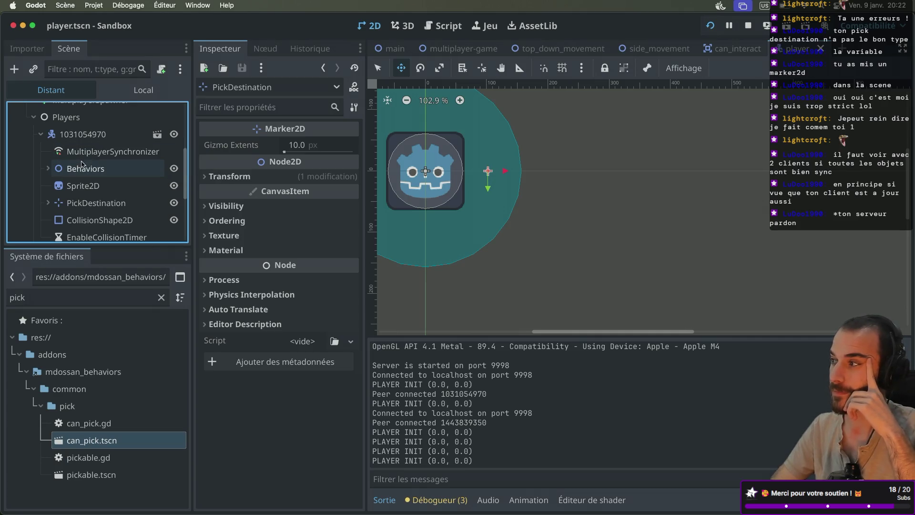
scroll(66, 186, "down", 5)
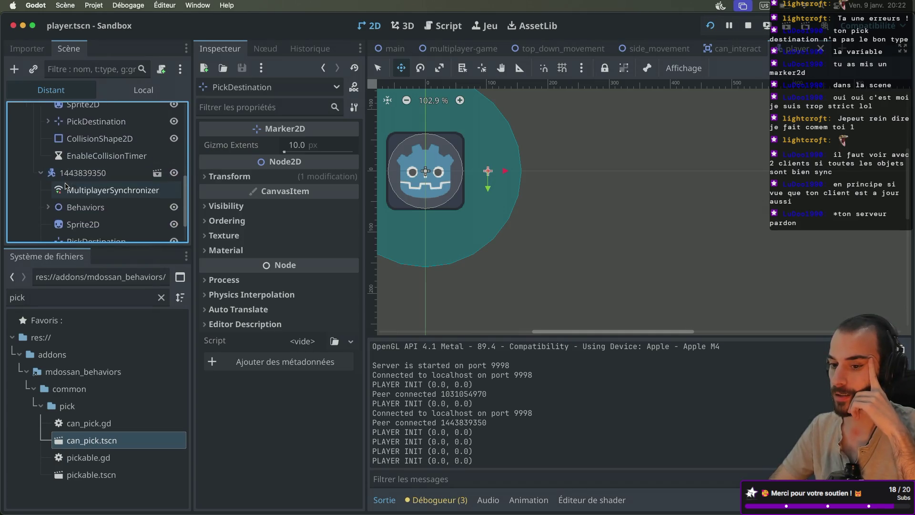
scroll(67, 181, "up", 4)
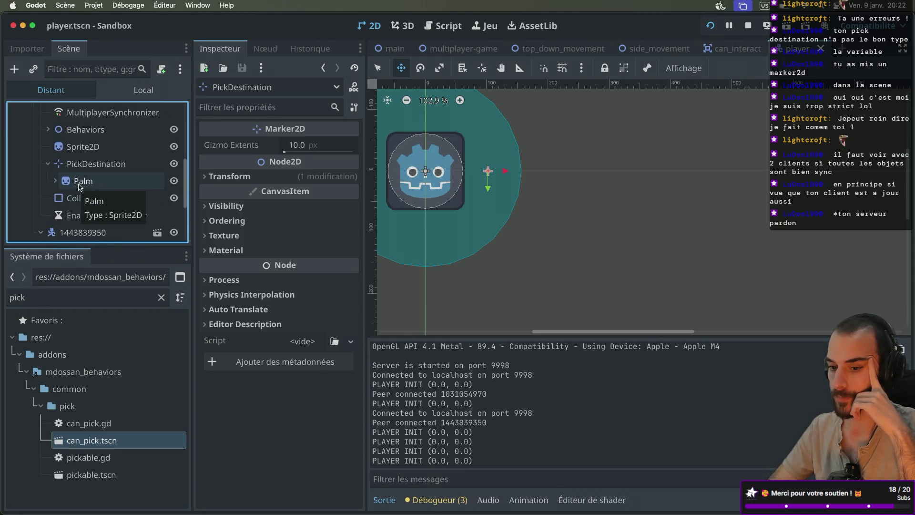
Inspect the remote Palm node, its Pickable area, and the PickDestination marker at x 102, y 0
left_click(79, 182)
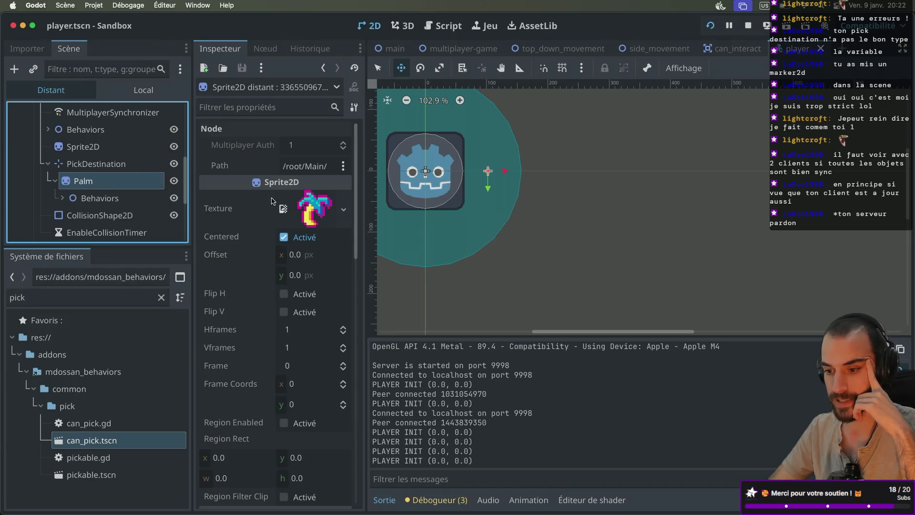
scroll(240, 227, "down", 15)
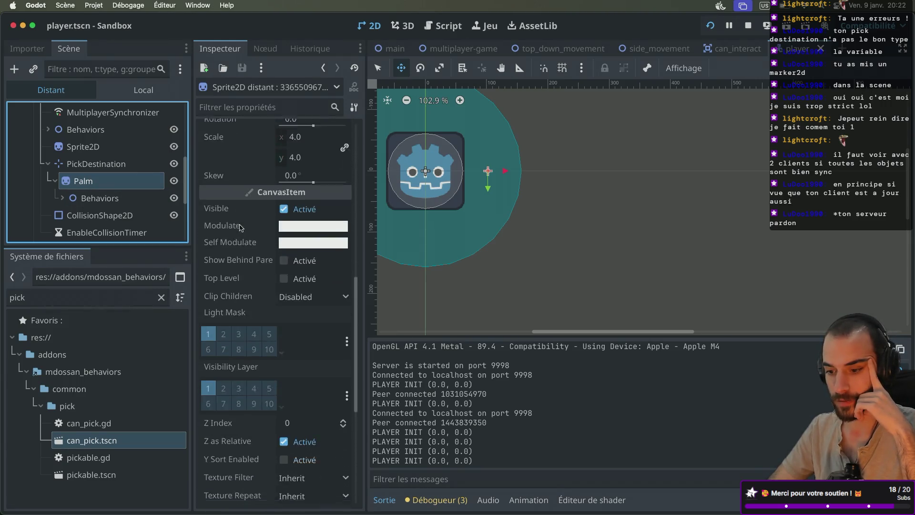
scroll(239, 228, "down", 3)
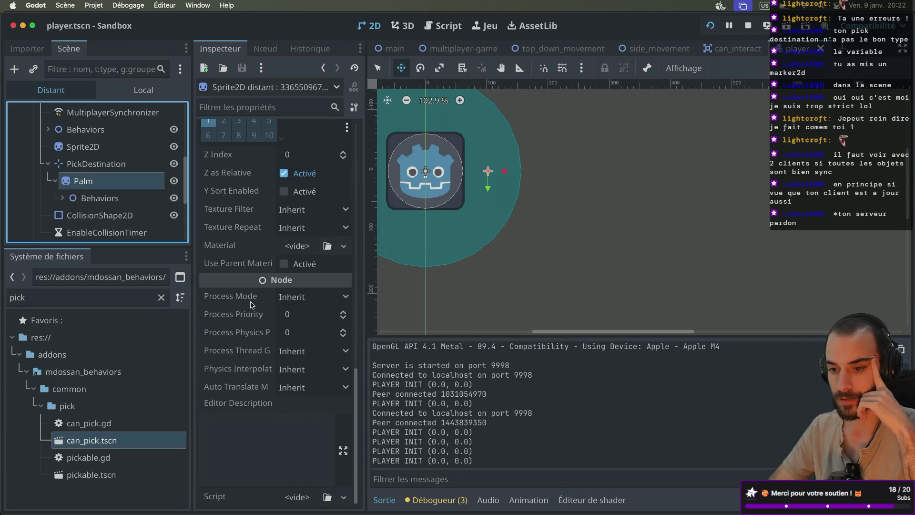
left_click(62, 198)
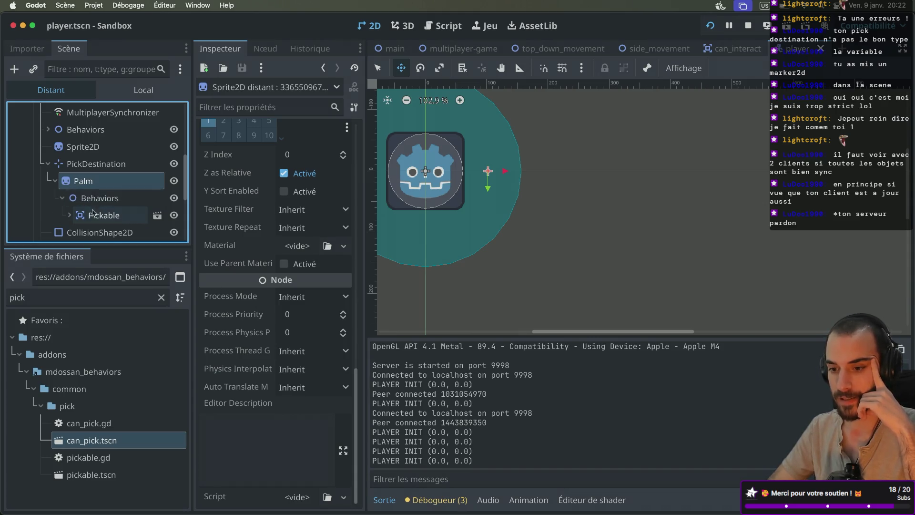
left_click(93, 215)
scroll(285, 290, "down", 10)
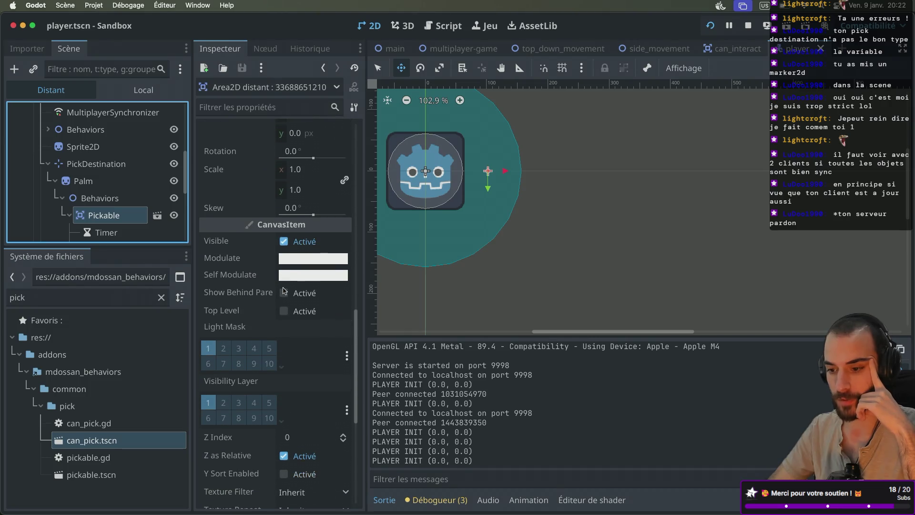
scroll(285, 291, "down", 10)
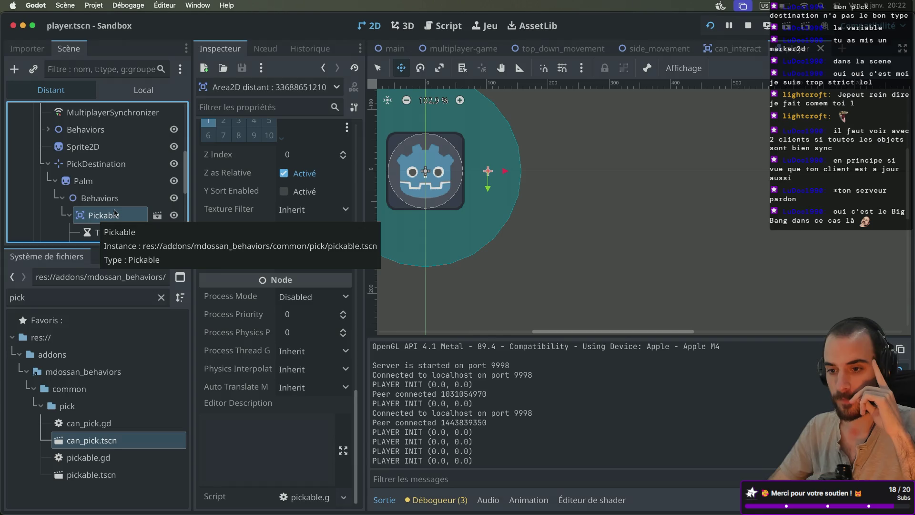
left_click(120, 165)
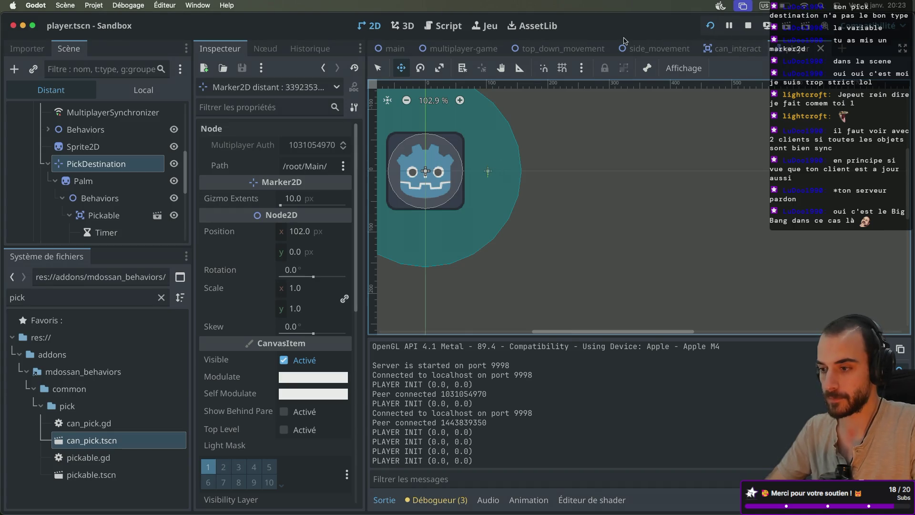
left_click(724, 49)
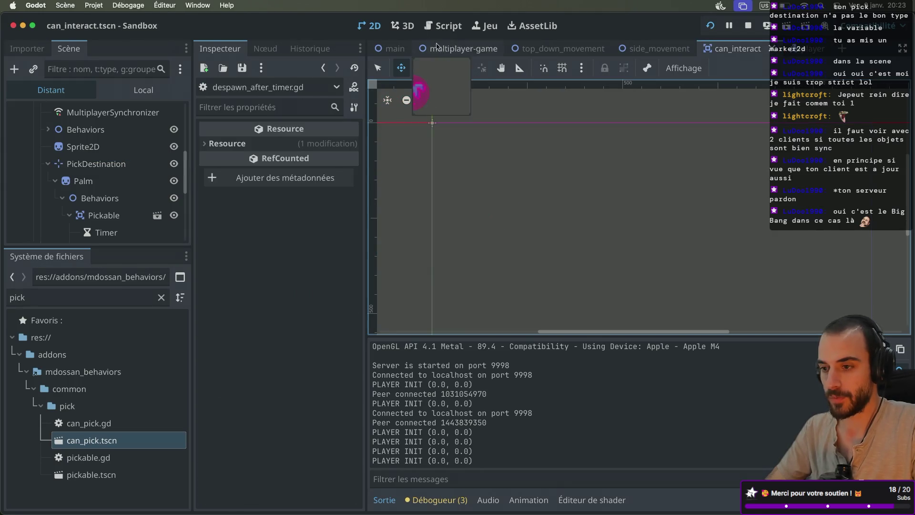
Open can_pick.gd in the Script workspace, discarding a half-written line after the emit call
left_click(443, 26)
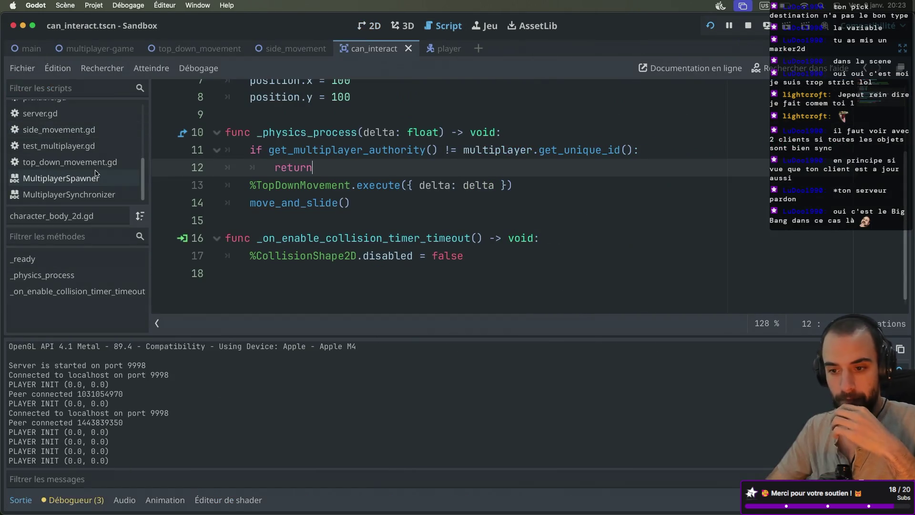
left_click(20, 500)
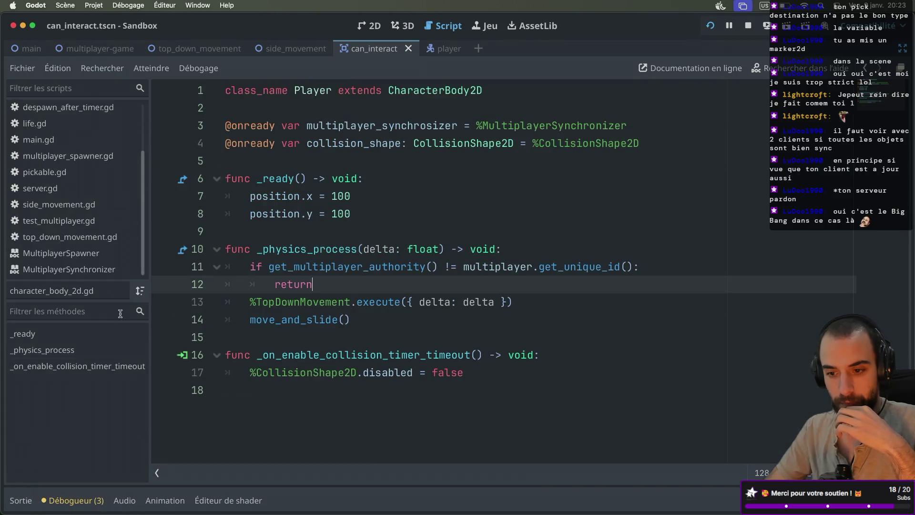
scroll(97, 191, "up", 3)
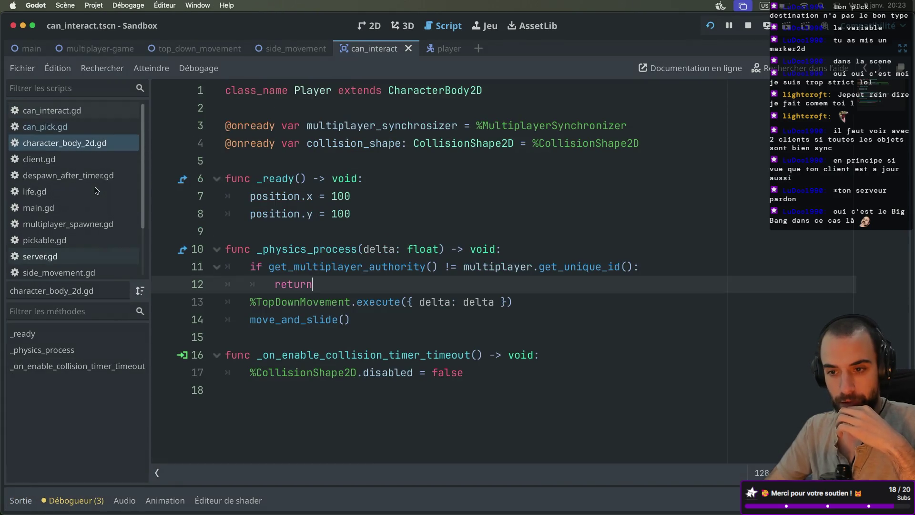
left_click(69, 128)
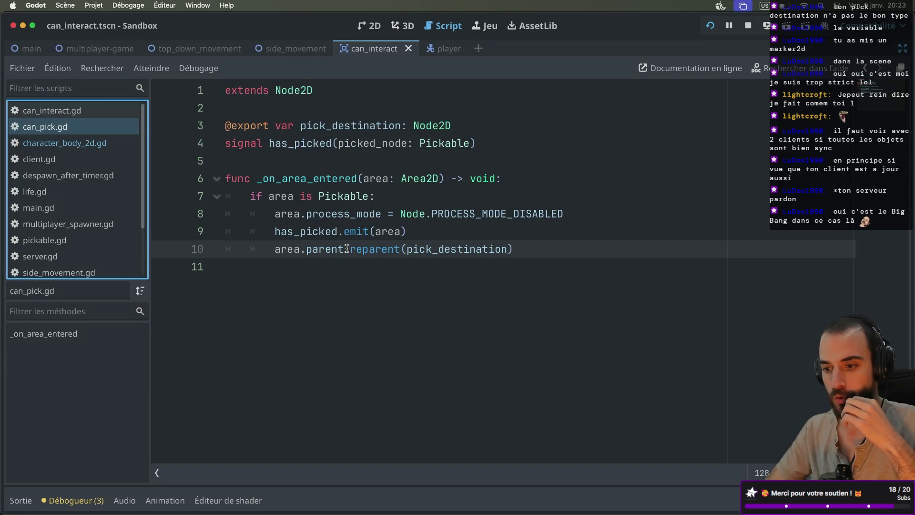
mouse_move(346, 248)
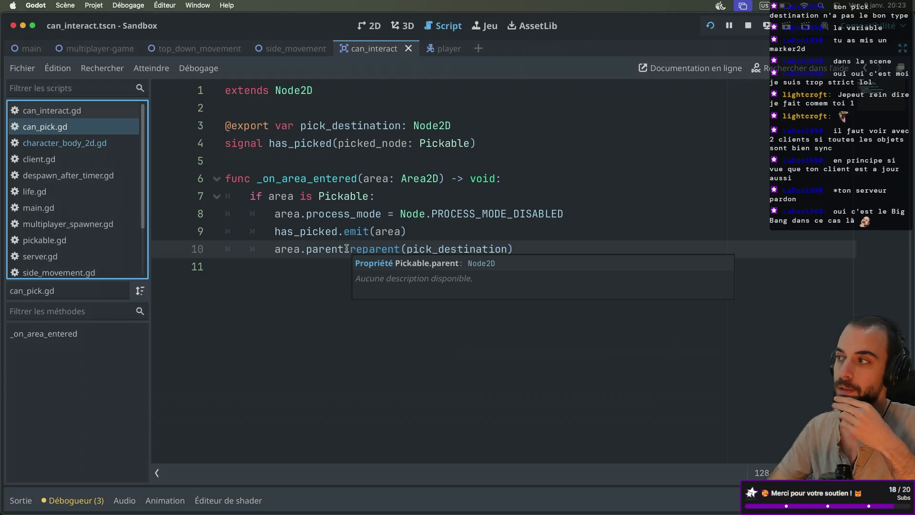
left_click(436, 227)
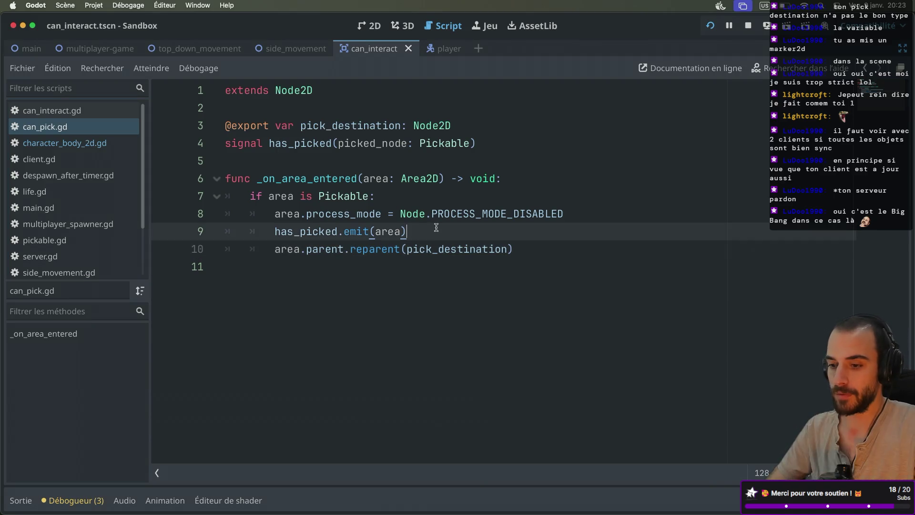
key("Return")
type("area.")
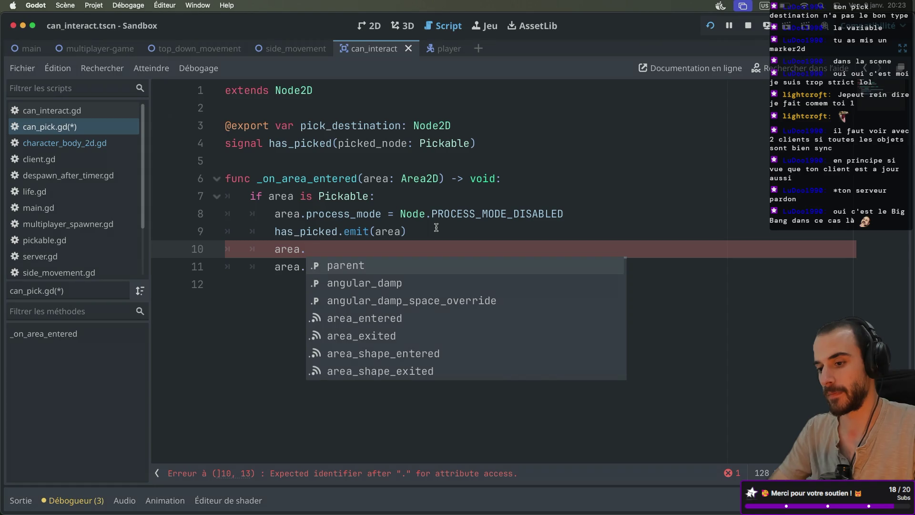
key("BackSpace")
key("BackSpace")
key("BackSpace")
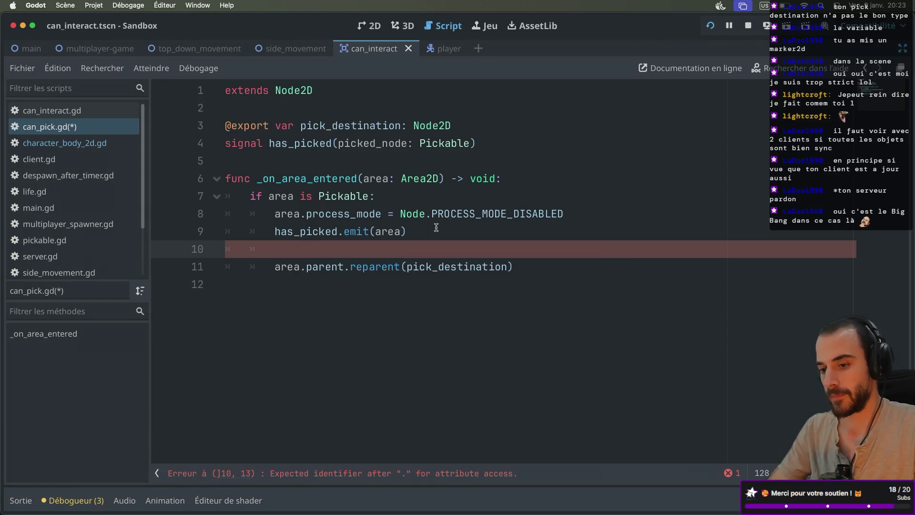
left_click_drag(425, 243, 429, 232)
key("BackSpace")
Add 'area.parent.position = Vector2.ZERO' below the reparent line and save the script
left_click(539, 250)
key("Return")
type("area")
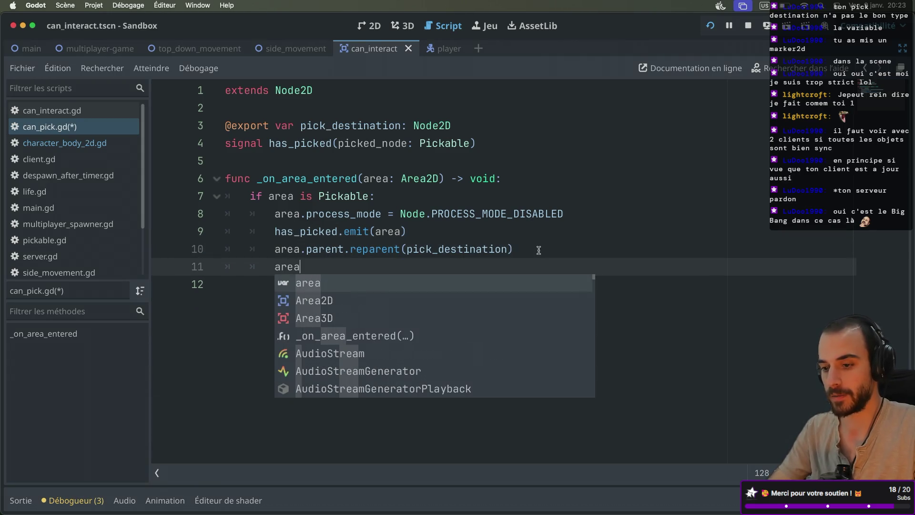
type(".pa")
key("Return")
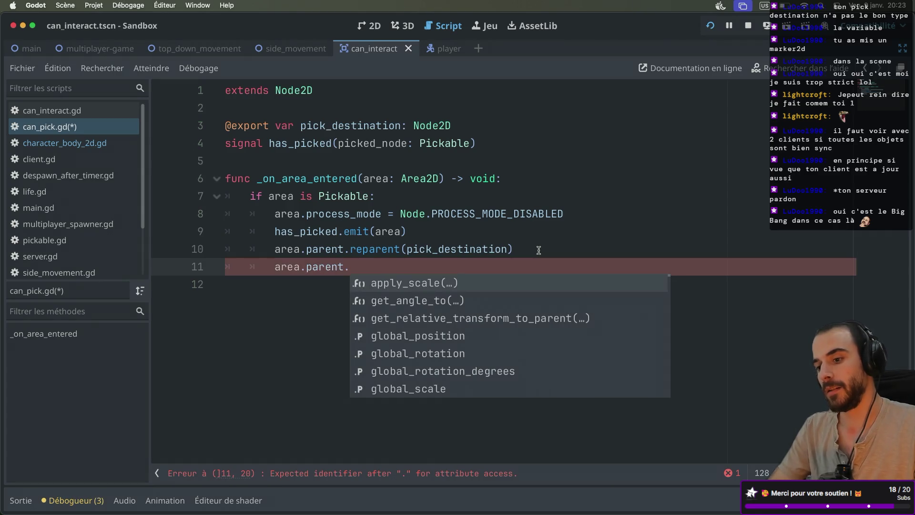
type("po")
key("Return")
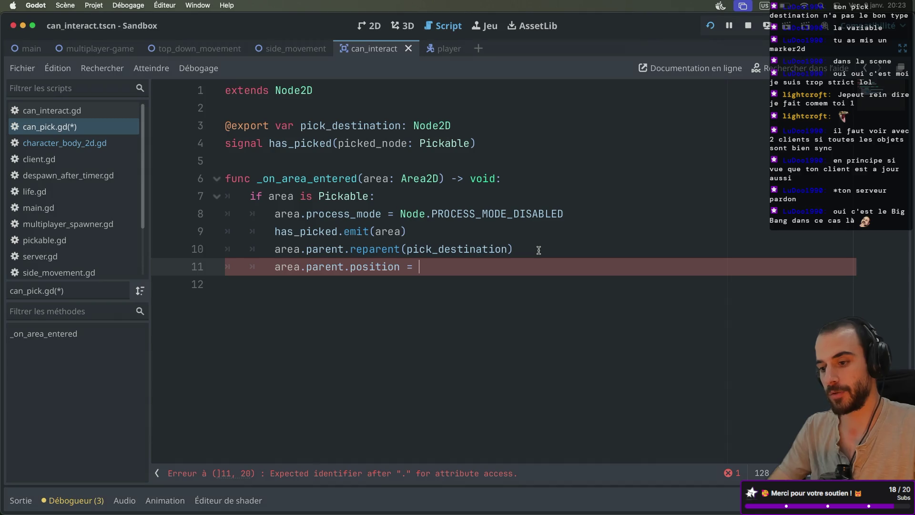
type("VE")
key("BackSpace")
type("ec")
key("Return")
type(".ZE")
key("Return")
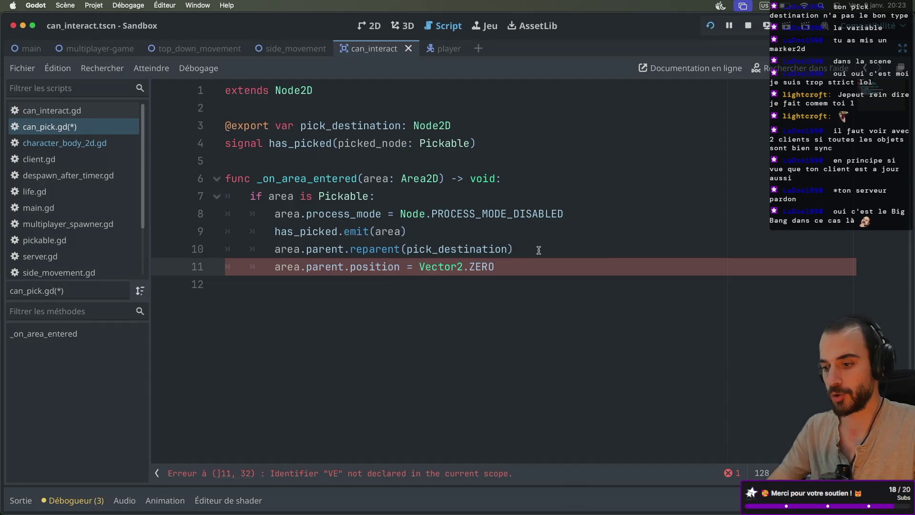
key("super+s")
Relaunch the game and start the server in one window and the client in the other
left_click(710, 25)
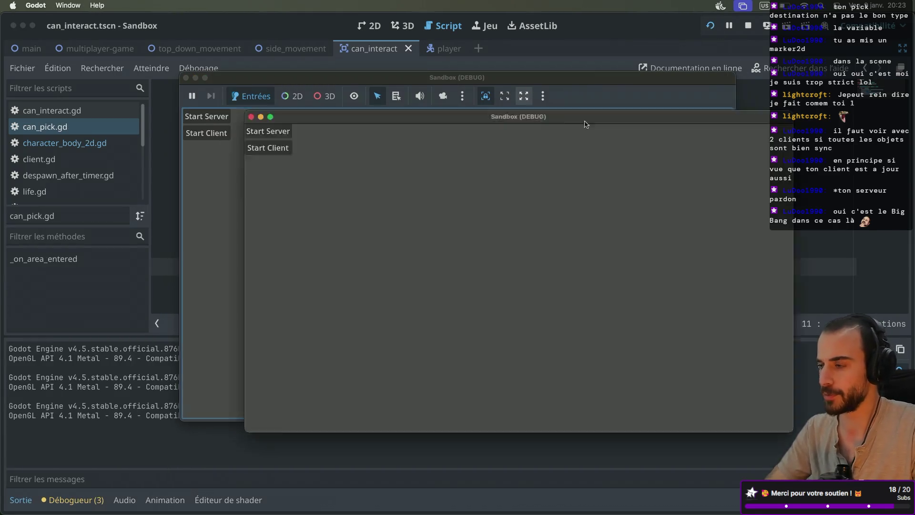
left_click_drag(586, 125, 768, 218)
left_click(452, 227)
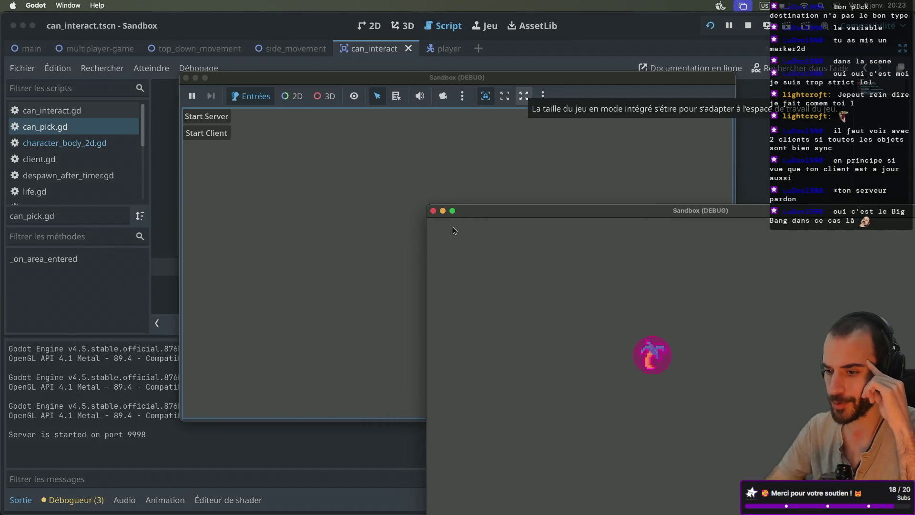
left_click(305, 224)
left_click(206, 133)
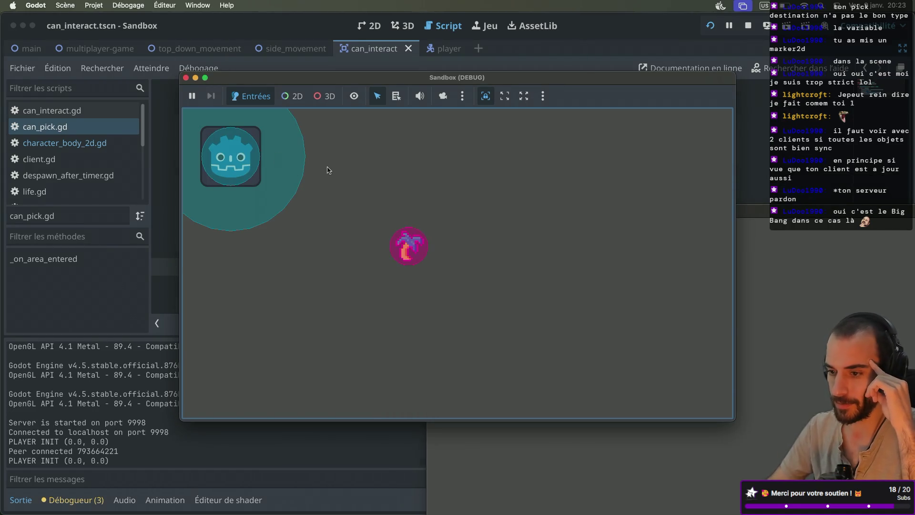
Steer the player with the arrow keys onto the palm to pick it up
key("Up")
key("Right")
key("Down")
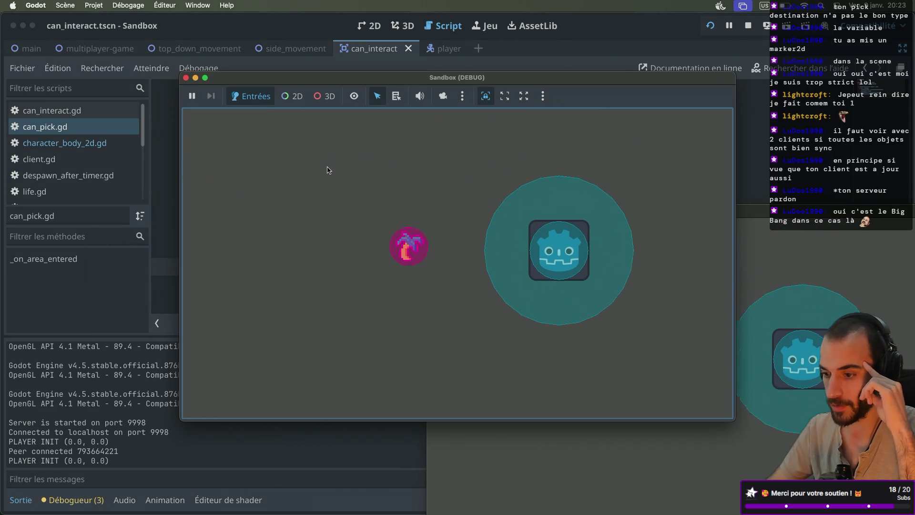
key("Left")
key("Left")
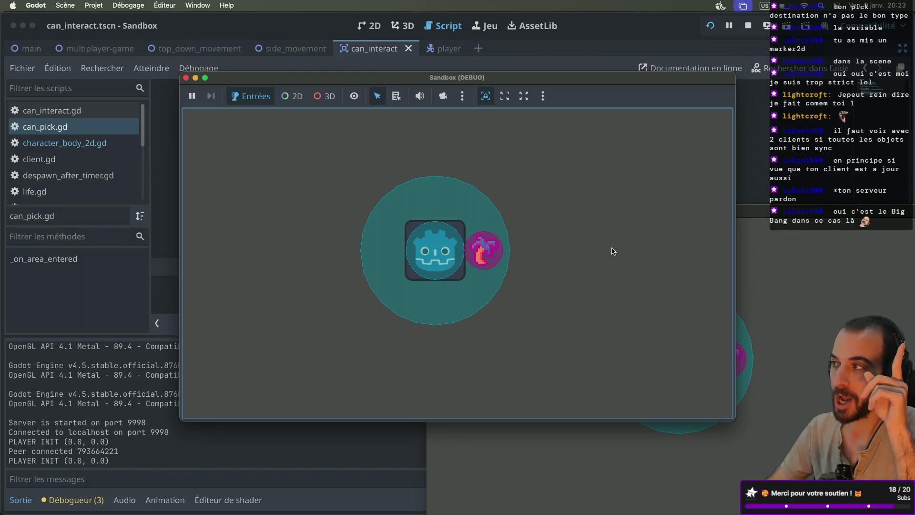
key("Up")
key("Right")
key("Down")
key("Right")
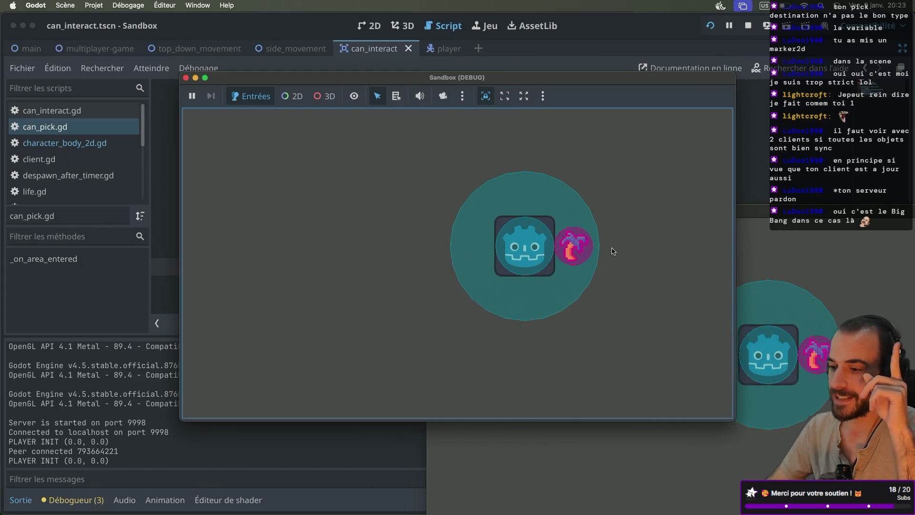
key("Left")
key("Left")
Walk the player around to confirm the palm travels beside it
key("Up")
key("Down")
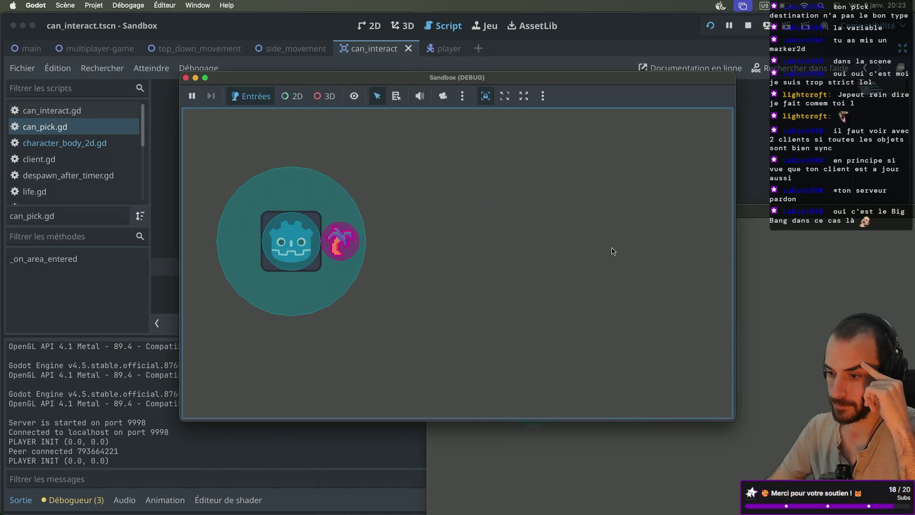
key("Right")
key("Right")
key("Up")
key("Left")
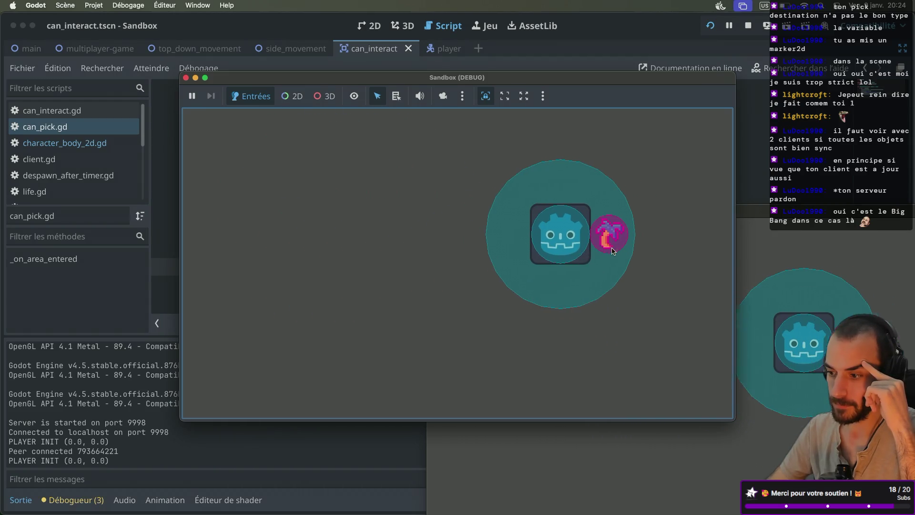
key("Right")
key("Up")
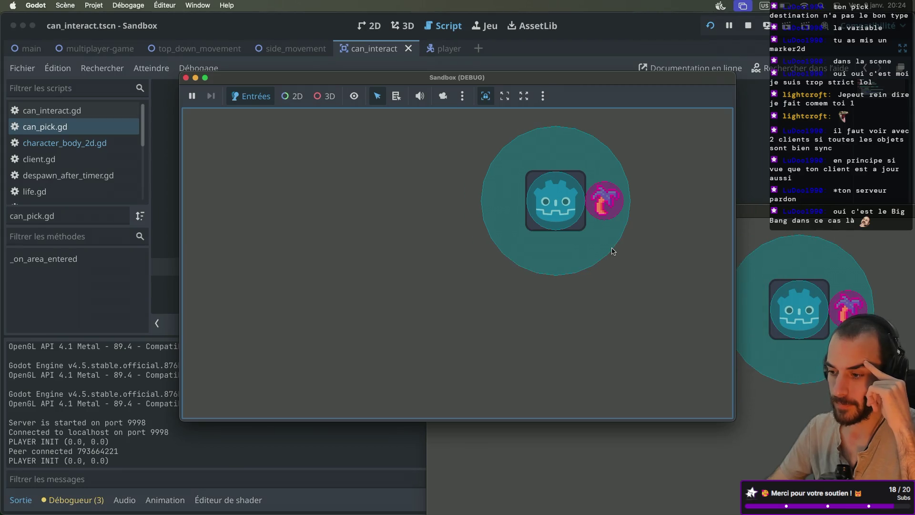
Return to the editor, restore the docks and view the remote scene tree
left_click(328, 29)
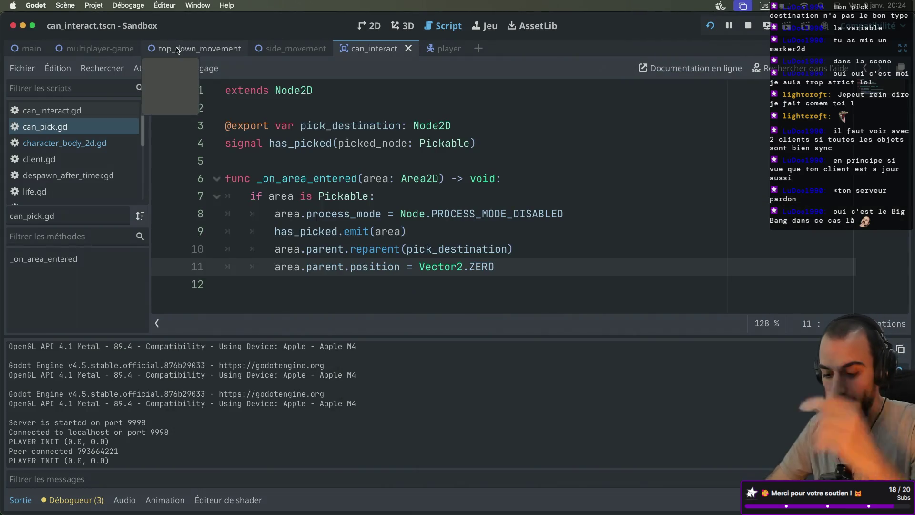
key("super+ctrl+d")
left_click(51, 90)
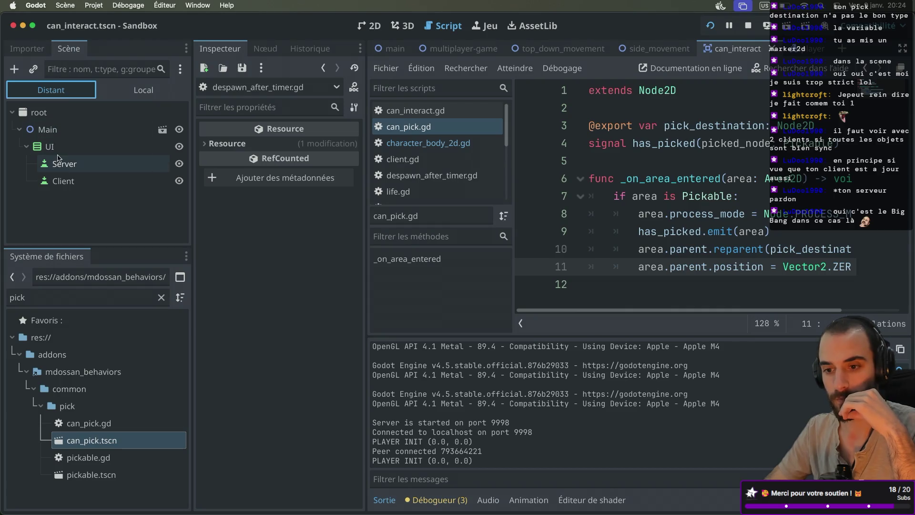
Bring Godot back to the front and restart the running game
key("super+Tab")
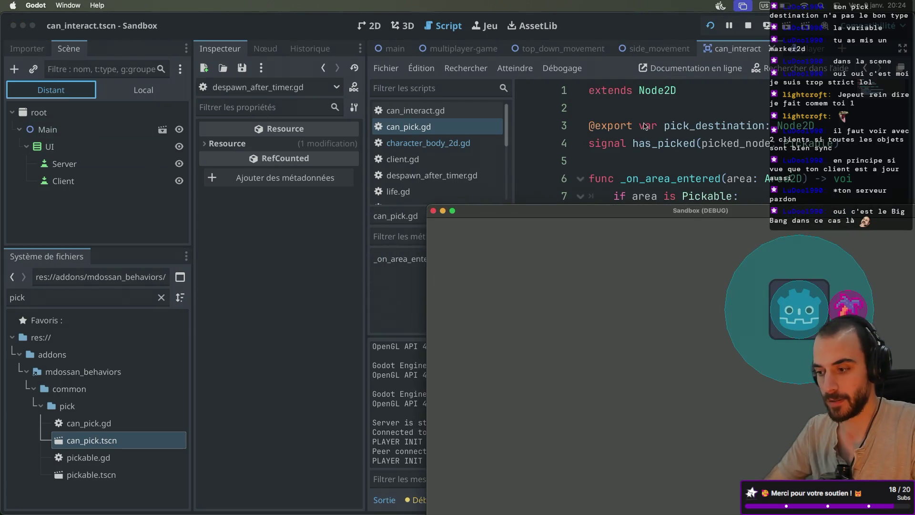
left_click(712, 29)
left_click(712, 29)
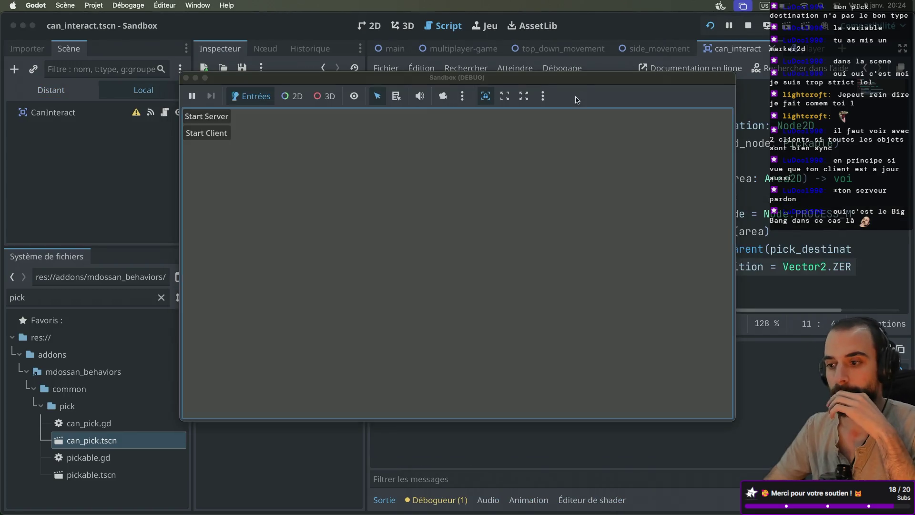
left_click_drag(499, 75, 583, 70)
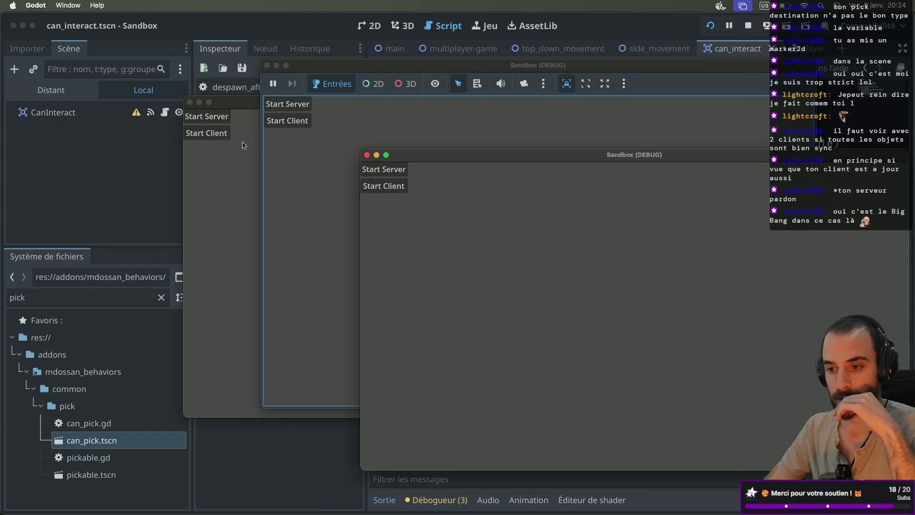
Start the server and a client, then walk the player next to the palm
left_click(214, 117)
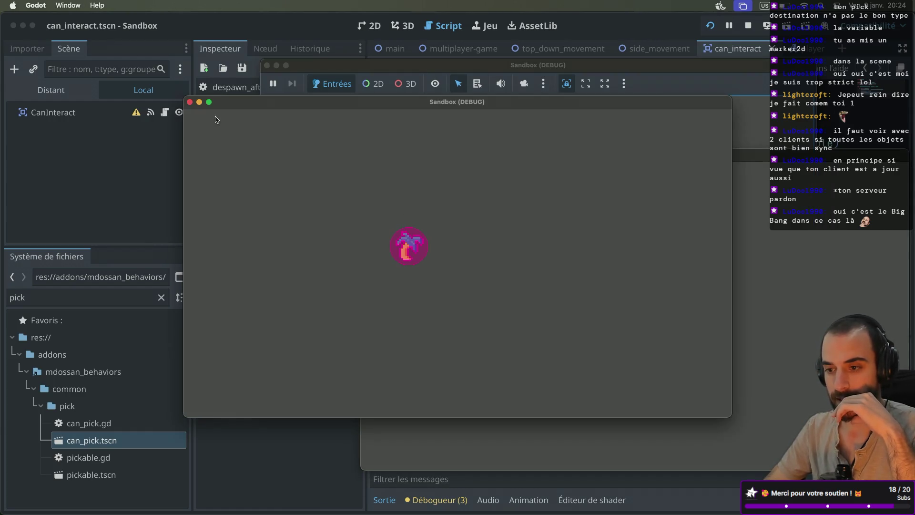
left_click(706, 76)
left_click(310, 123)
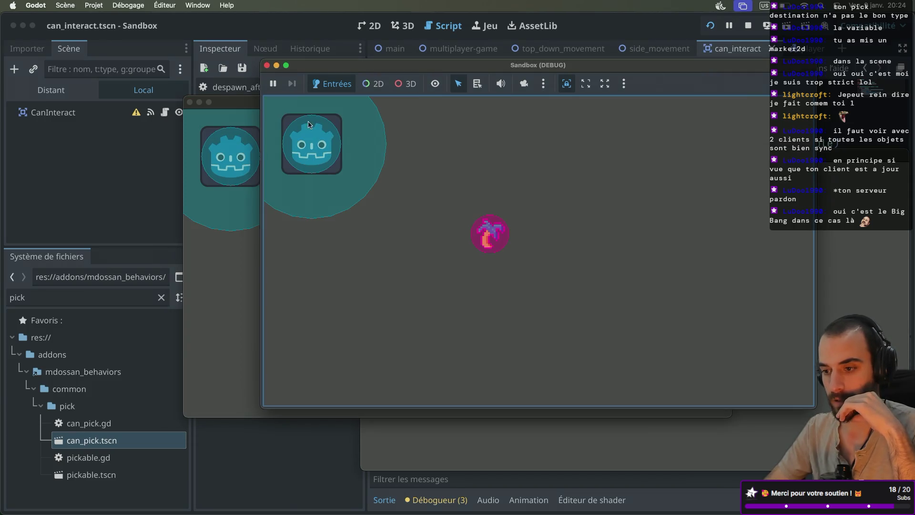
key("Right")
key("Down")
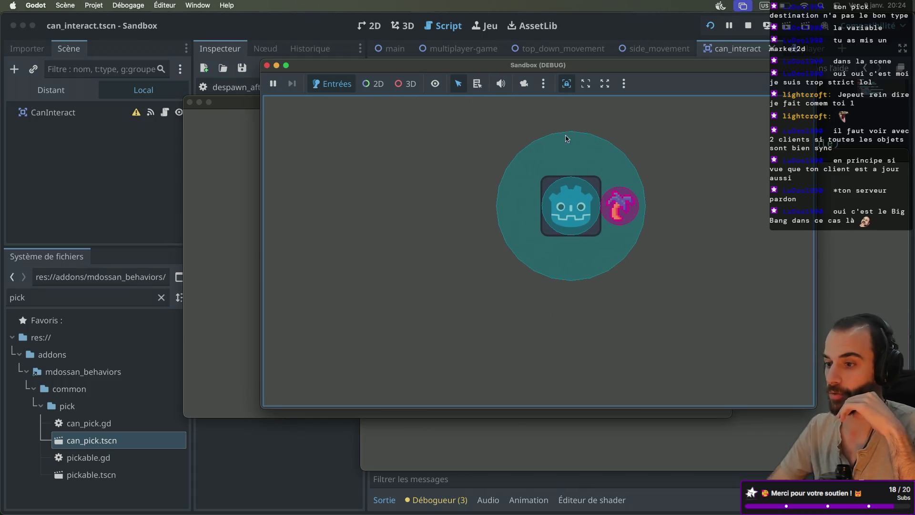
Start a client in the third game window, then stop and relaunch the game
left_click(224, 167)
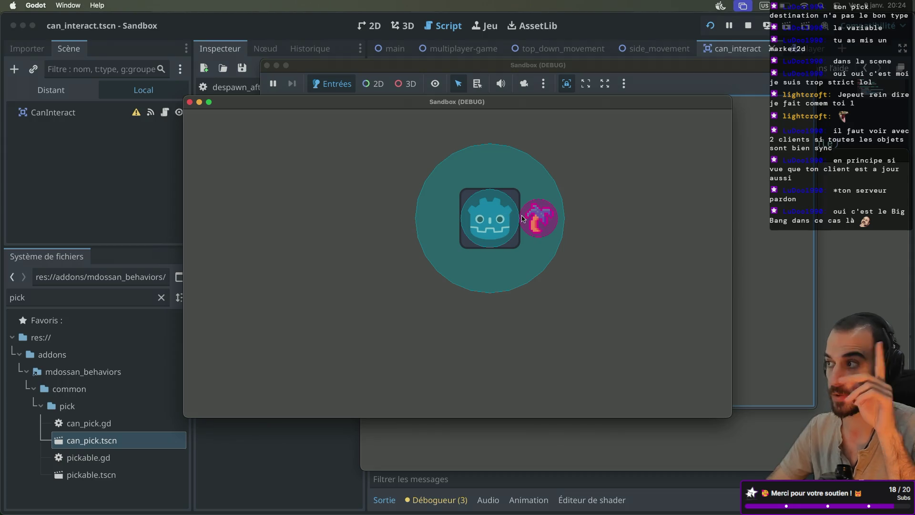
left_click(810, 245)
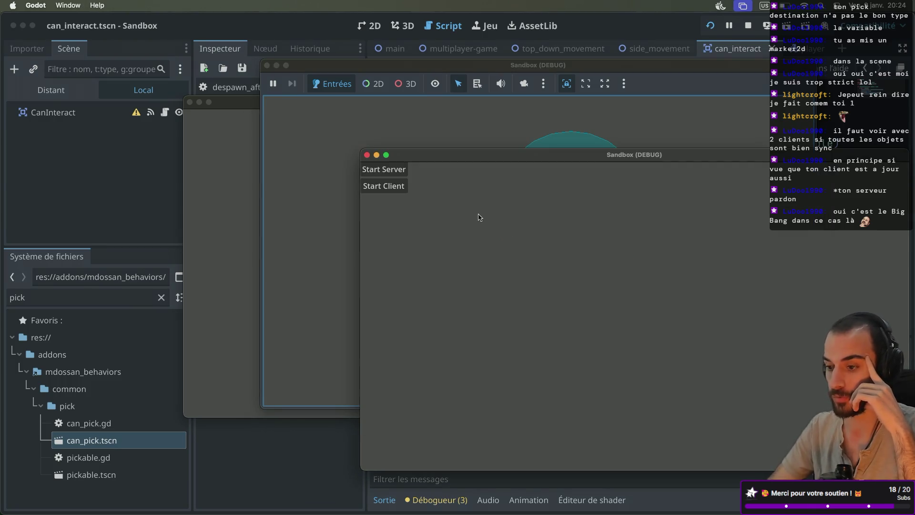
left_click(400, 187)
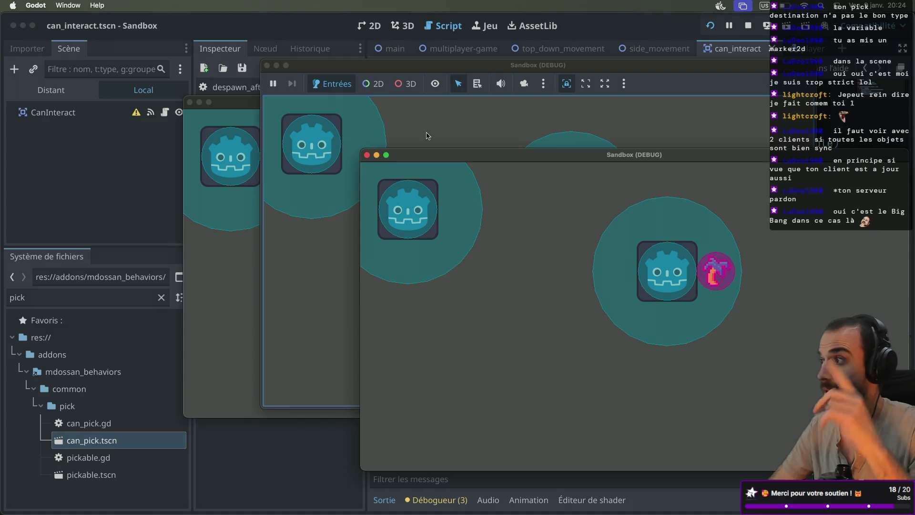
left_click(748, 26)
left_click(707, 29)
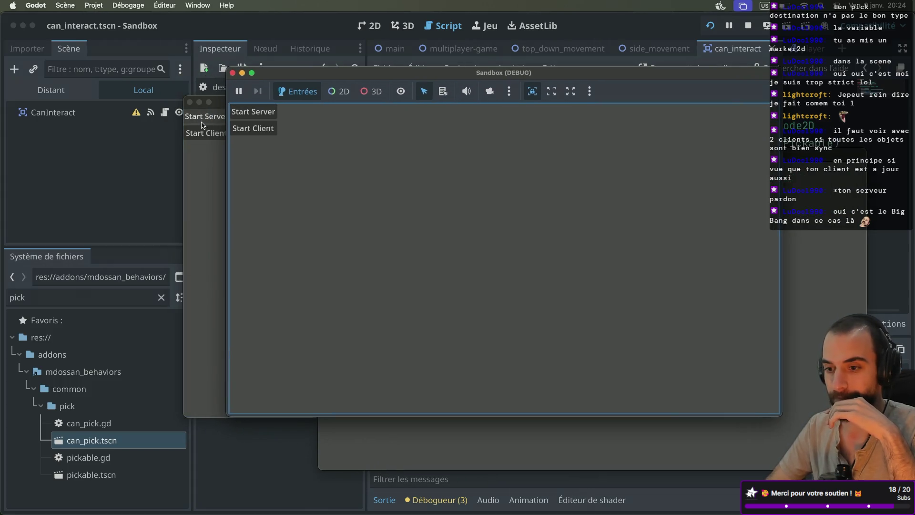
Start the server and a client, then pick up the palm and carry it left
left_click(210, 119)
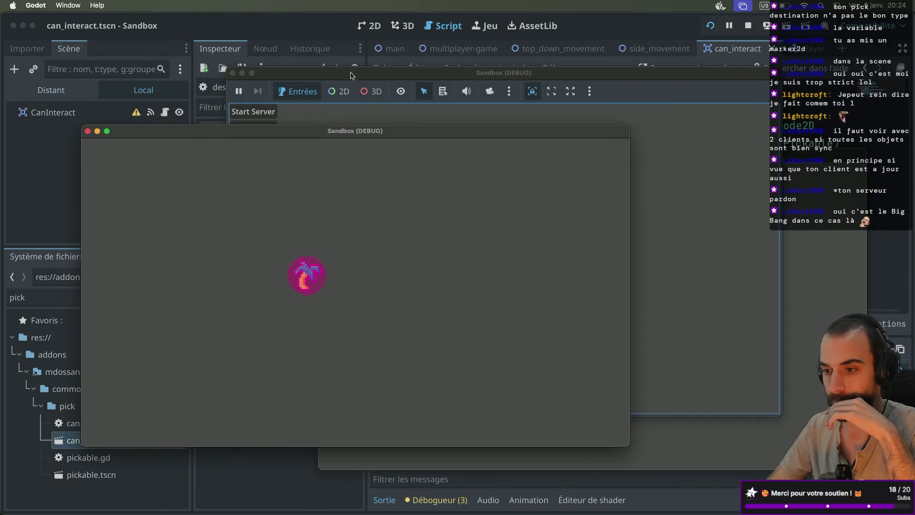
left_click(351, 75)
left_click(267, 125)
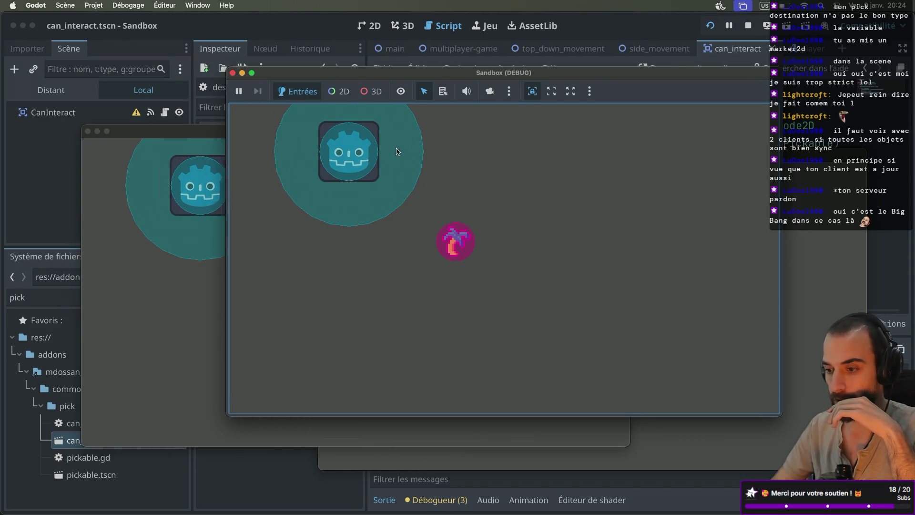
key("Right")
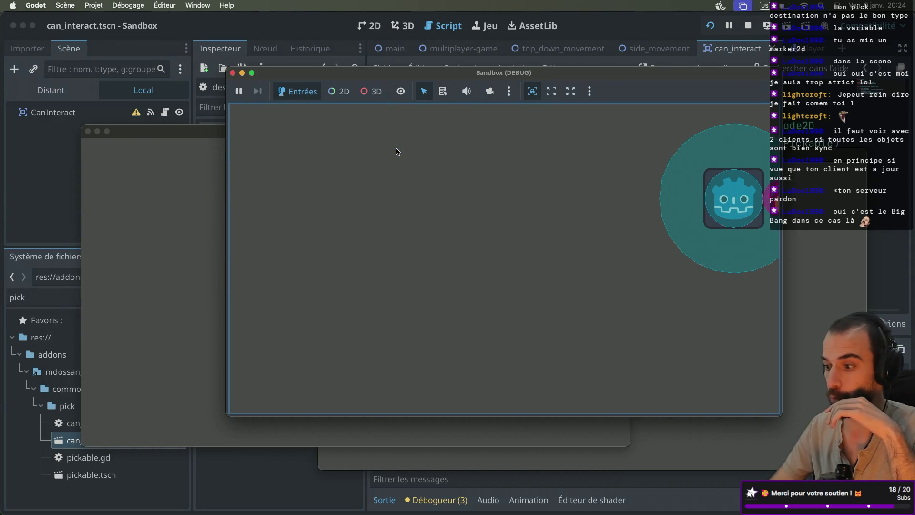
key("Left")
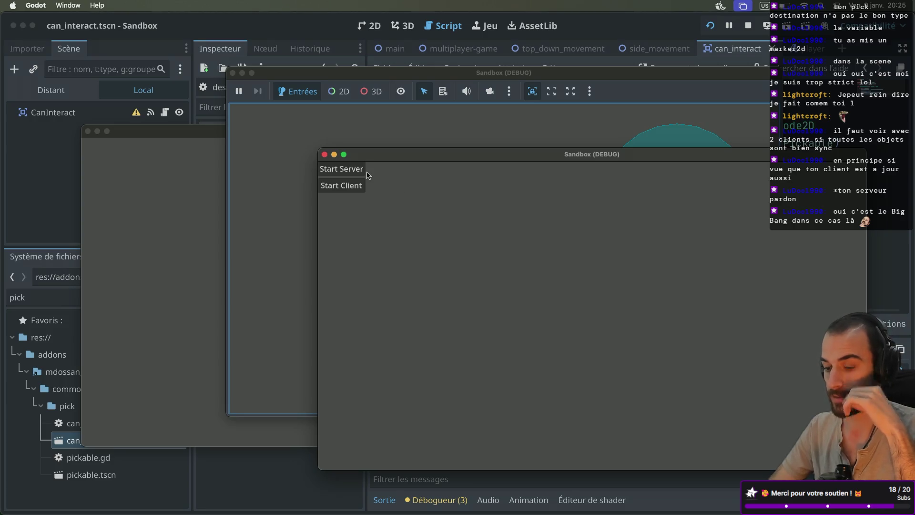
Start a client in the third window and move the player with the palm to the left
left_click(356, 186)
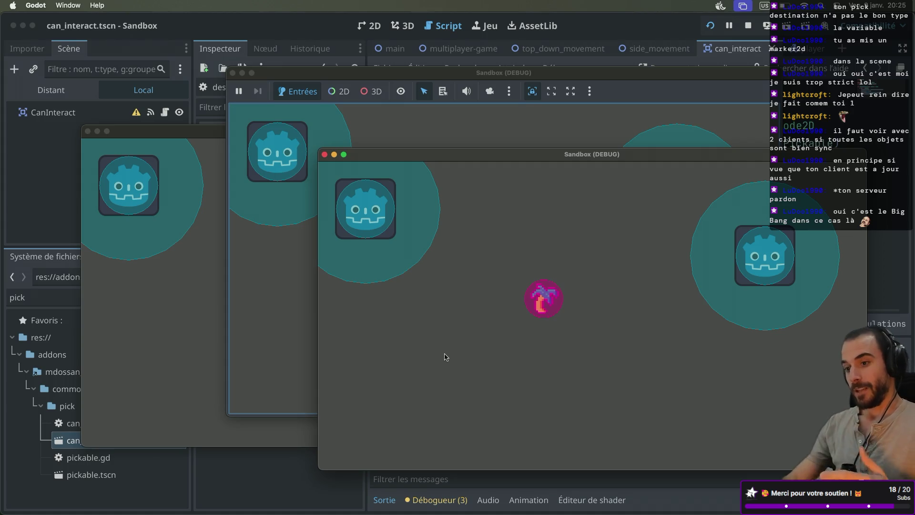
key("Up")
key("Left")
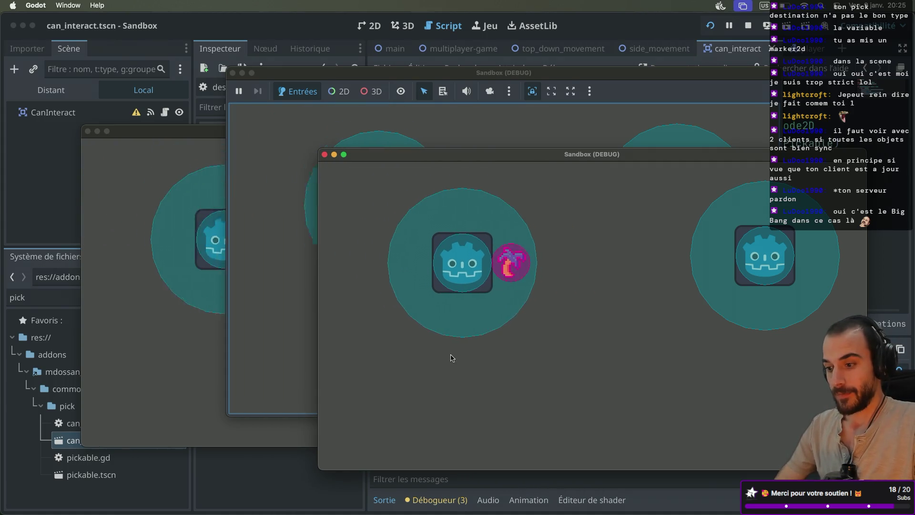
key("Down")
Bring the rear game windows forward and close one of them
left_click(607, 83)
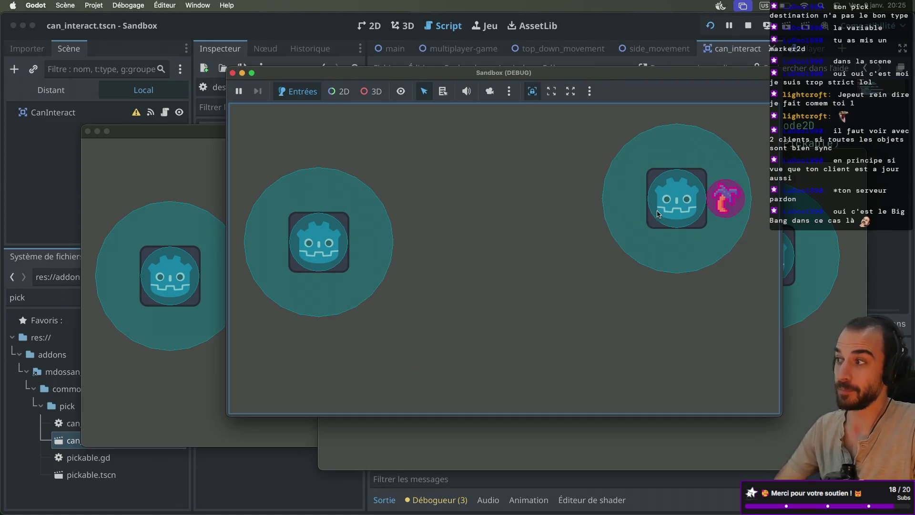
left_click(796, 425)
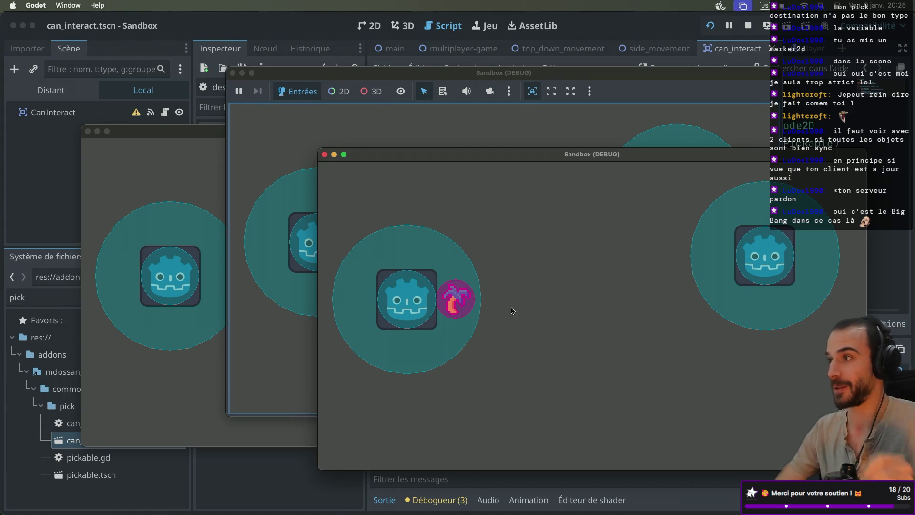
left_click(214, 311)
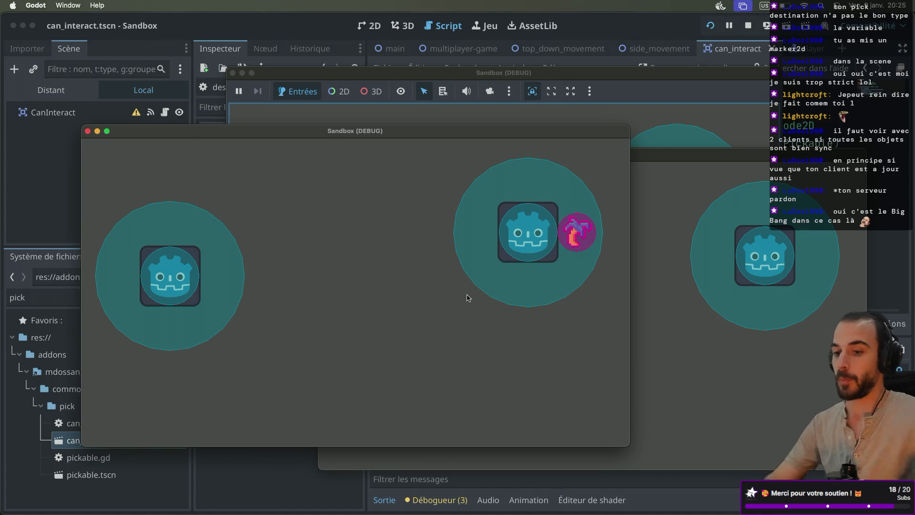
left_click(88, 131)
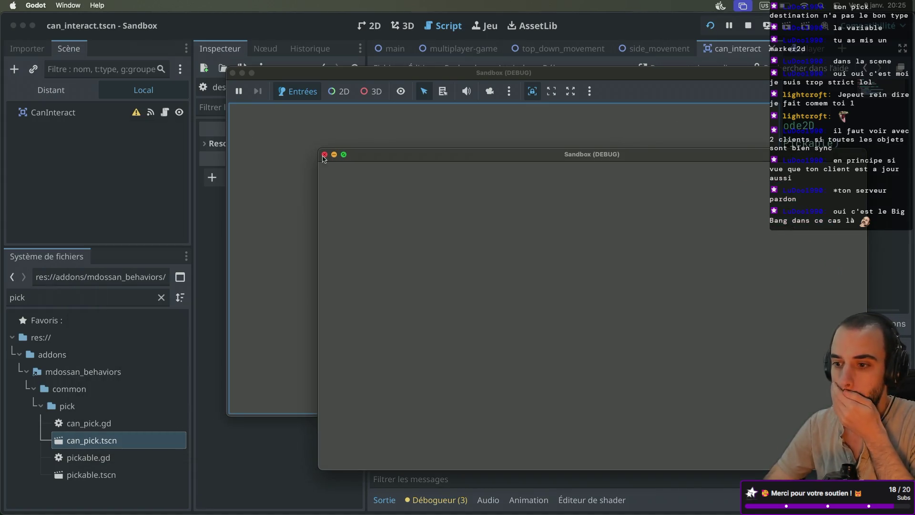
Close the last game window to stop debugging and restore the editor's side panels
left_click(233, 73)
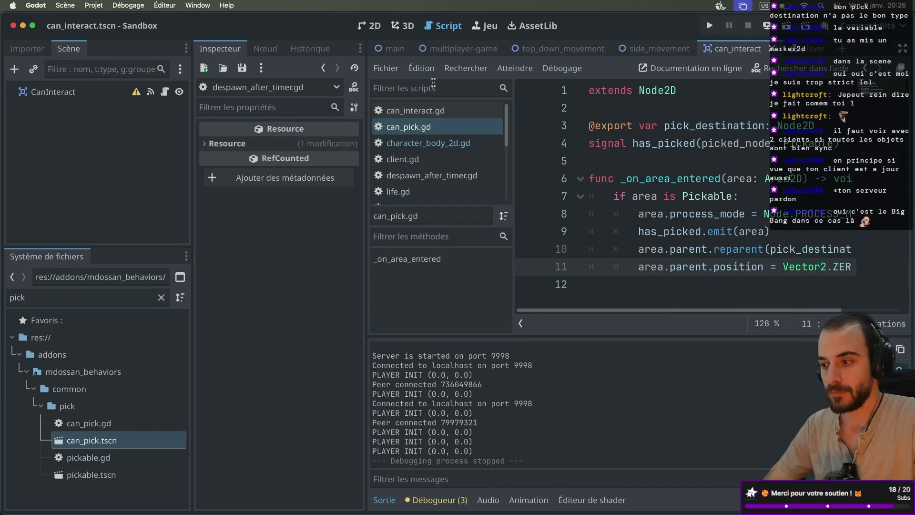
key("super+ctrl+d")
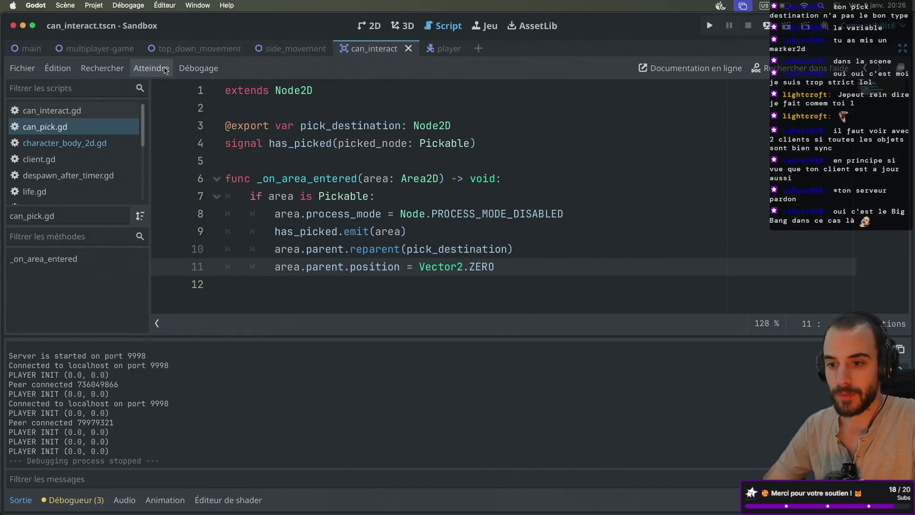
key("super+ctrl+d")
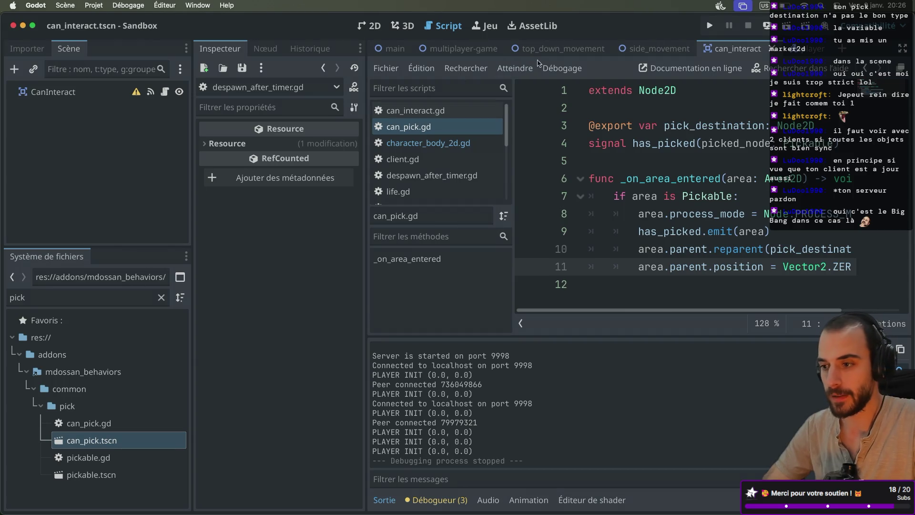
Show multiplayer-game.tscn in the 2D view and select its Palm node, keeping its name
left_click(460, 48)
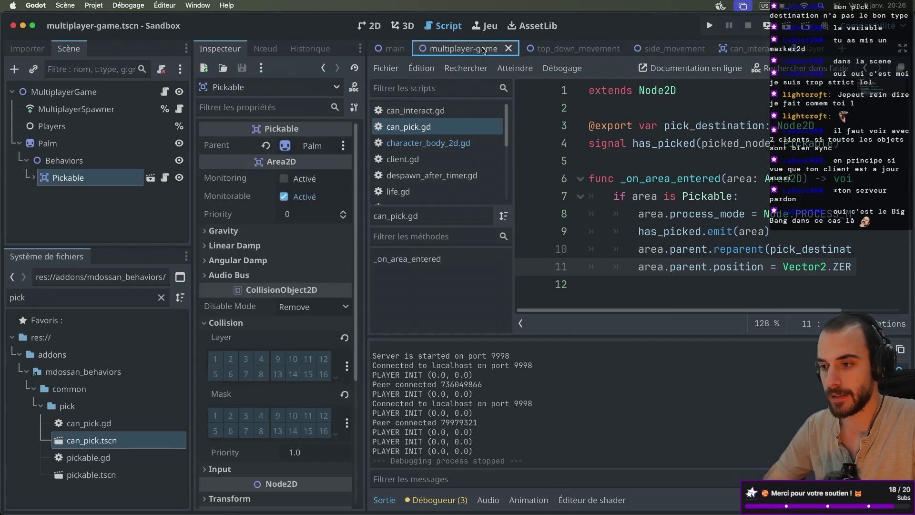
left_click(370, 26)
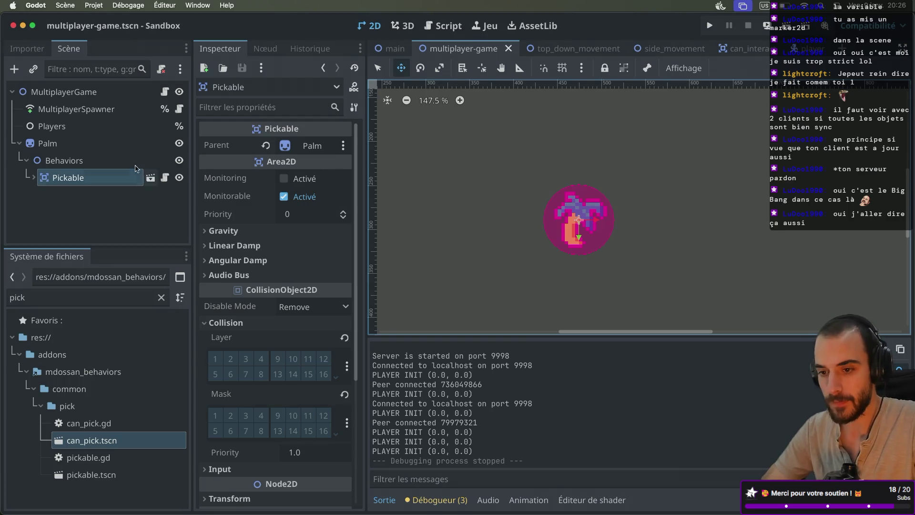
right_click(53, 136)
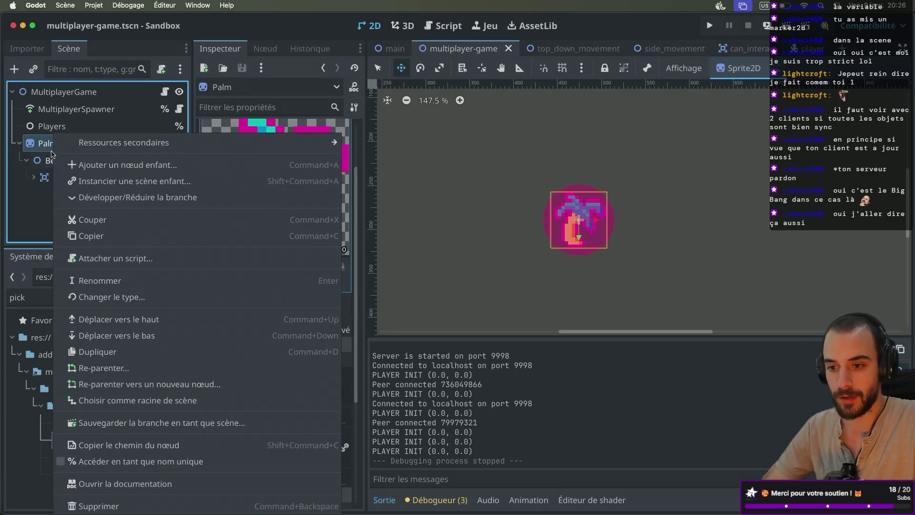
key("Escape")
left_click(69, 144)
key("Escape")
key("F2")
key("Escape")
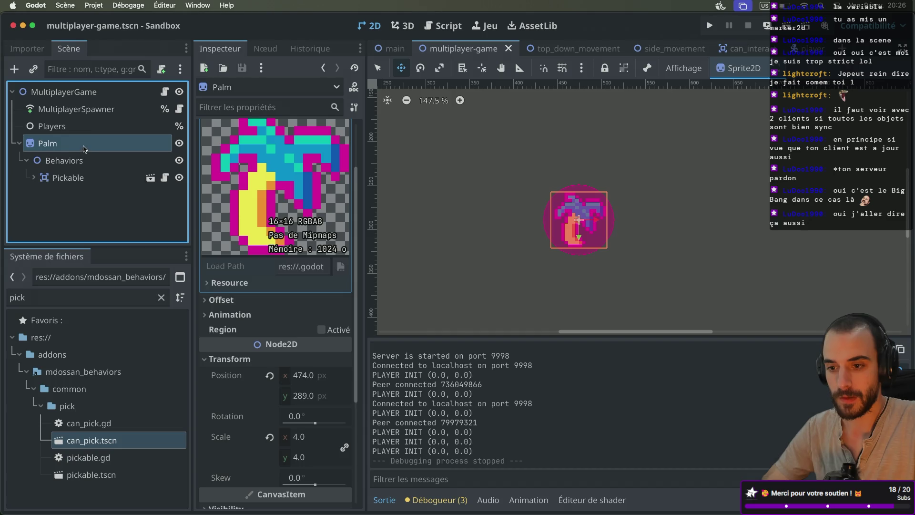
Add a MultiplayerSynchronizer under Palm, move it above Behaviors, and collapse Behaviors
key("super+a")
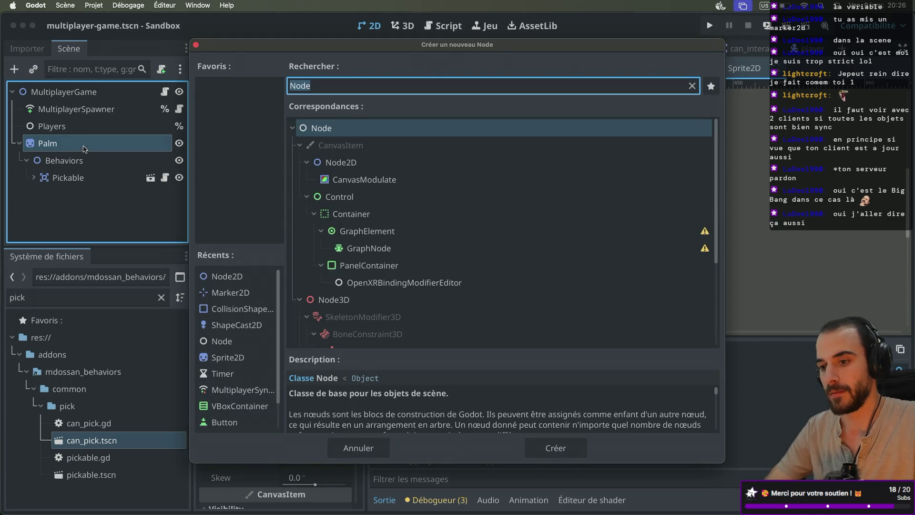
type("sy")
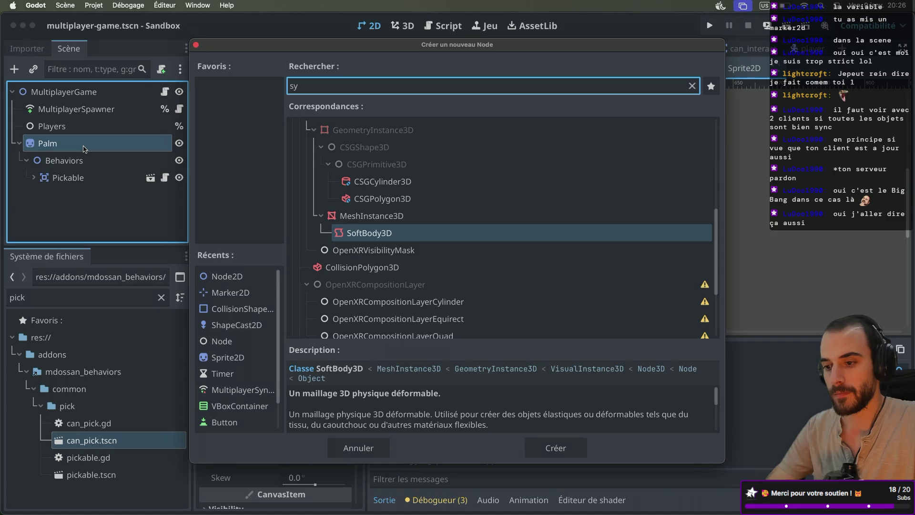
key("BackSpace")
key("BackSpace")
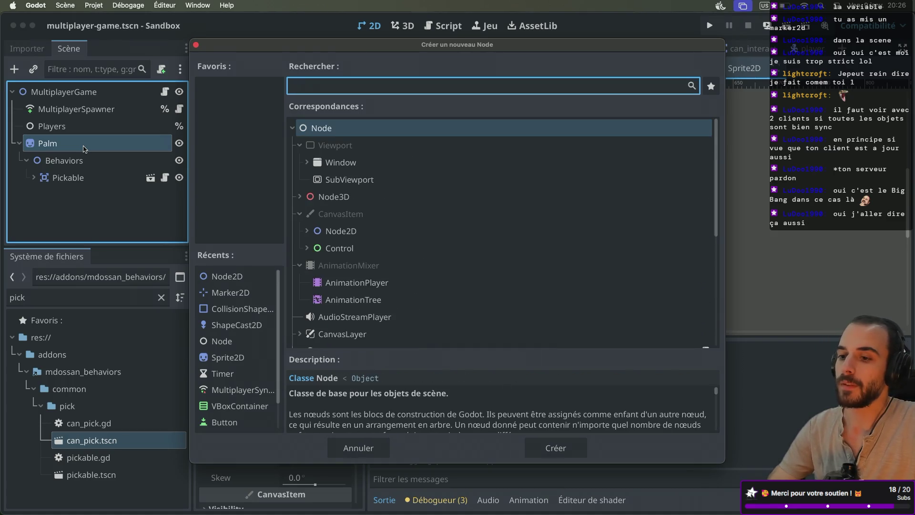
type("sync")
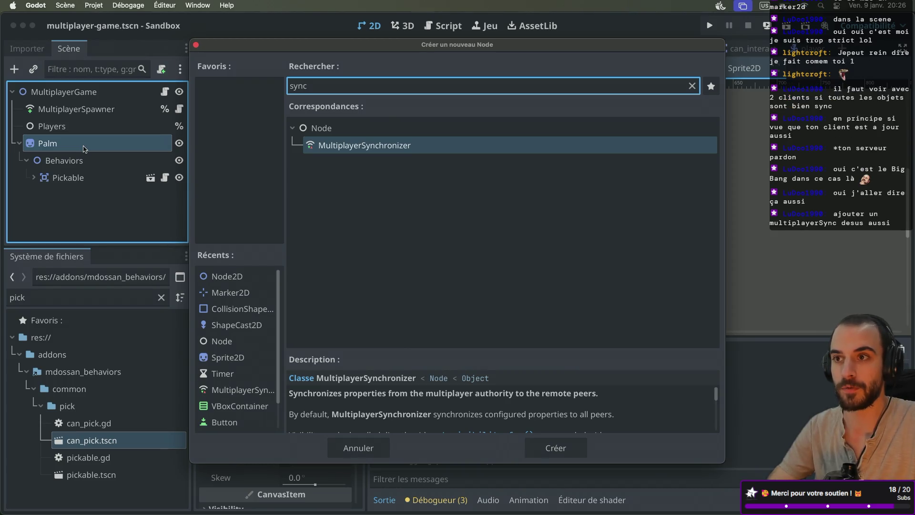
key("Return")
left_click_drag(53, 196, 52, 154)
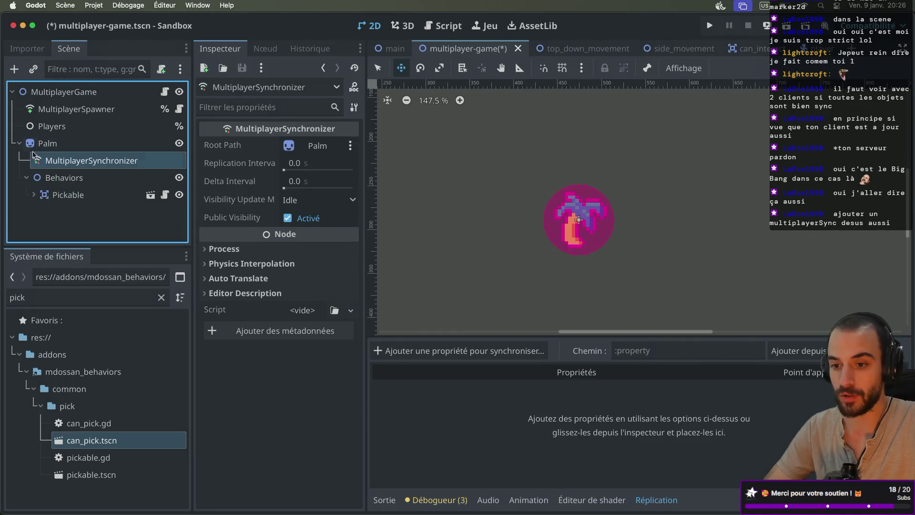
left_click(28, 178)
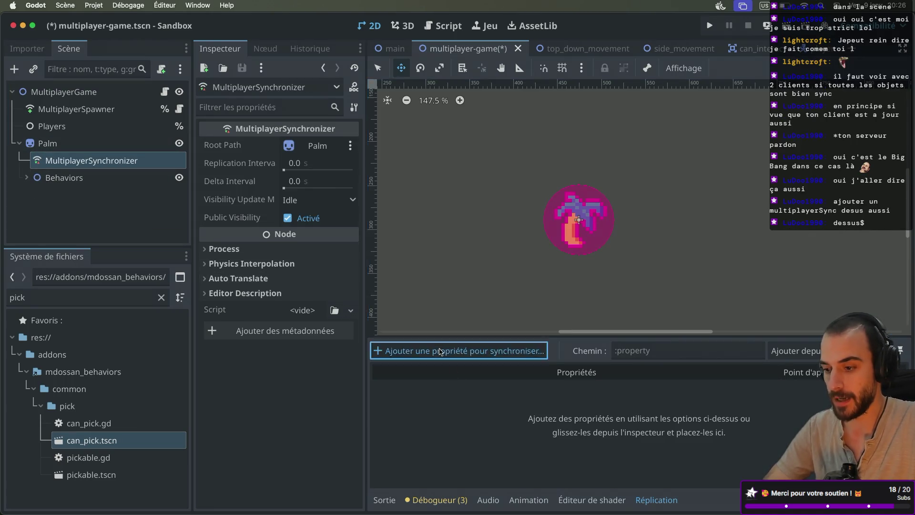
Add Palm:position as the synchronizer's replicated property, then select the Palm node
left_click(443, 351)
double_click(399, 153)
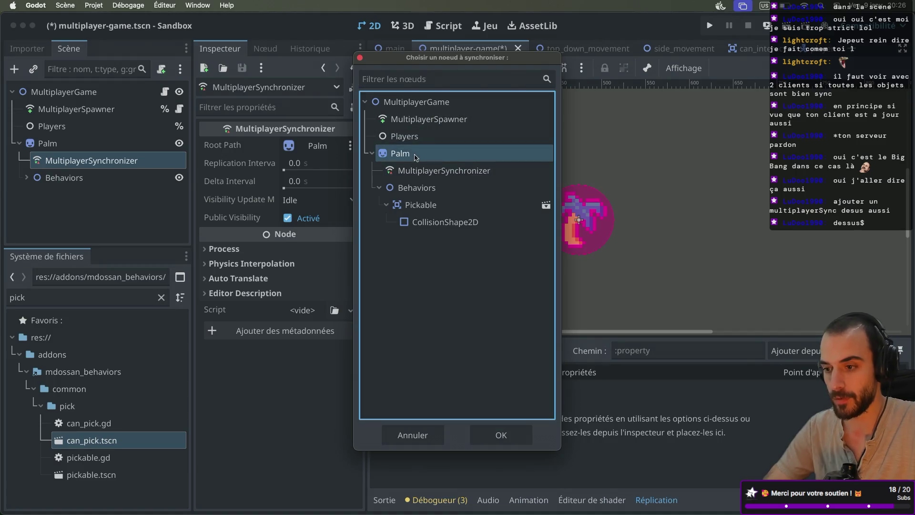
type("posi")
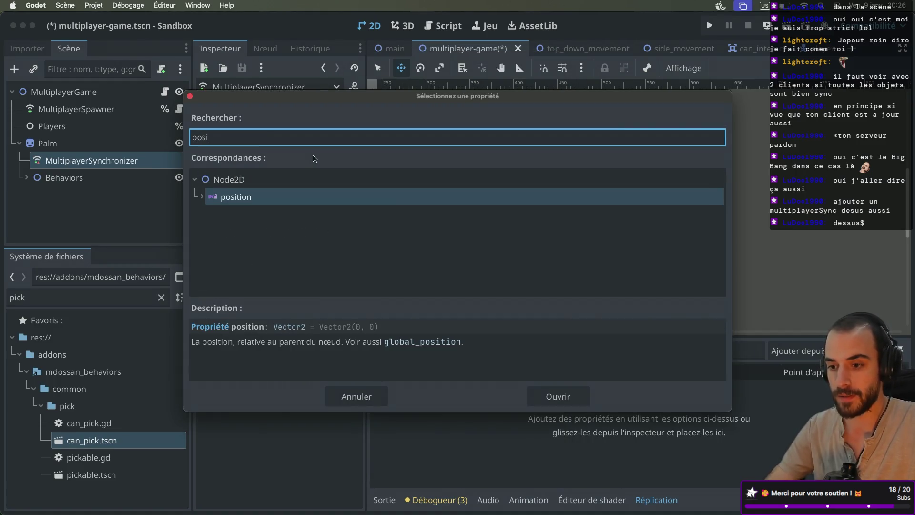
key("Return")
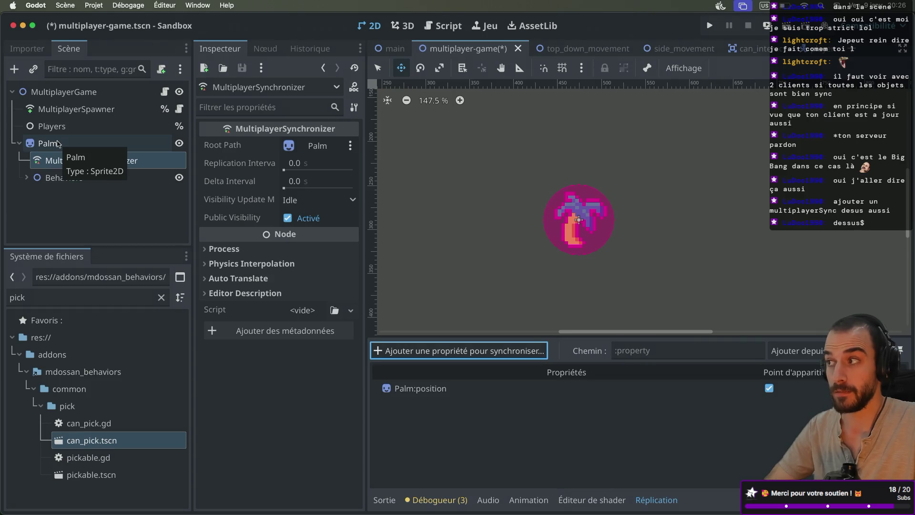
left_click(60, 143)
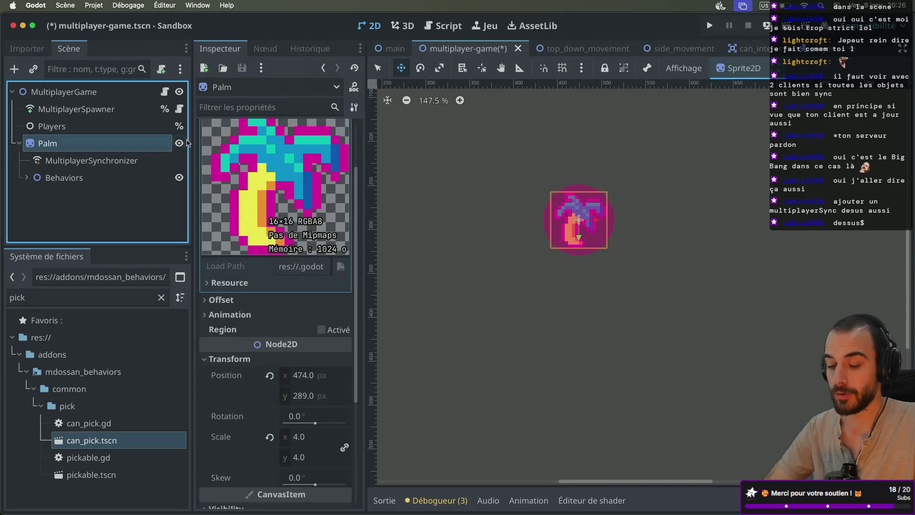
Save the scene, start the server in one game window, and join as a client in another
key("super+s")
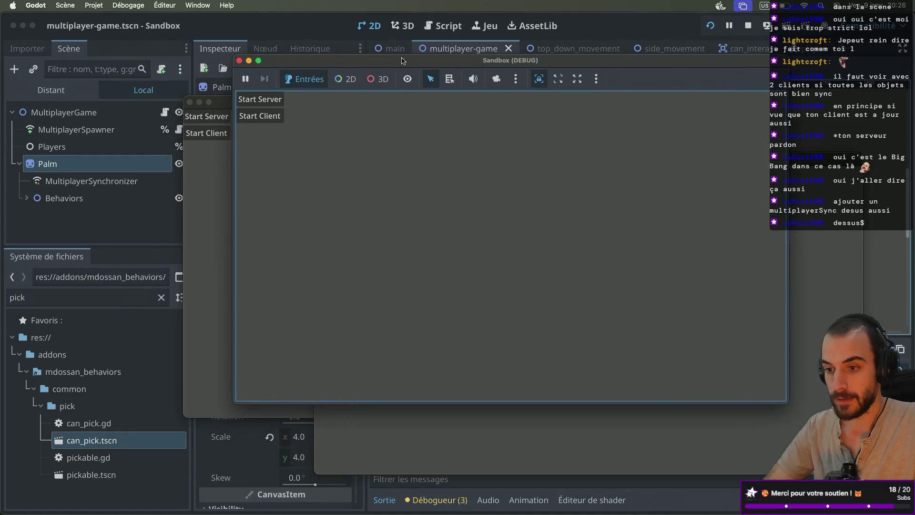
left_click(217, 119)
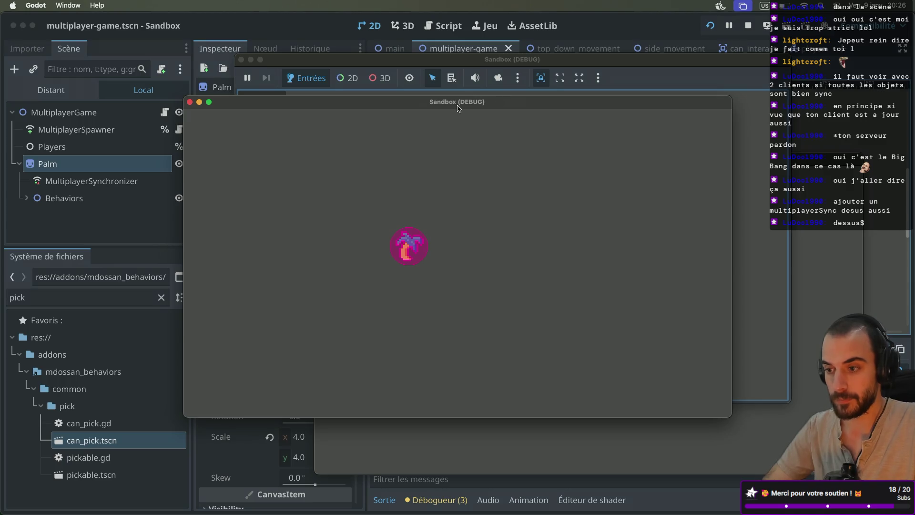
left_click_drag(462, 111, 368, 132)
left_click(406, 106)
left_click(268, 119)
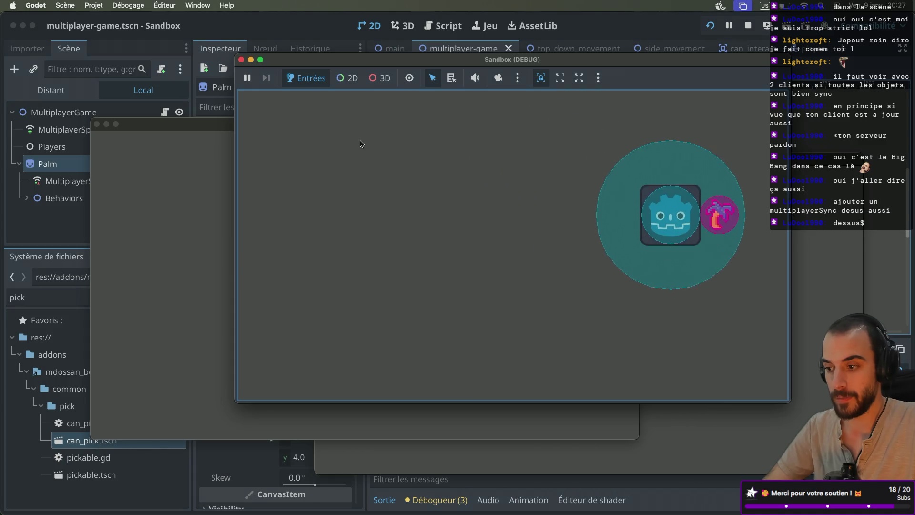
Join from the third window as a second client and move the player with the arrow keys
left_click(176, 222)
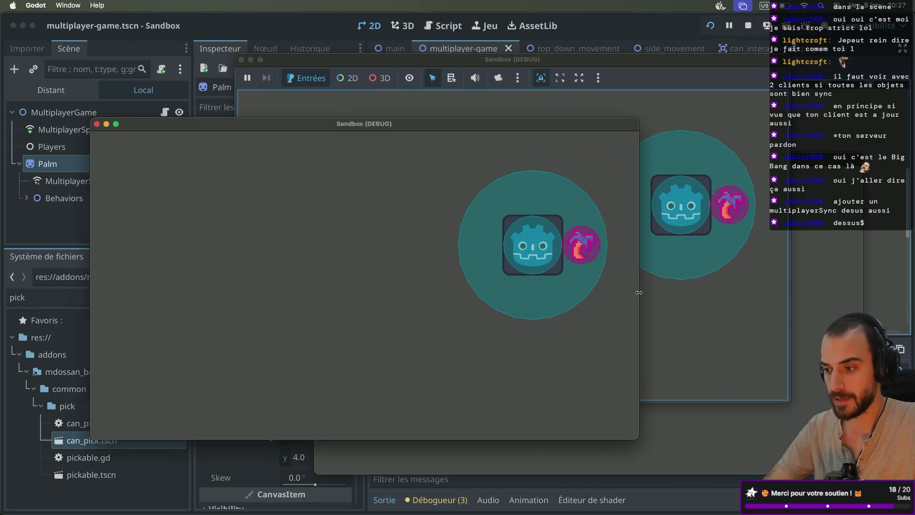
left_click(701, 316)
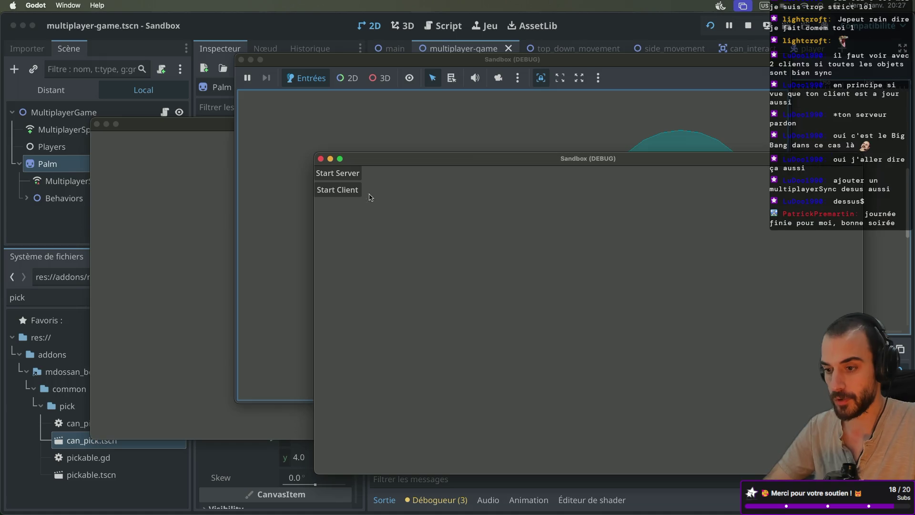
left_click(343, 189)
key("Down")
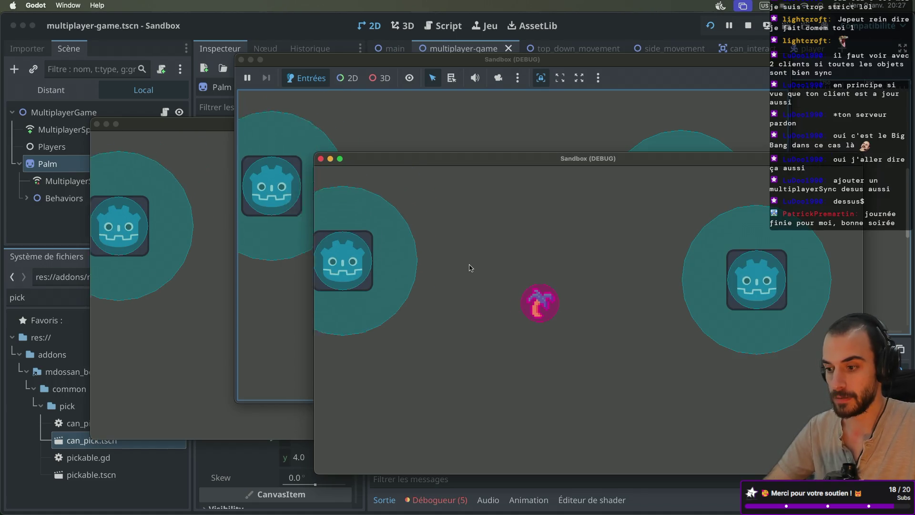
key("Up")
key("Right")
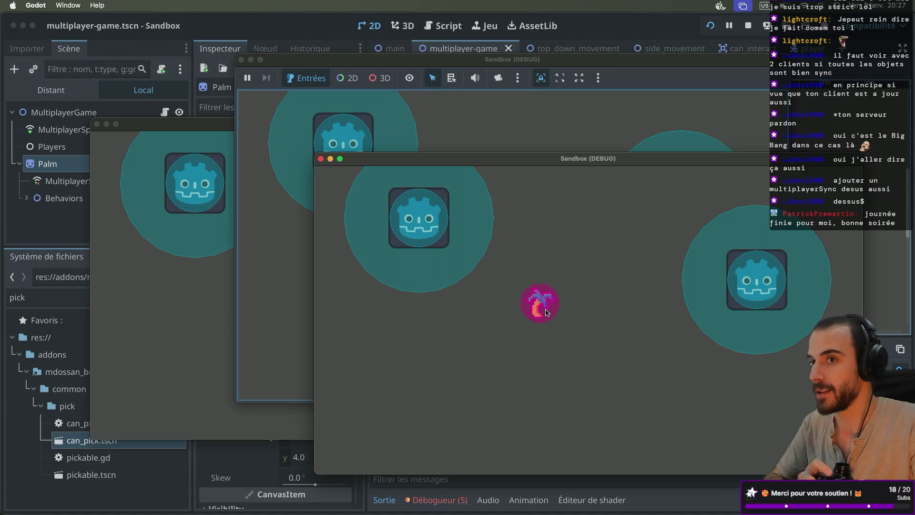
Back in the editor, show the debugger's error list for Session 3
left_click(502, 477)
left_click(489, 347)
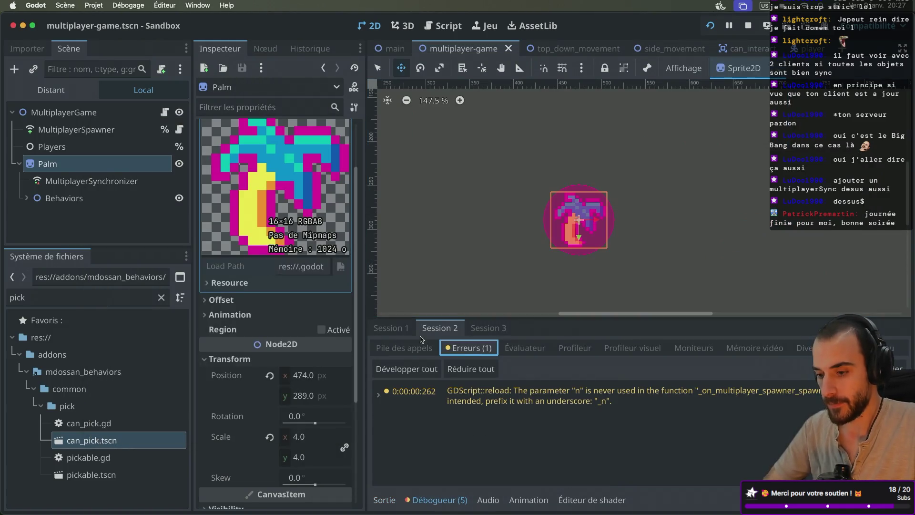
left_click(403, 328)
left_click(479, 328)
left_click(465, 348)
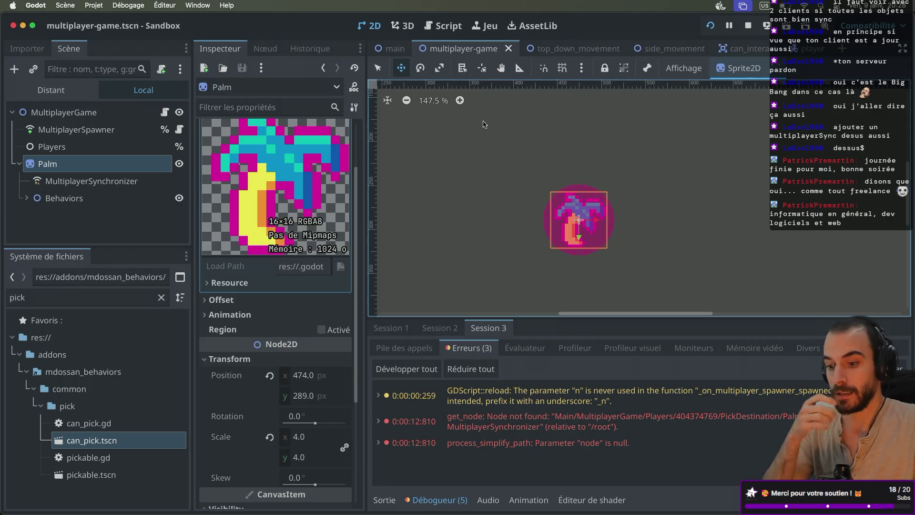
Toggle the side docks, return to the multiplayer-game scene, and collapse the Palm branch
key("ctrl+super+d")
key("ctrl+super+d")
left_click(390, 49)
left_click(465, 49)
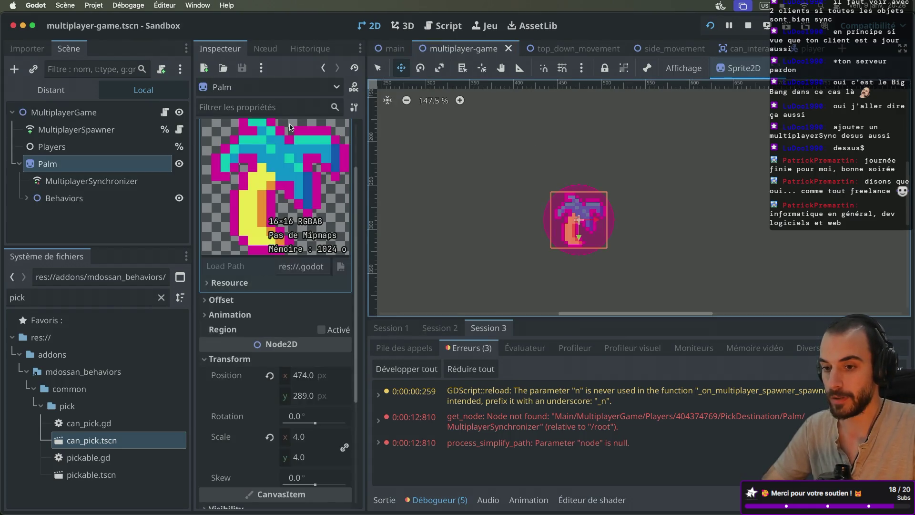
left_click(20, 164)
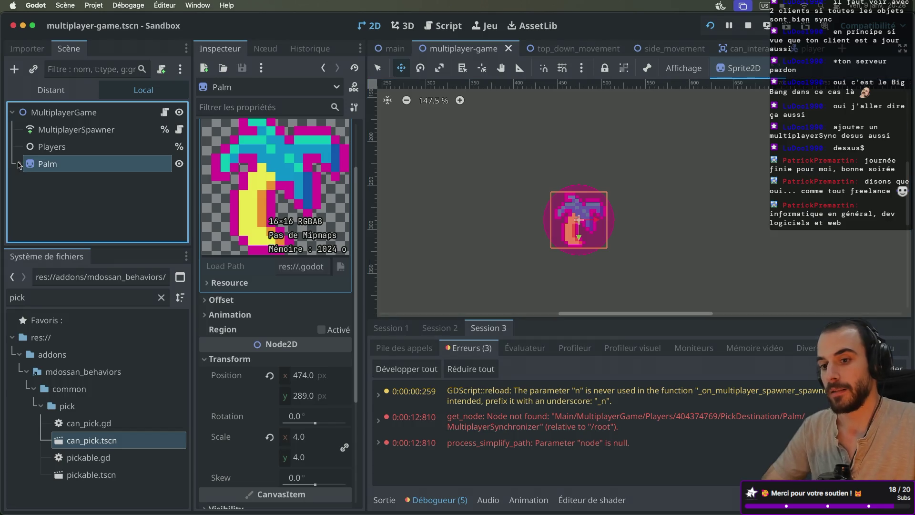
Create a MultiplayerSpawner node under MultiplayerGame
left_click(79, 118)
key("ctrl+a")
type("Mul")
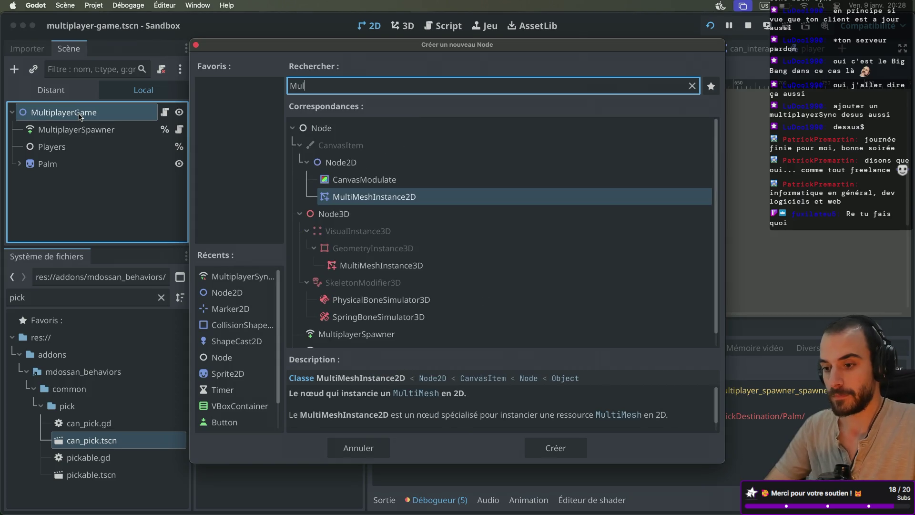
type("tiplayer")
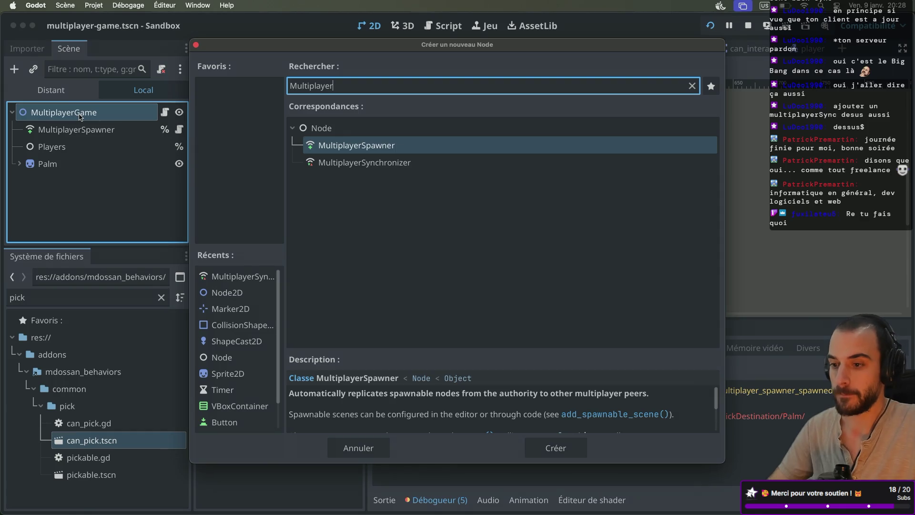
key("Return")
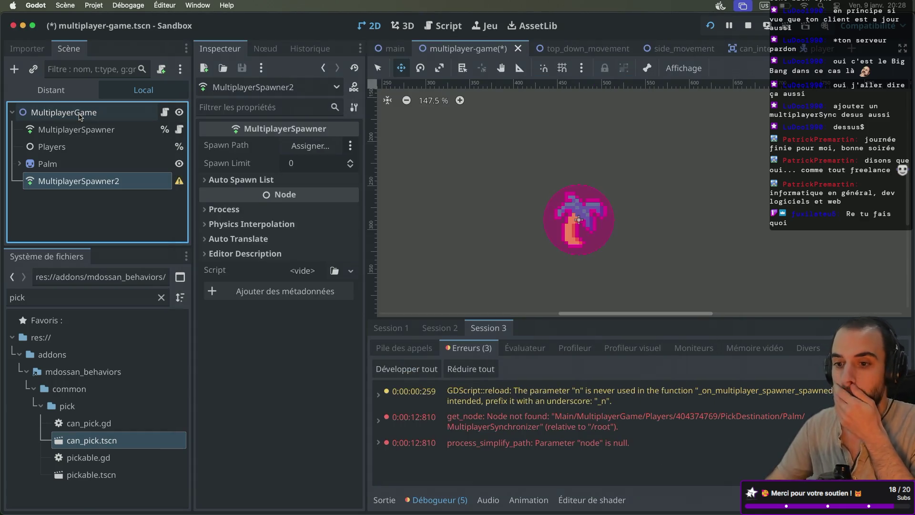
Rename the new spawner to PalmSpawner and reselect it
double_click(67, 181)
type("PalmSpawner")
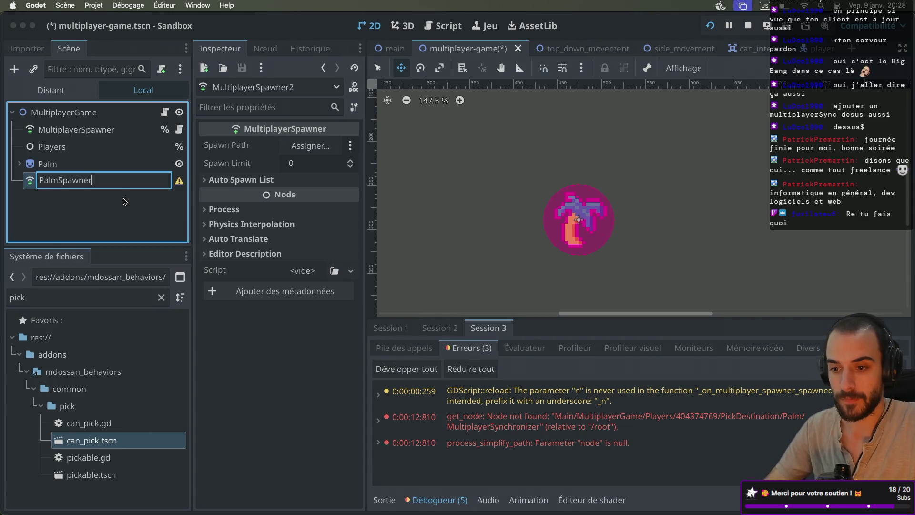
key("Return")
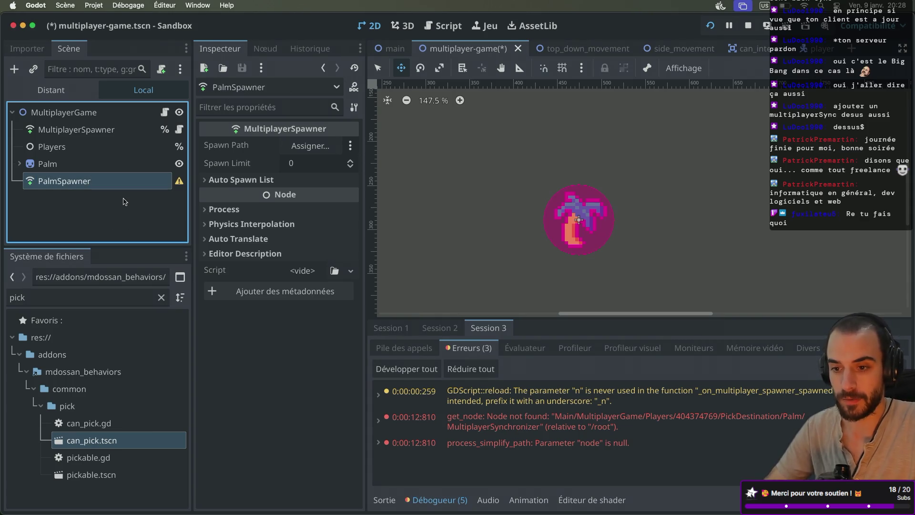
mouse_move(179, 181)
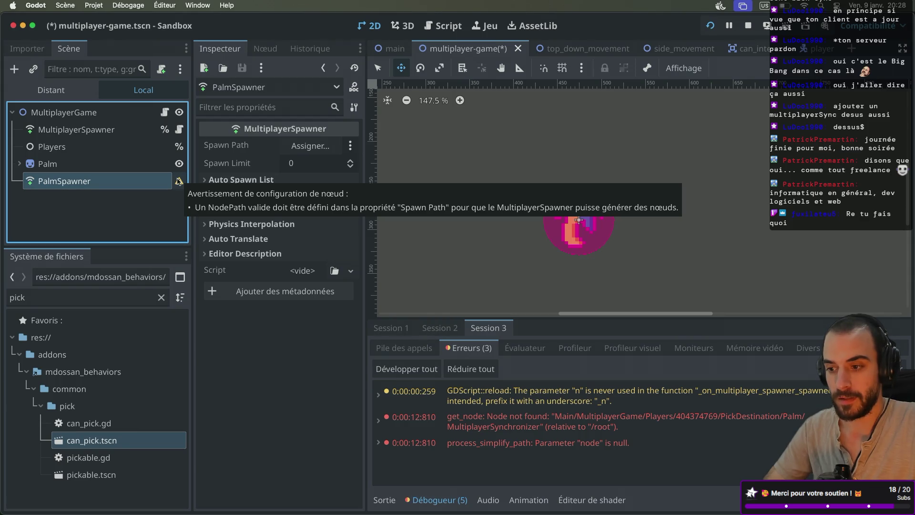
left_click(133, 186)
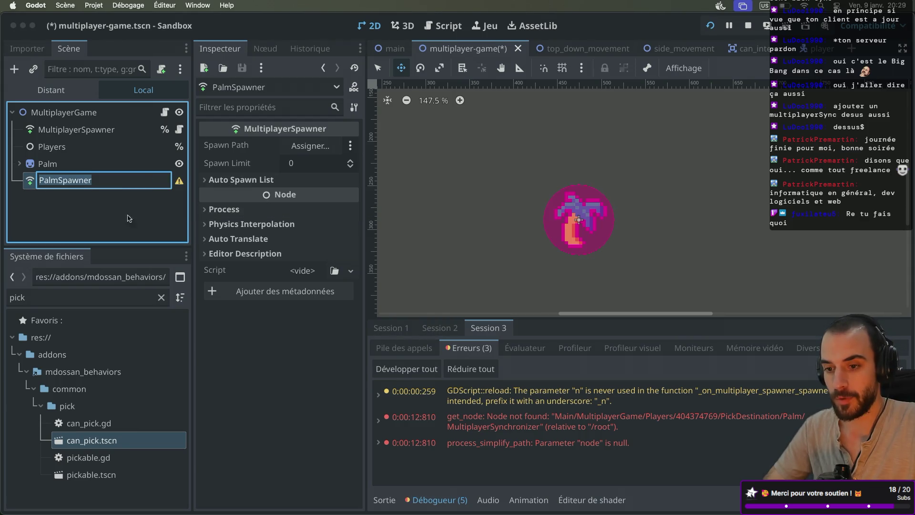
key("Escape")
right_click(79, 223)
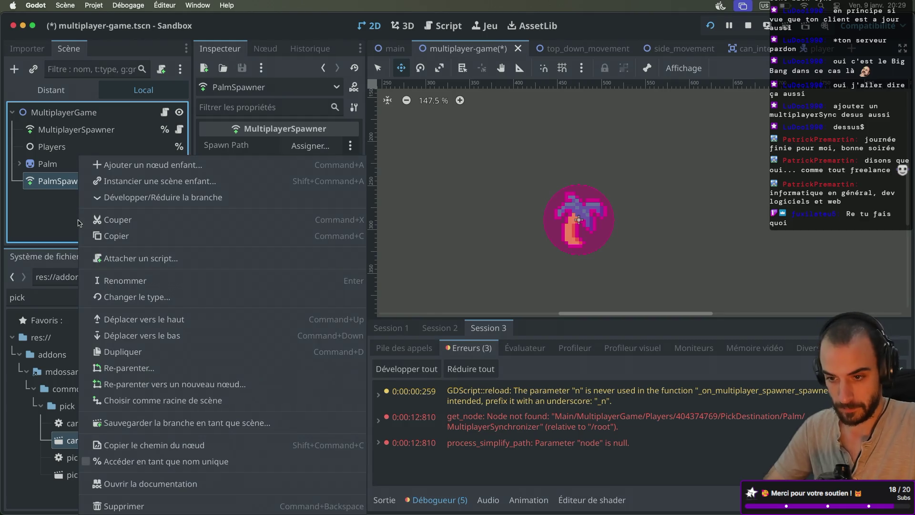
Add and then delete a stray Node2D under PalmSpawner, then open the Spawn Path node picker
left_click(116, 165)
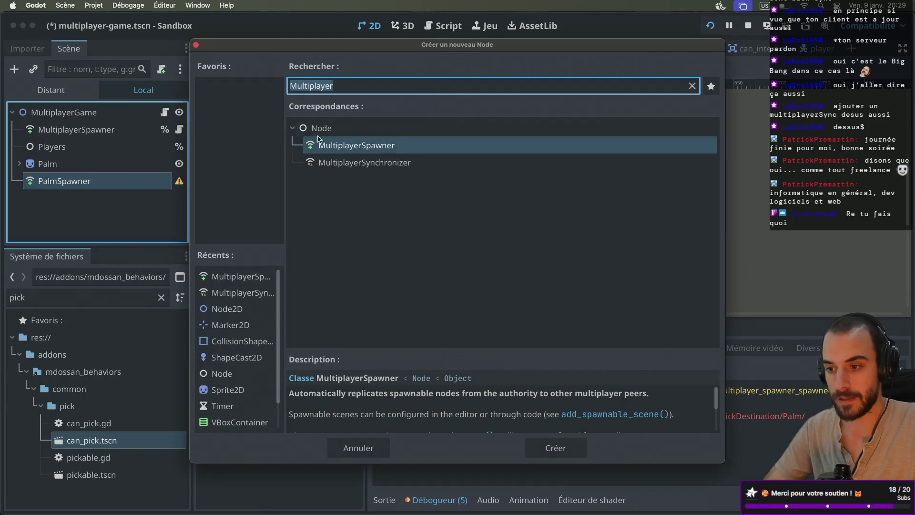
type("node")
key("Down")
key("Down")
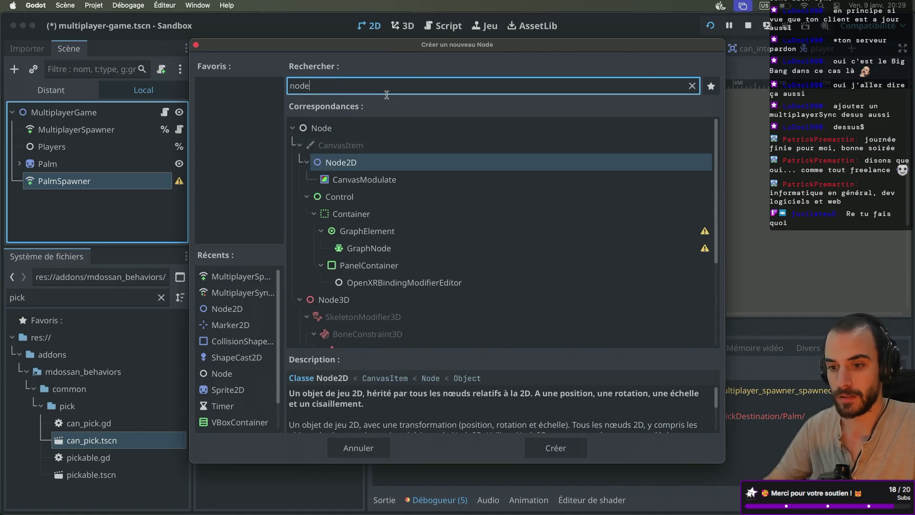
key("Return")
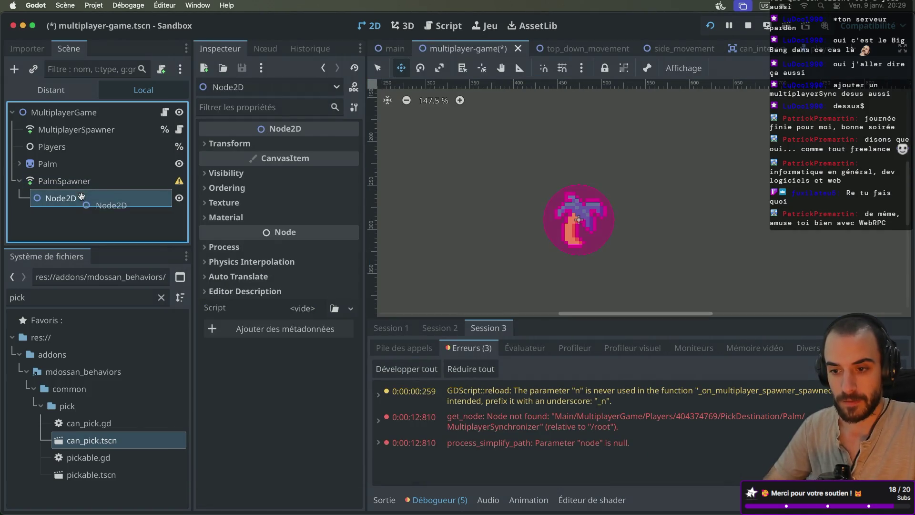
right_click(82, 197)
left_click(133, 504)
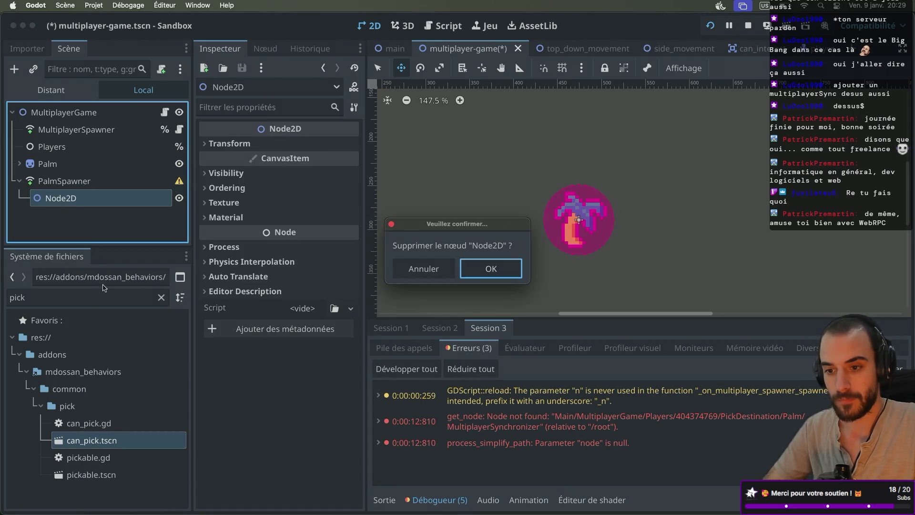
left_click(496, 269)
left_click(111, 187)
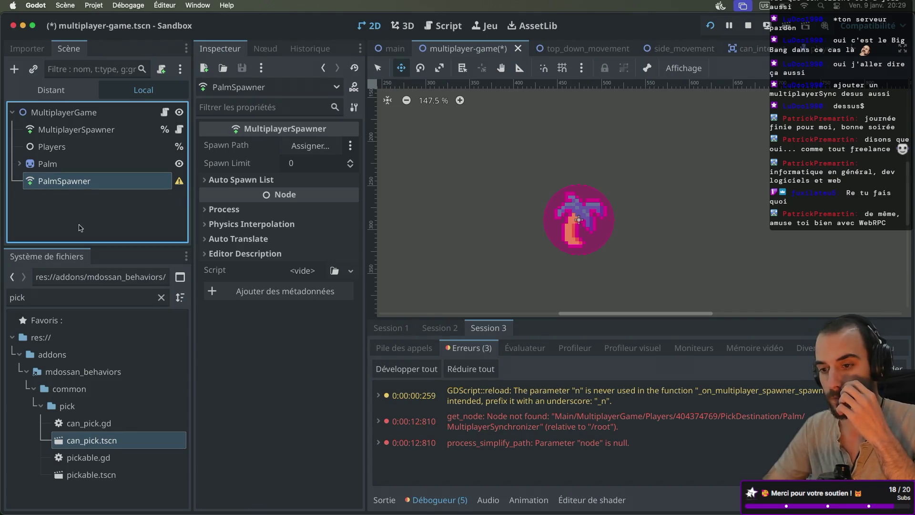
left_click(311, 146)
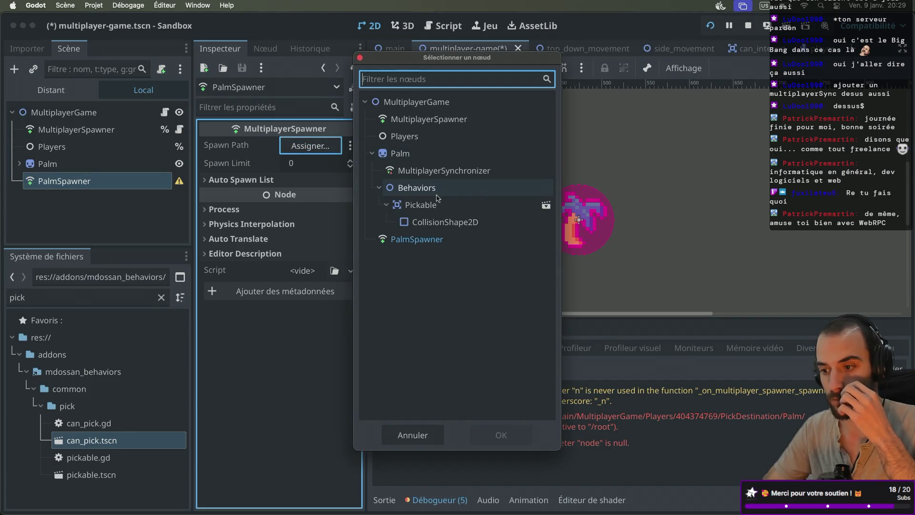
Set PalmSpawner's Spawn Path to PalmSpawner and its Spawn Limit to 12
left_click(417, 239)
left_click(496, 436)
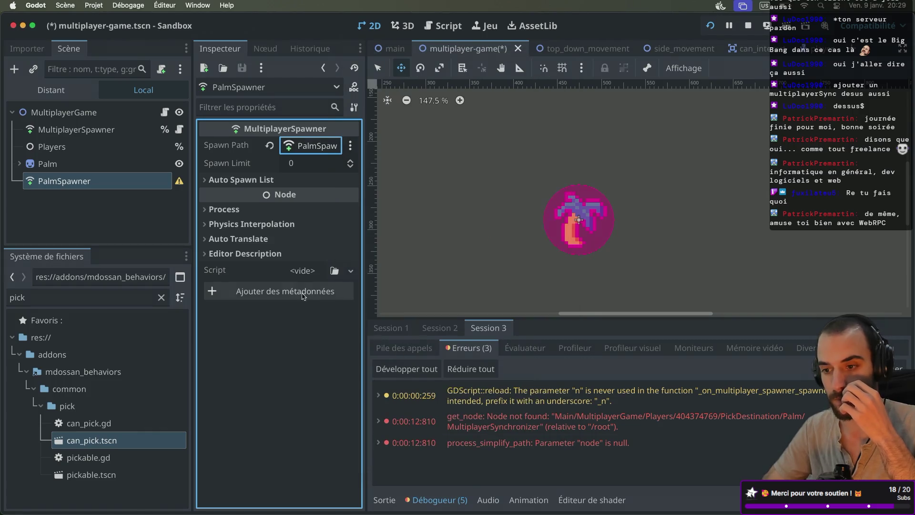
left_click(301, 165)
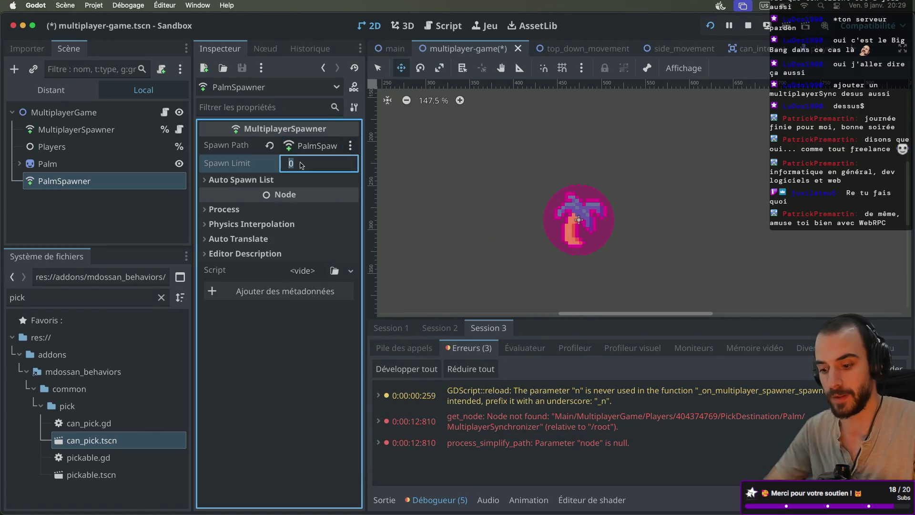
type("12")
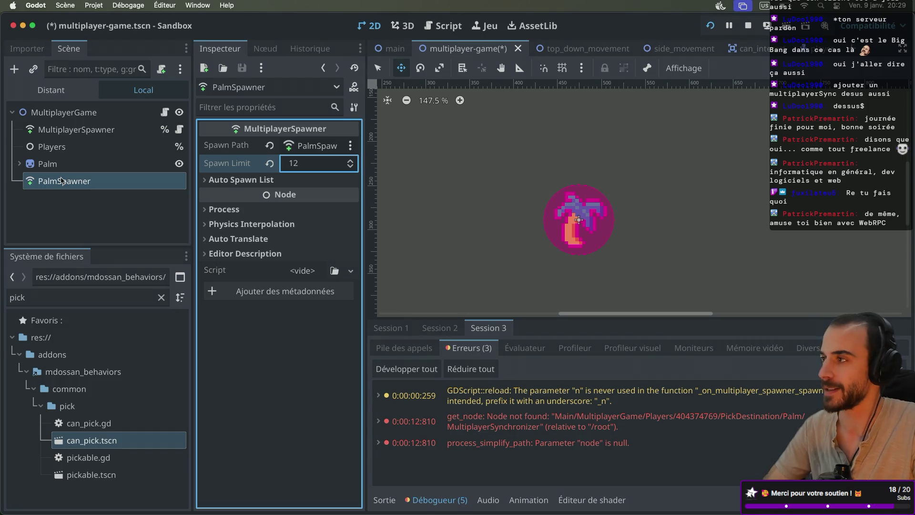
Move PalmSpawner directly below MultiplayerSpawner and select the Palm node
left_click_drag(61, 180, 72, 141)
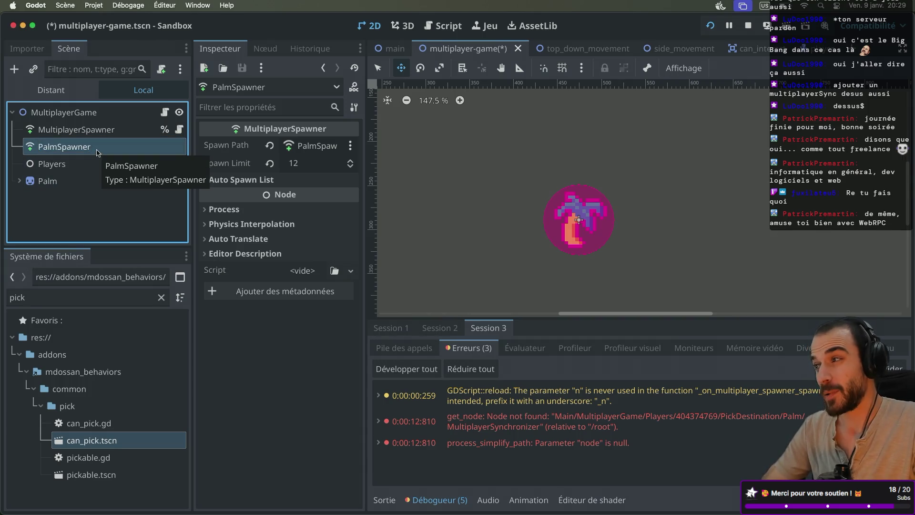
left_click(72, 181)
right_click(74, 181)
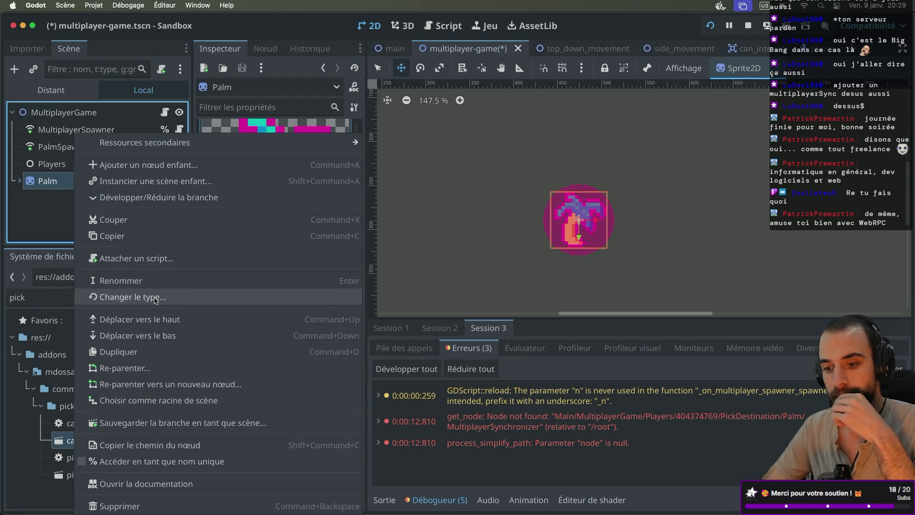
Save the Palm branch as palm.tscn and delete Palm from the multiplayer-game tree
left_click(154, 422)
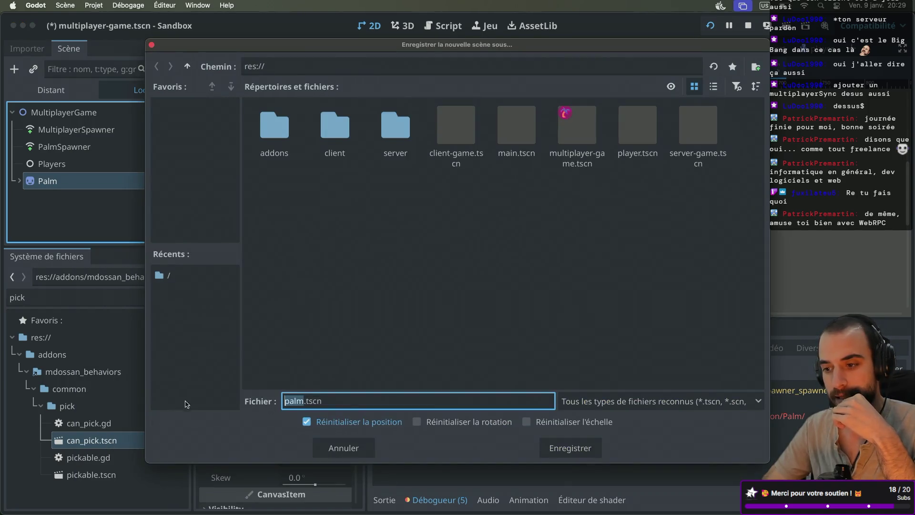
left_click(565, 447)
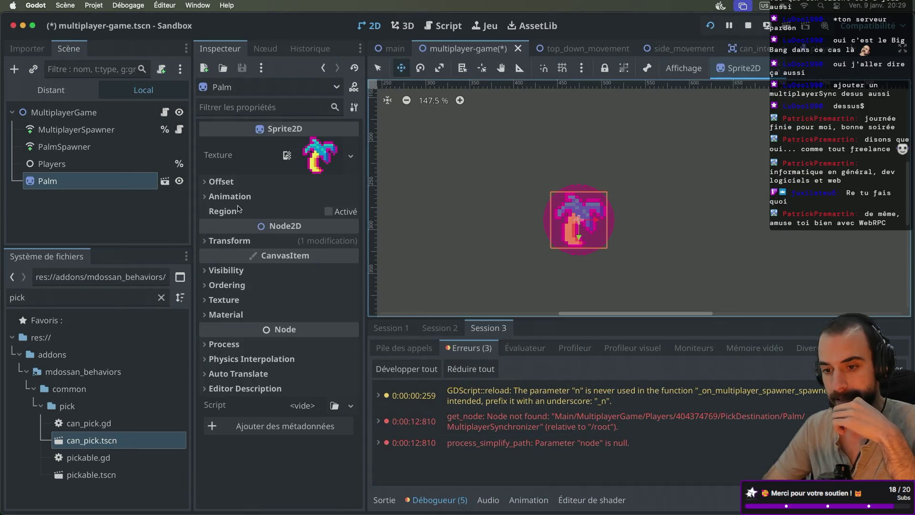
right_click(117, 183)
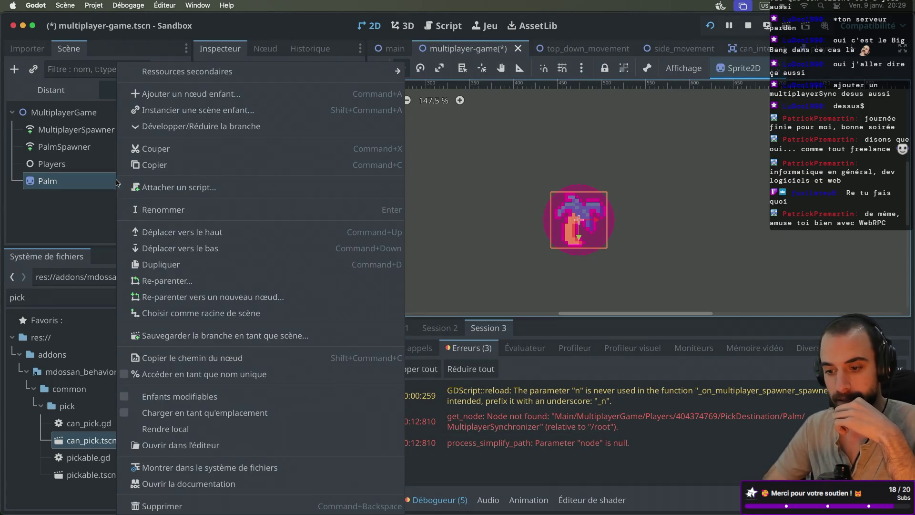
left_click(175, 507)
key("Return")
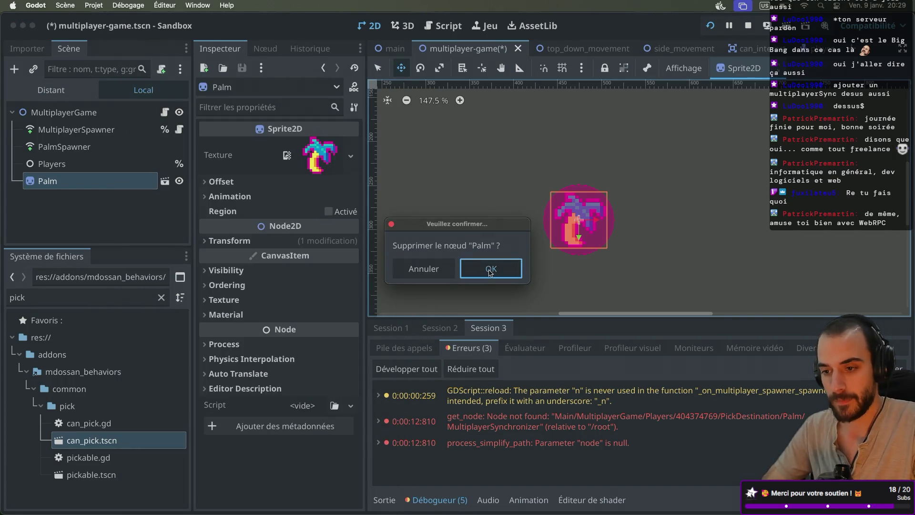
Filter the FileSystem for 'palm' and open palm.tscn
double_click(41, 298)
type("palm")
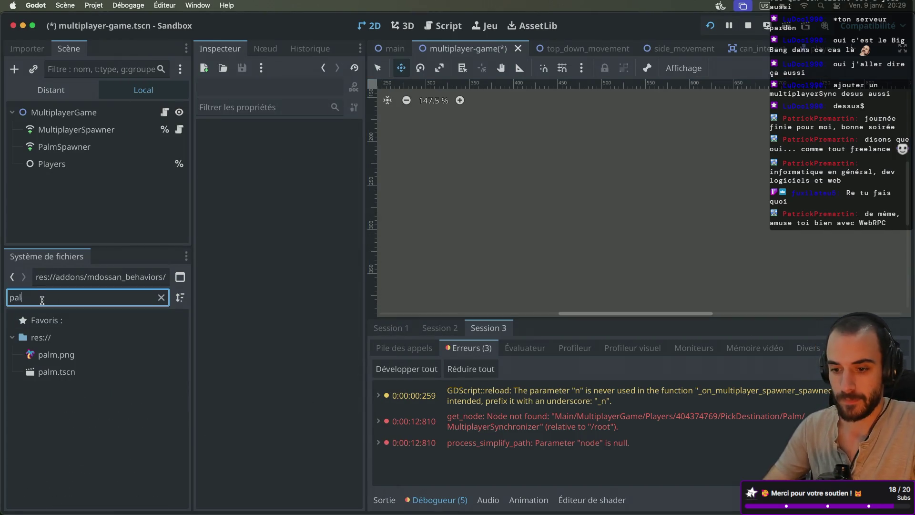
double_click(56, 372)
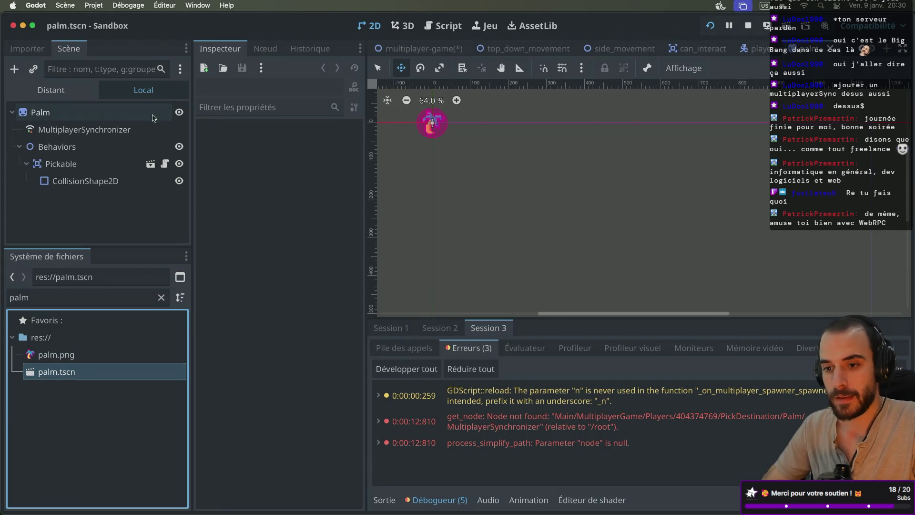
Attach a new palm.gd script to the Palm root node
left_click(129, 113)
right_click(130, 113)
left_click(106, 118)
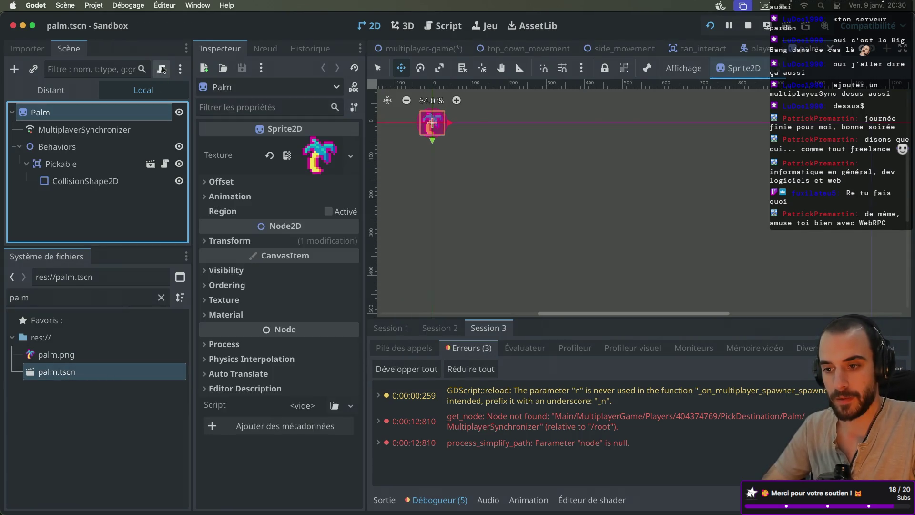
left_click(162, 69)
left_click(514, 353)
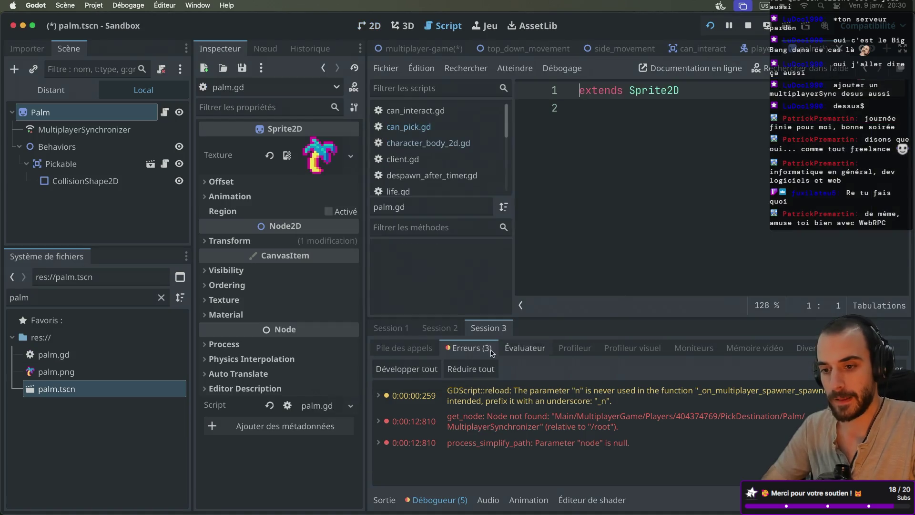
Write a _ready function setting position.x = randi_range(0, 1000)
left_click(625, 143)
key("Return")
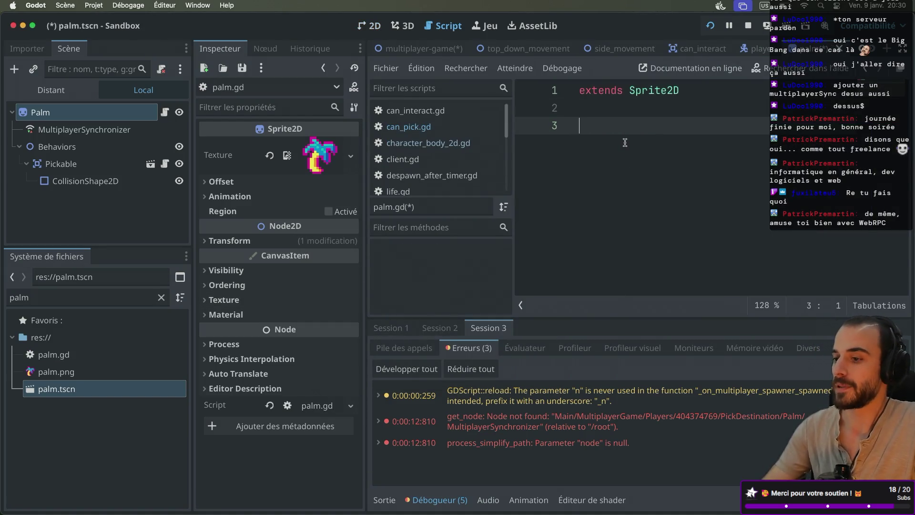
type("func _read")
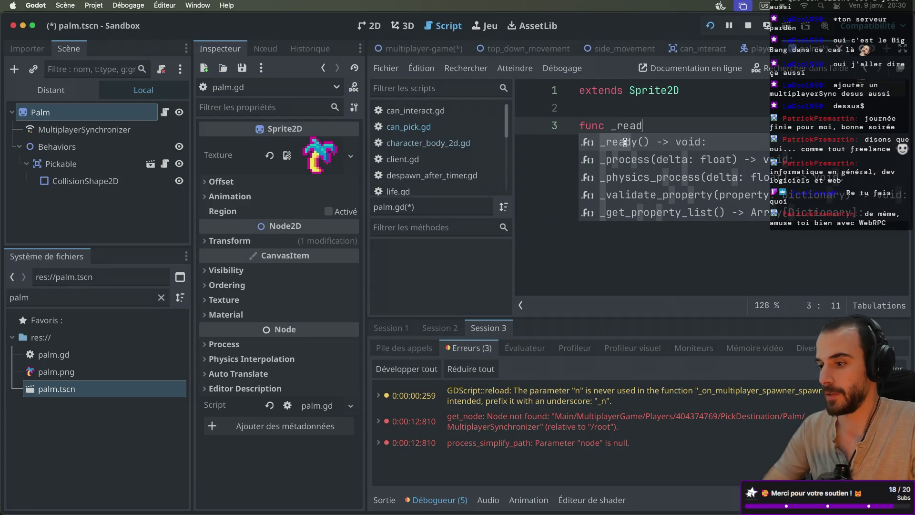
key("Return")
key("Return")
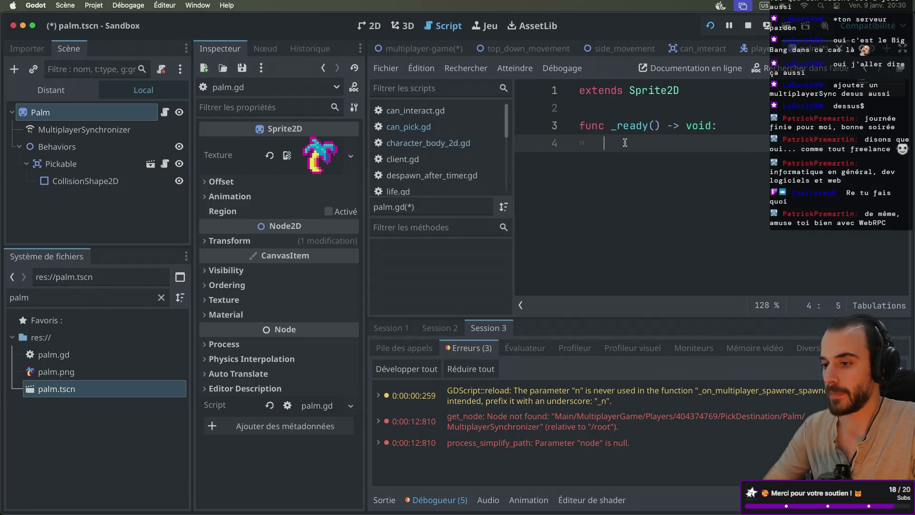
key("ctrl+super+d")
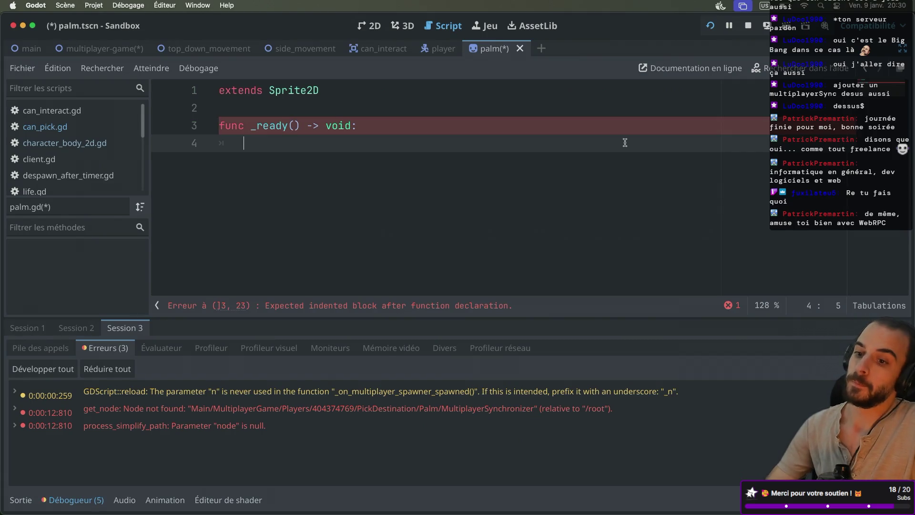
type("pos")
key("Return")
type(".")
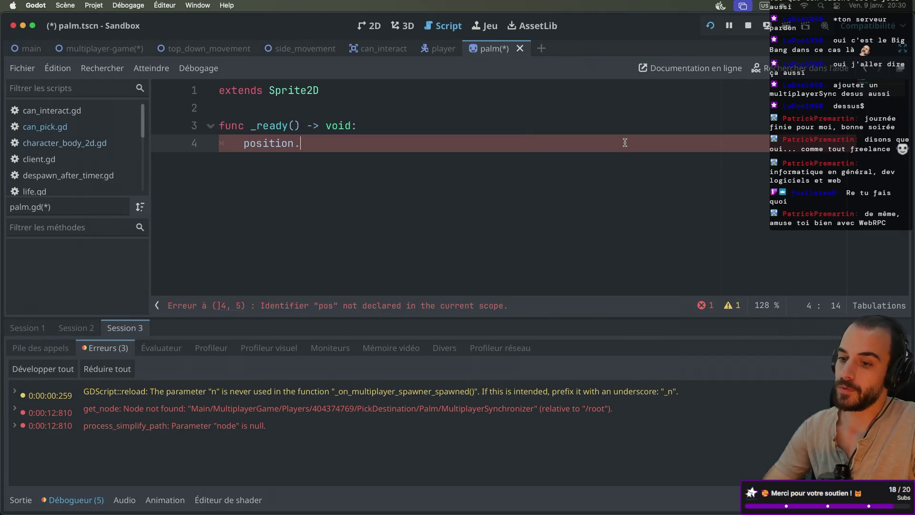
type("x")
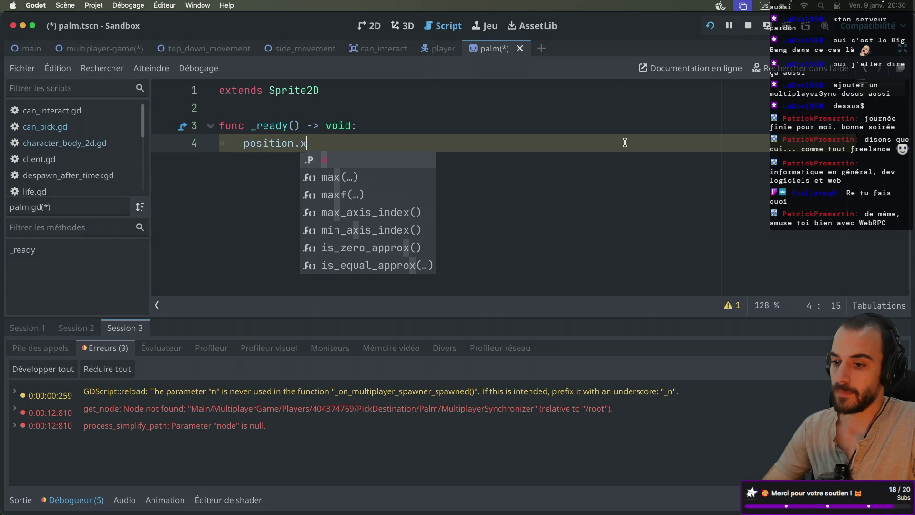
type(" = ")
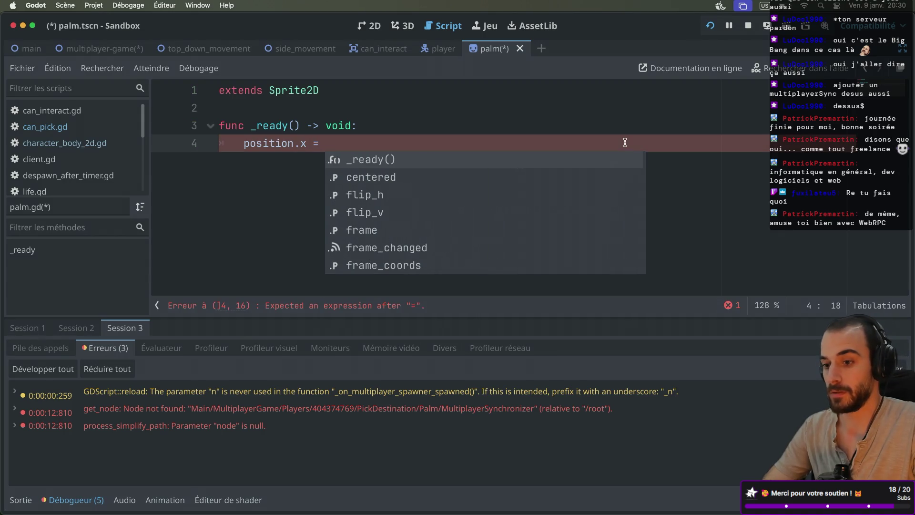
type("rang")
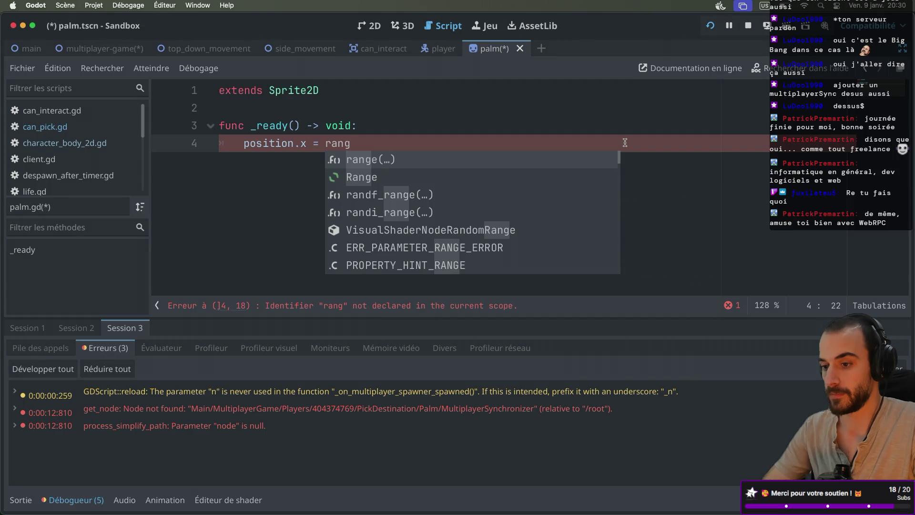
key("Down")
key("Down")
key("Down")
key("Return")
type("0")
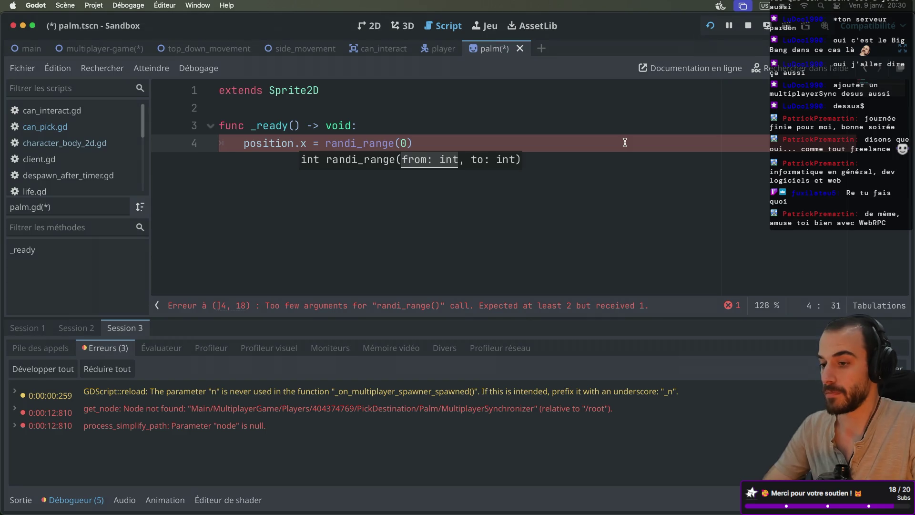
type(", 100")
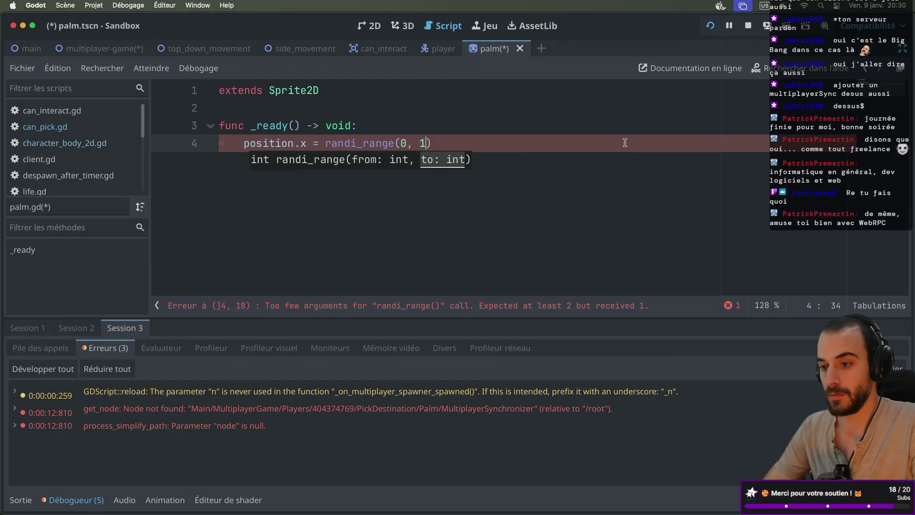
type("0")
key("End")
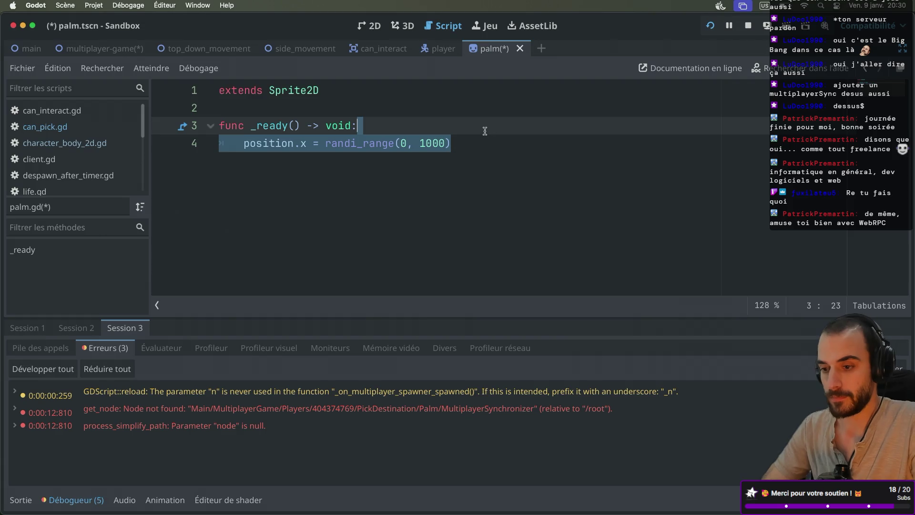
Add position.y = randi_range(0, 500), save palm.gd, and restore the side docks
key("super+shift+d")
left_click(307, 161)
key("BackSpace")
type("y")
left_click(412, 160)
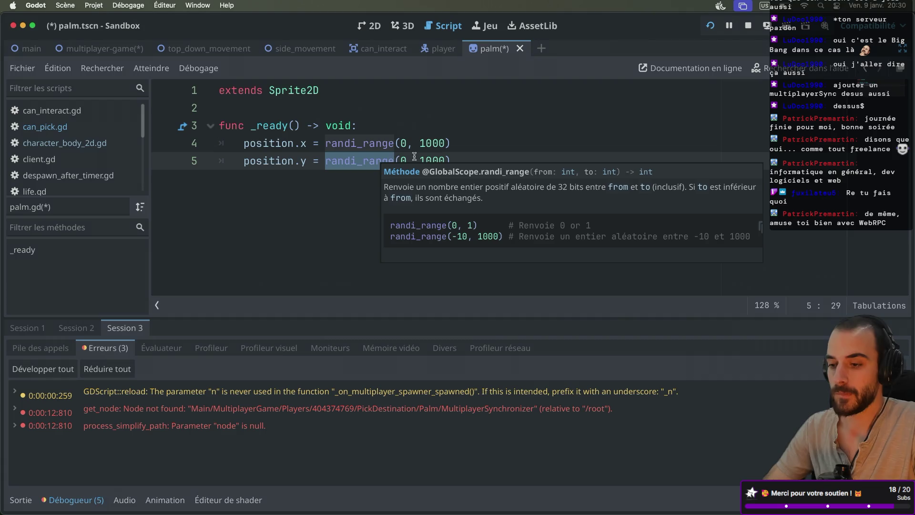
double_click(434, 160)
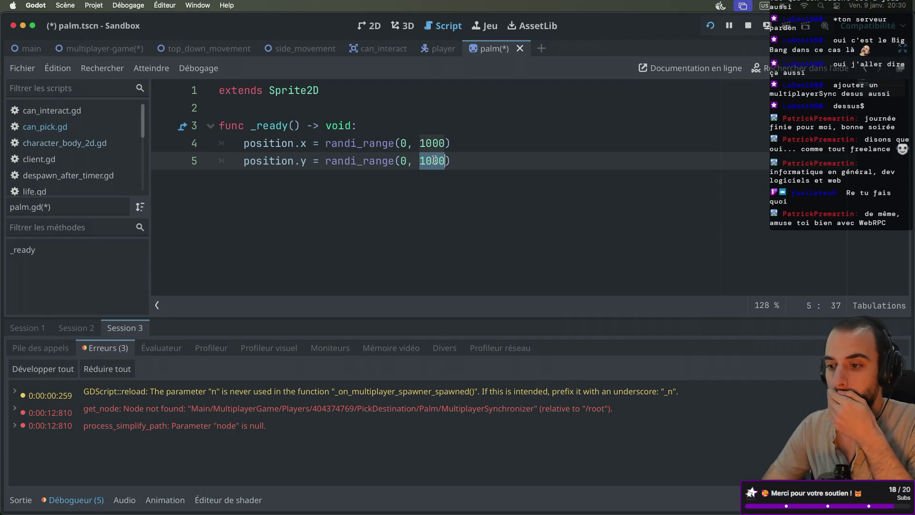
type("500")
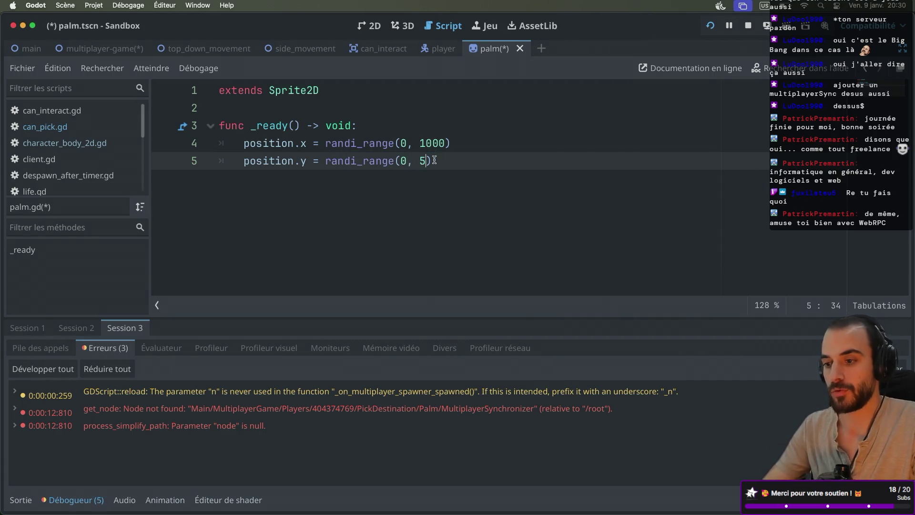
left_click(479, 146)
key("ctrl+s")
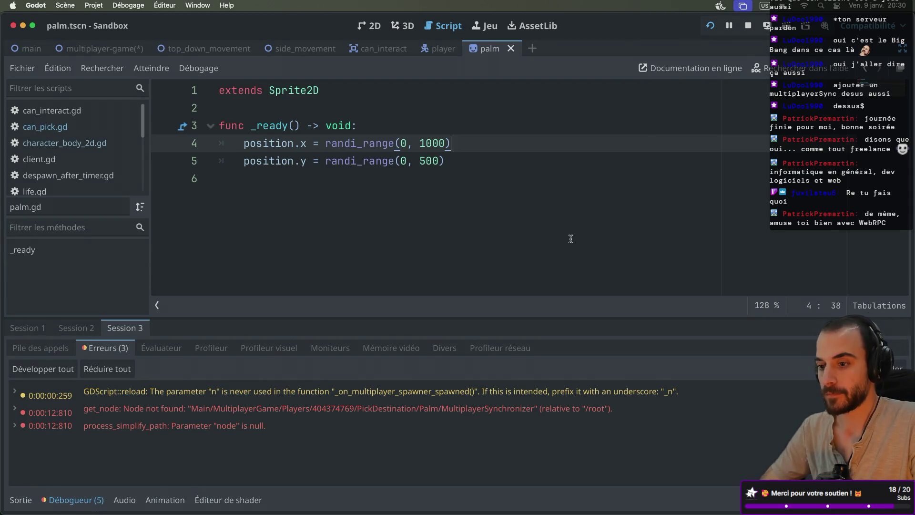
key("ctrl+super+d")
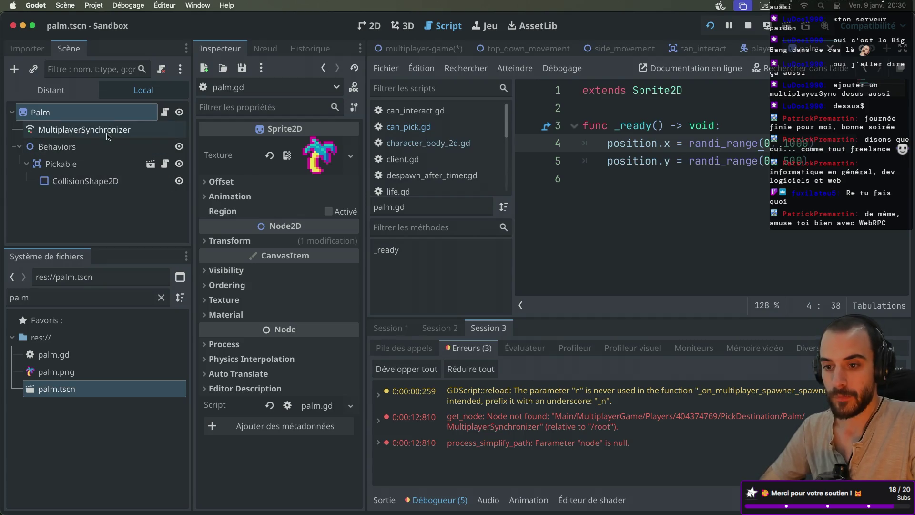
left_click(20, 146)
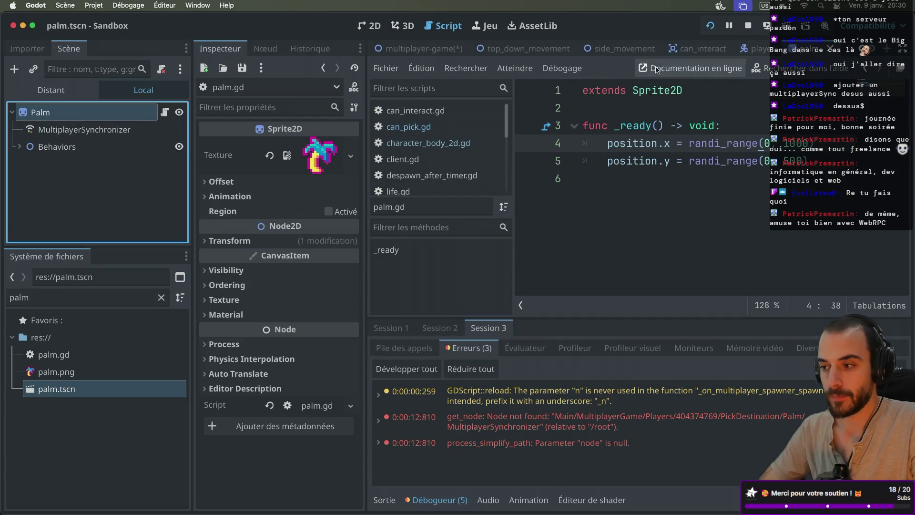
Attach a new palm_spawner.gd script to PalmSpawner in the multiplayer-game scene
left_click(420, 48)
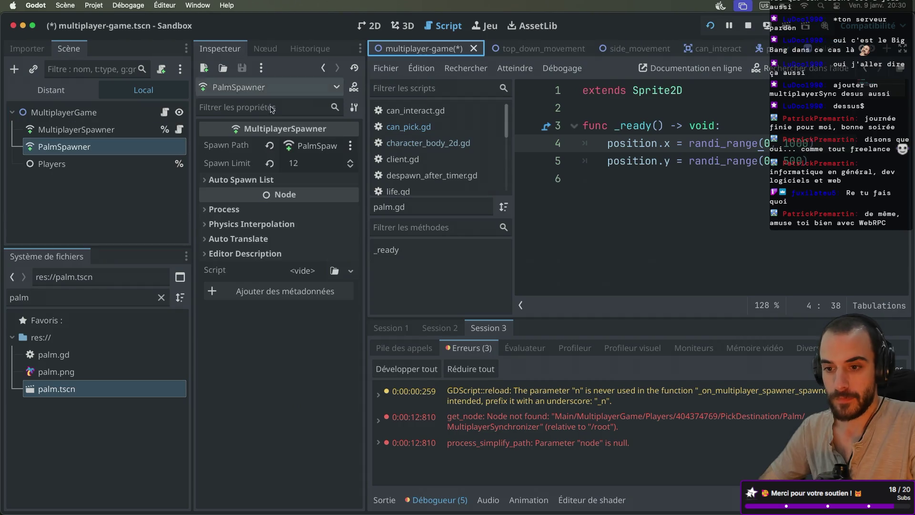
right_click(116, 150)
left_click(98, 152)
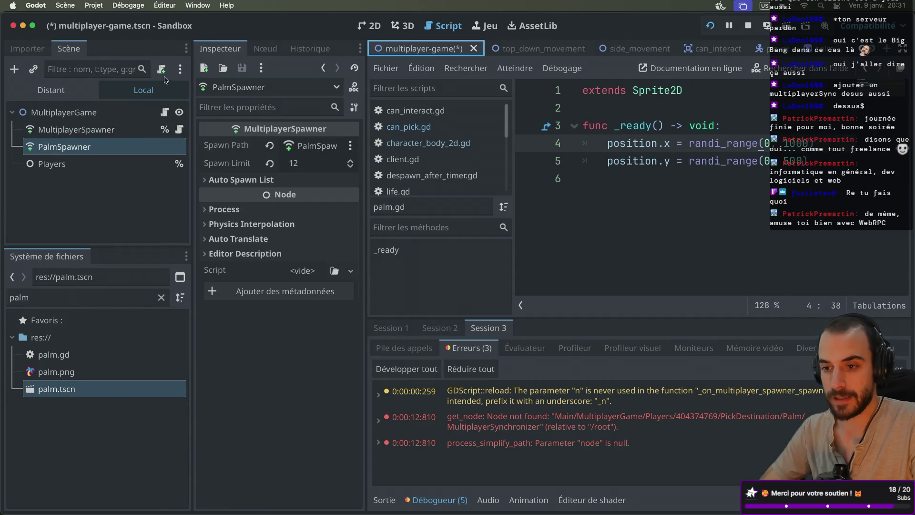
left_click(162, 72)
left_click(516, 353)
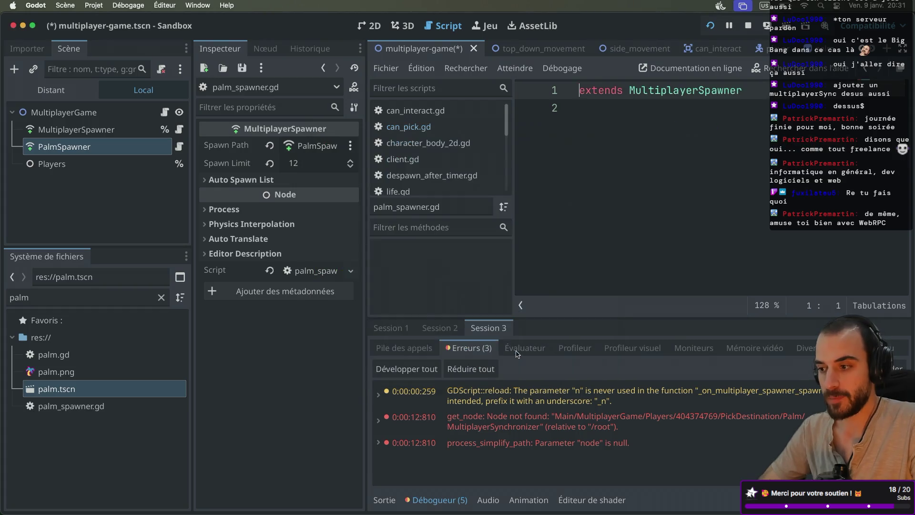
Add a _process function to palm_spawner.gd below the extends line
left_click(592, 157)
key("Return")
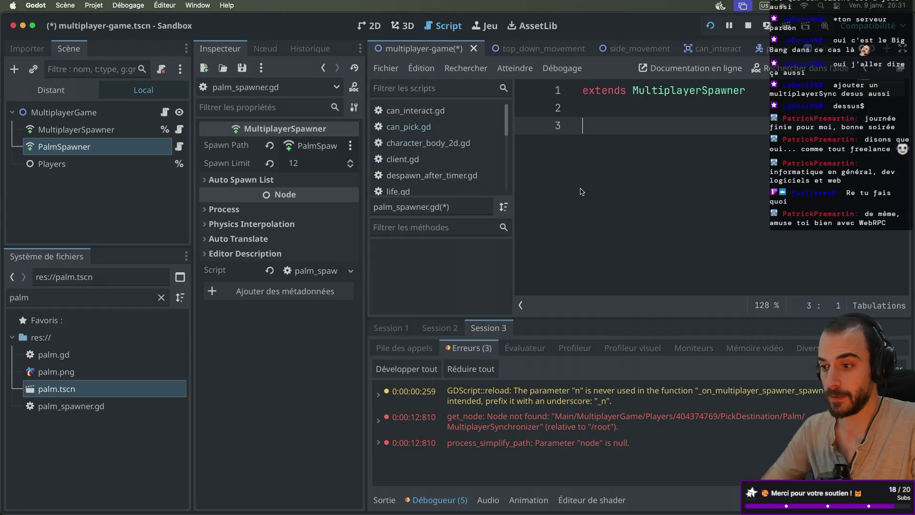
type("func _")
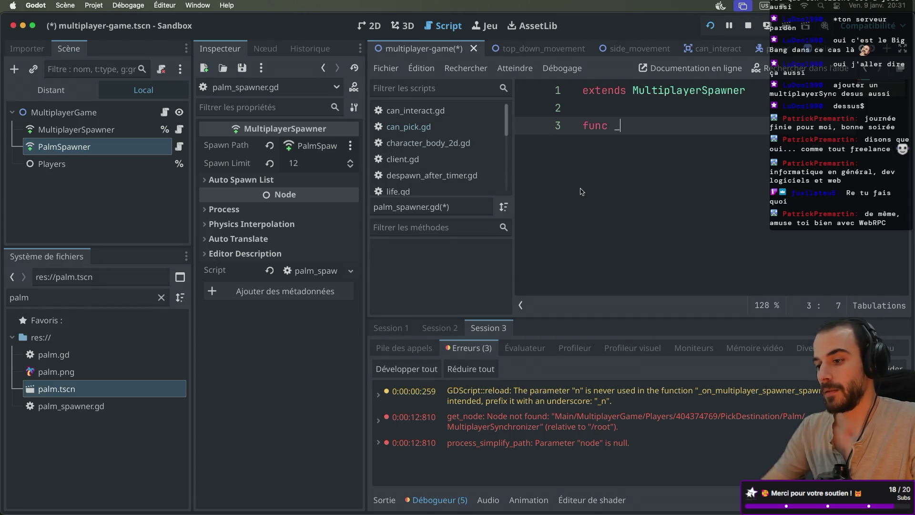
type("pro")
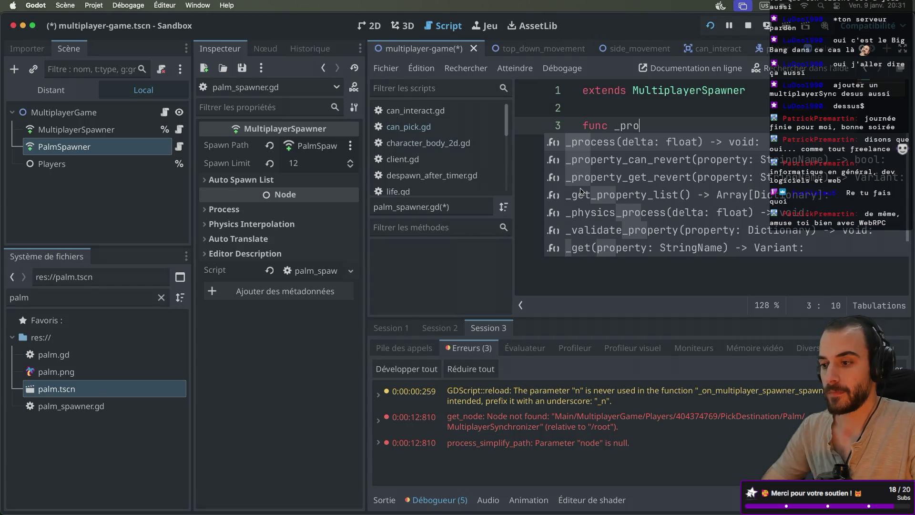
key("Return")
key("ctrl+super+d")
key("Return")
Write 'if get_multiplayer_authority() != multiplayer.get_unique_id(): pass' inside _process
type("if get_mul")
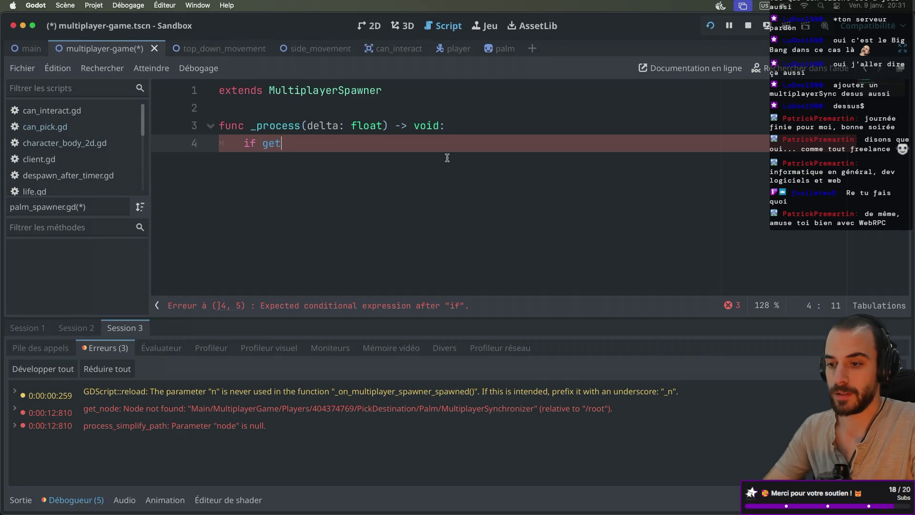
key("Return")
type("!=")
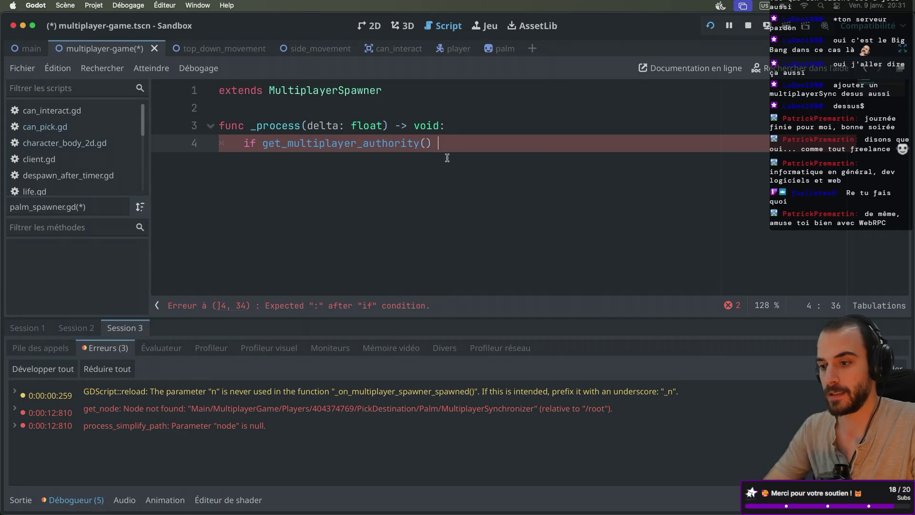
type(" multiplayer.")
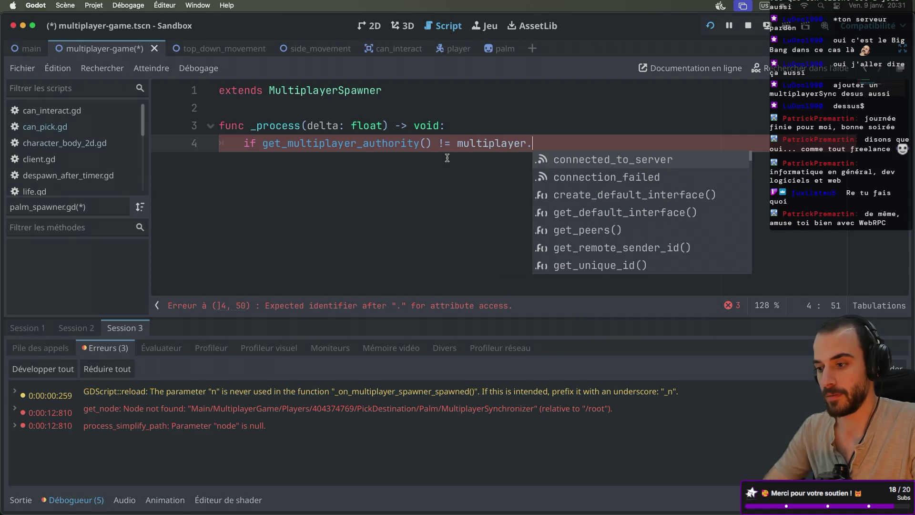
left_click(560, 267)
type(":")
key("Return")
type("pass")
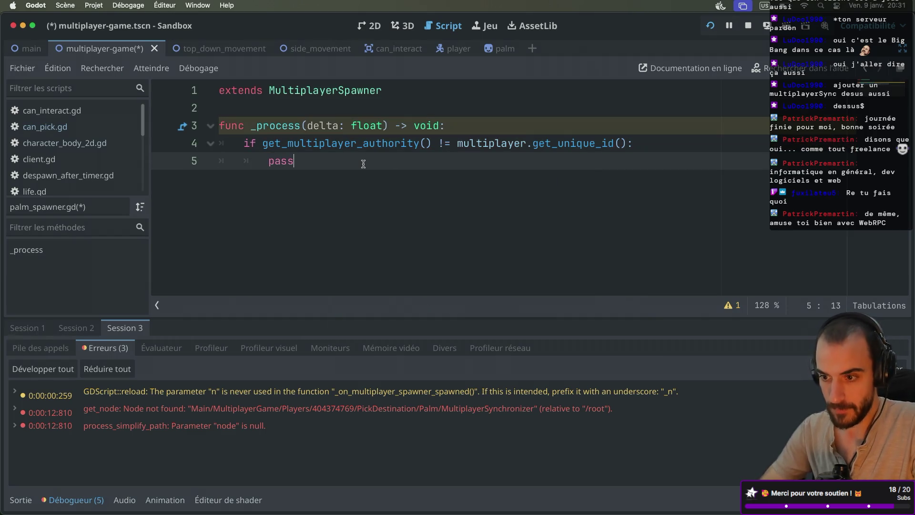
key("Return")
Delete the stray 'JE SUIS AUTHO' text, restore the side panels, and select MultiplayerGame
type("E SUIS AUTHO")
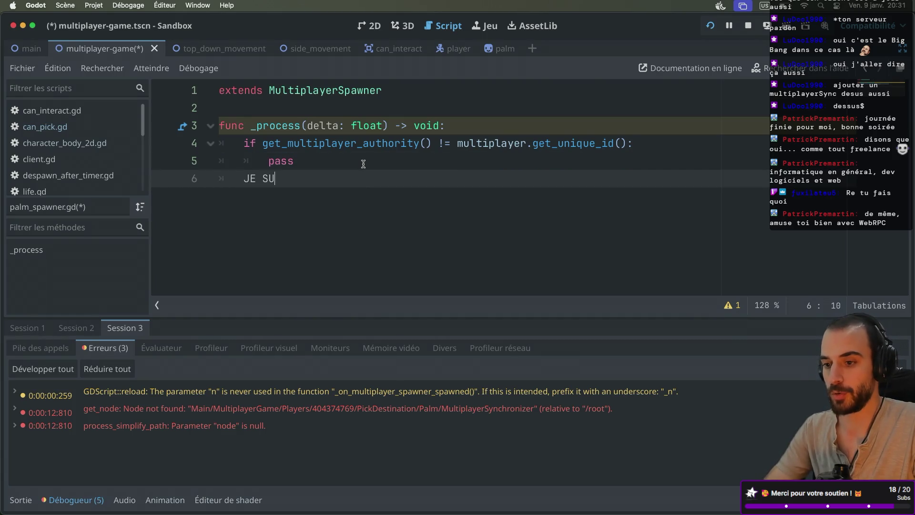
left_click_drag(351, 178, 242, 178)
key("BackSpace")
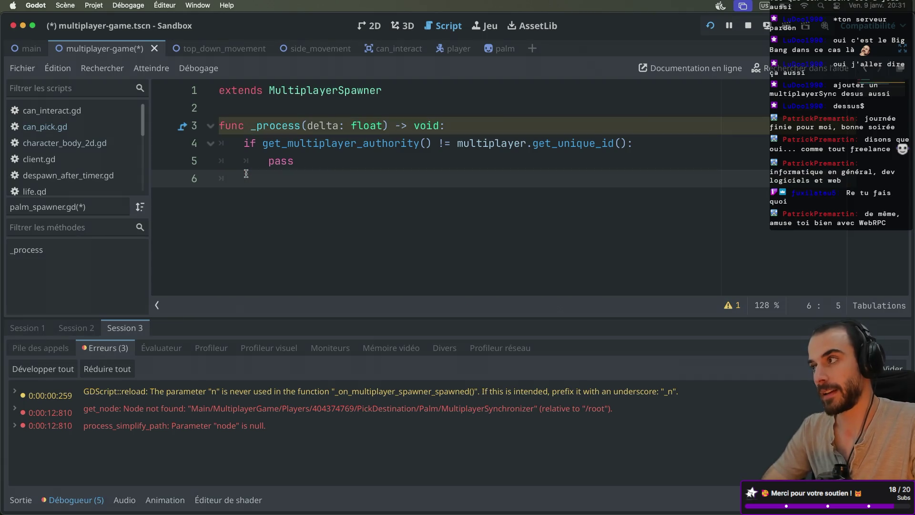
key("ctrl+super+d")
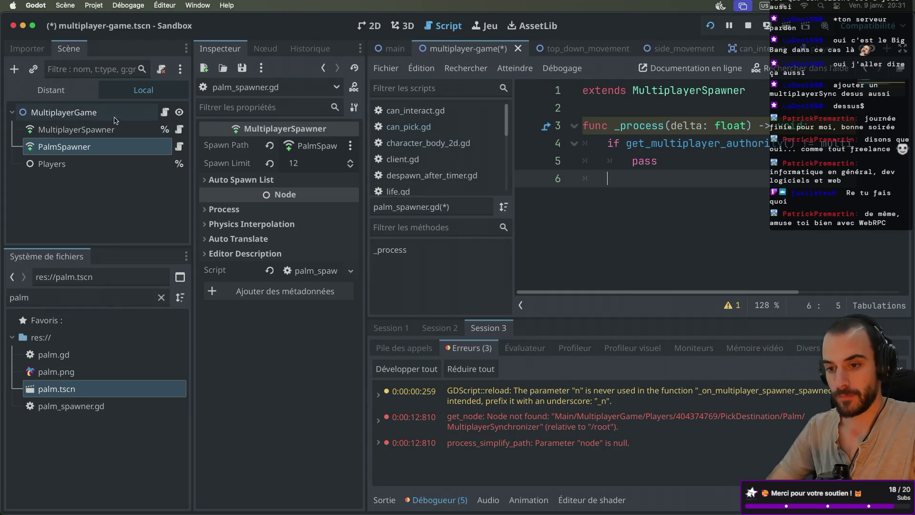
left_click(94, 117)
Add a Timer child under MultiplayerGame with a 3-second Wait Time and Autostart enabled
right_click(93, 120)
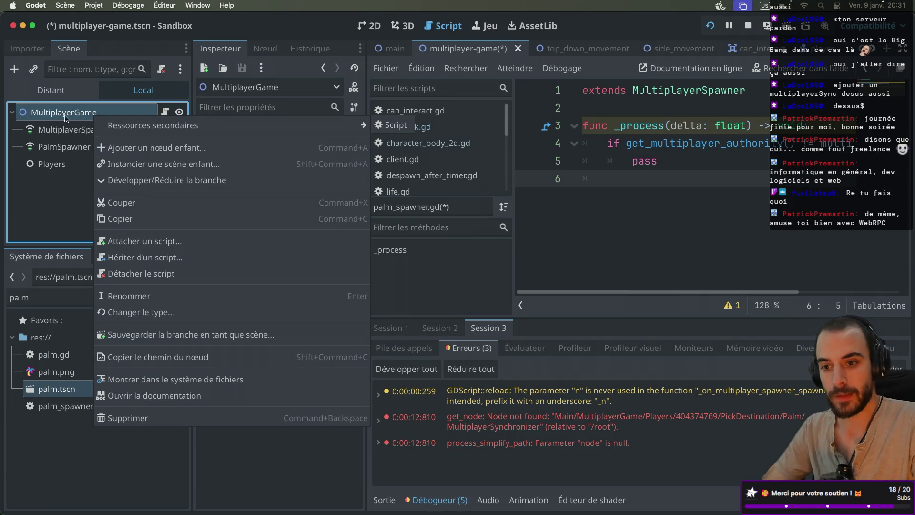
key("Escape")
key("super+a")
type("timer")
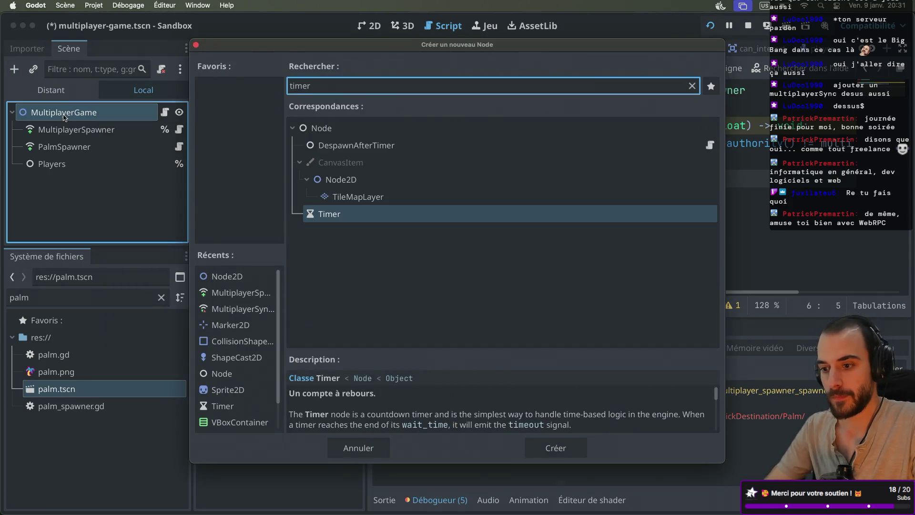
key("Return")
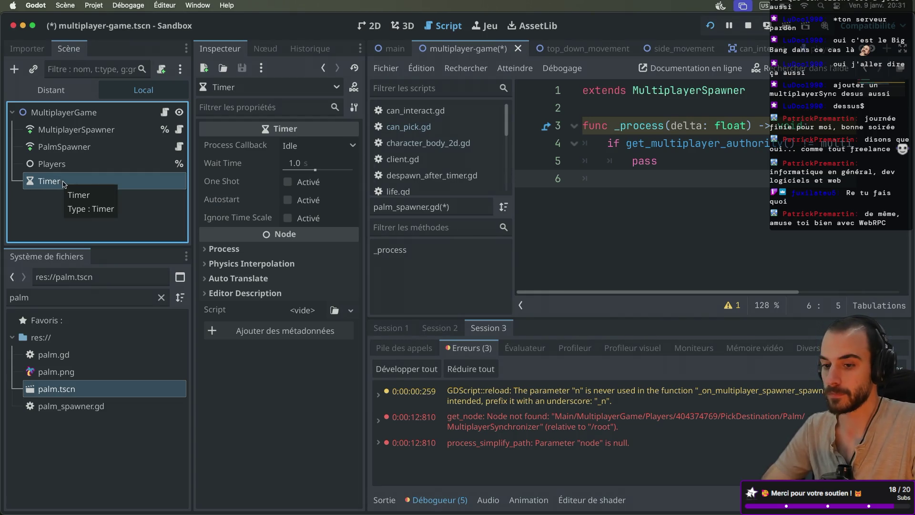
left_click(303, 169)
type("3")
left_click(288, 199)
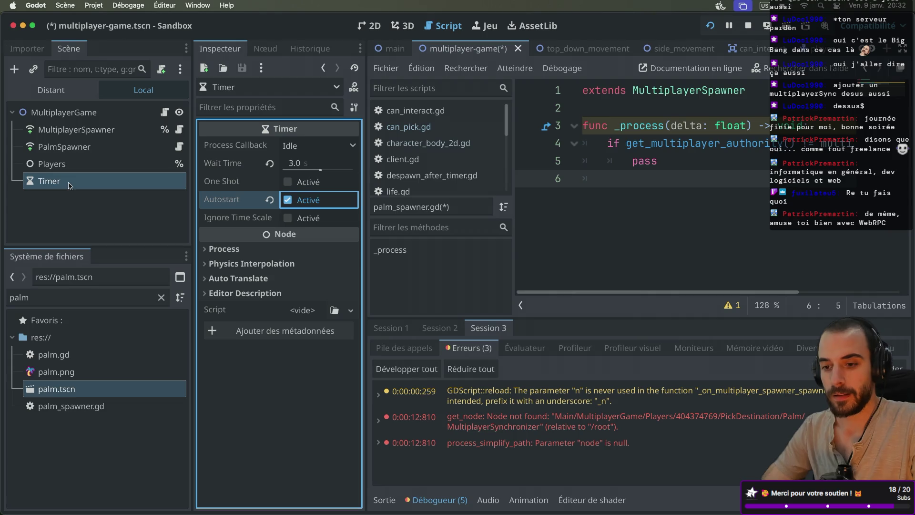
Connect the Timer's timeout() signal to PalmSpawner through the method _on_timer_timeout
right_click(69, 186)
key("Escape")
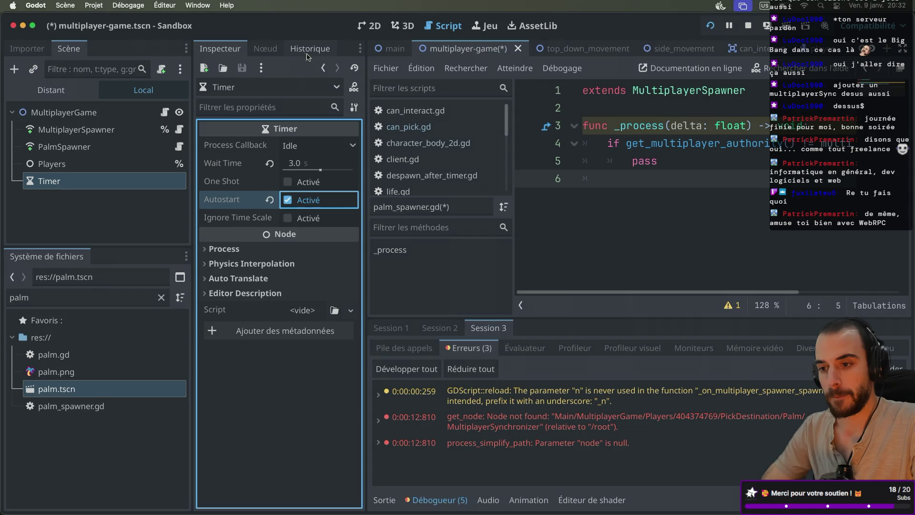
left_click(265, 48)
double_click(267, 127)
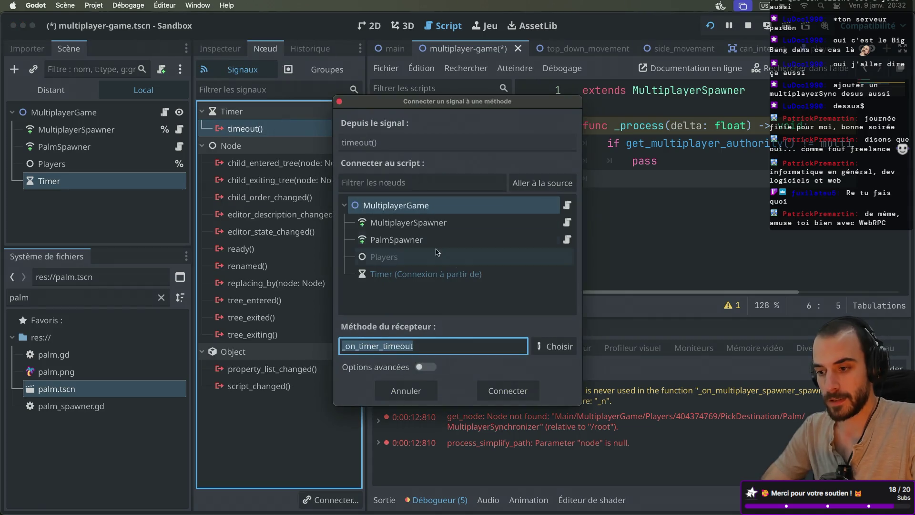
left_click(430, 241)
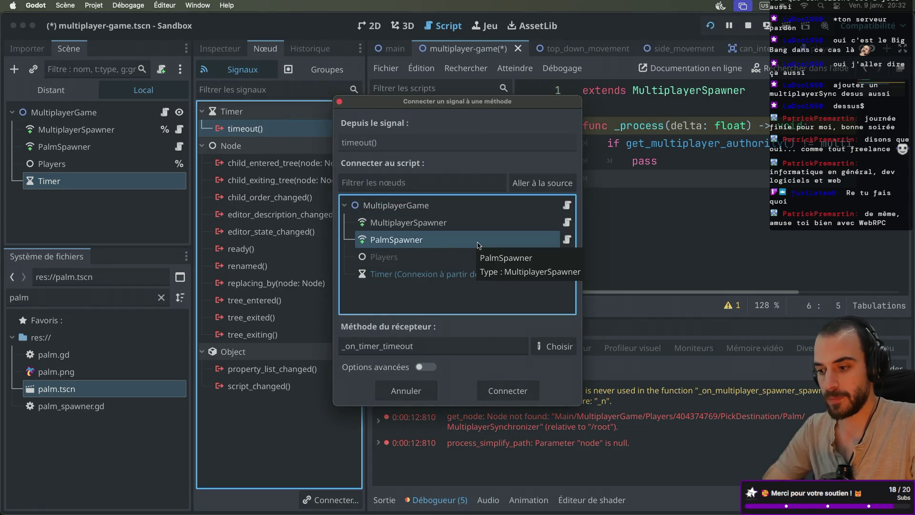
left_click(513, 392)
Move the authority check out of _process into the _on_timer_timeout function
key("ctrl+super+d")
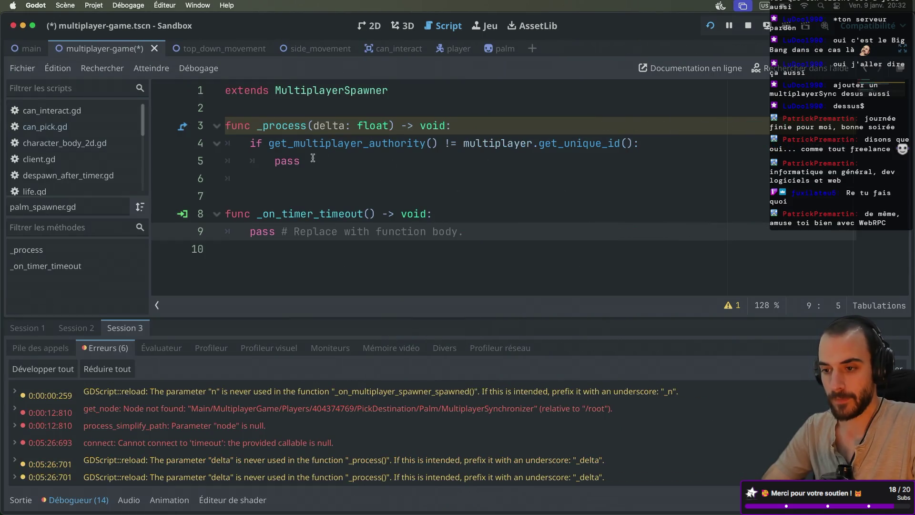
left_click_drag(312, 161, 225, 150)
key("ctrl+c")
key("Delete")
left_click_drag(464, 213, 209, 218)
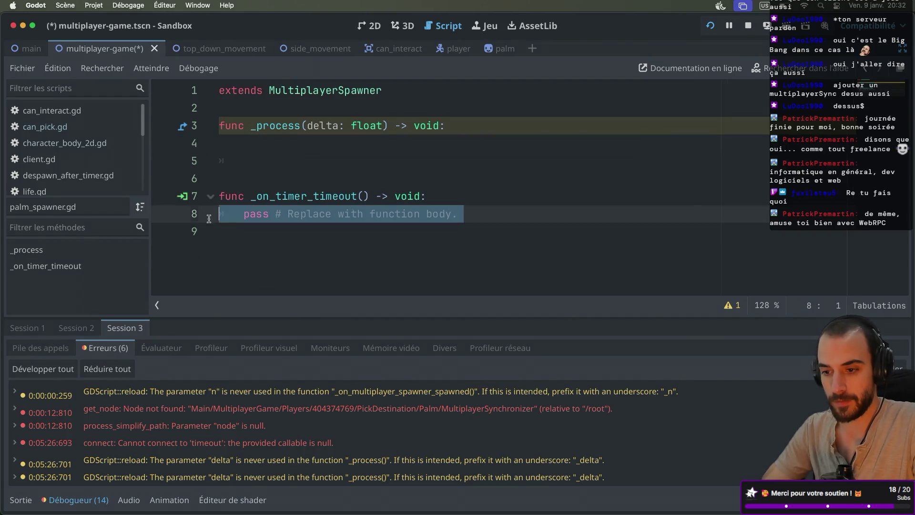
key("ctrl+v")
key("Return")
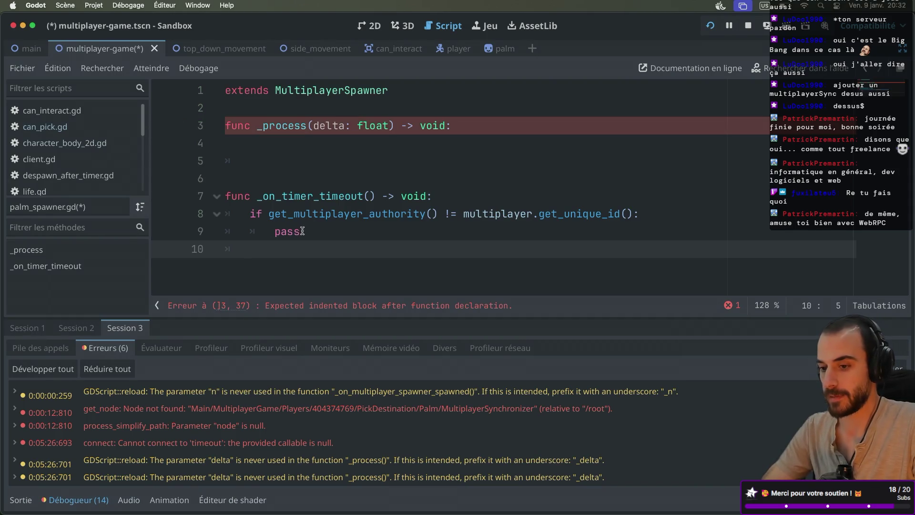
Delete the empty _process function and start a new indented line below pass
left_click(238, 161)
key("BackSpace")
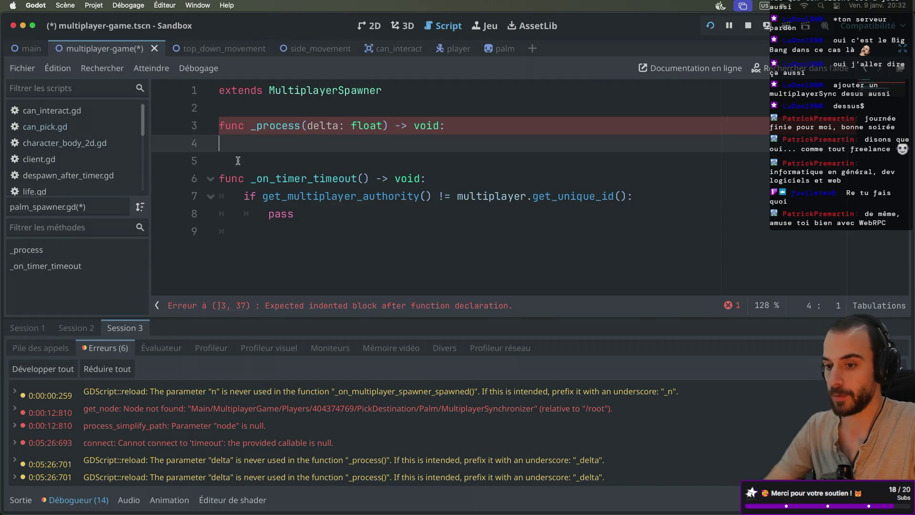
left_click_drag(233, 143, 218, 116)
key("BackSpace")
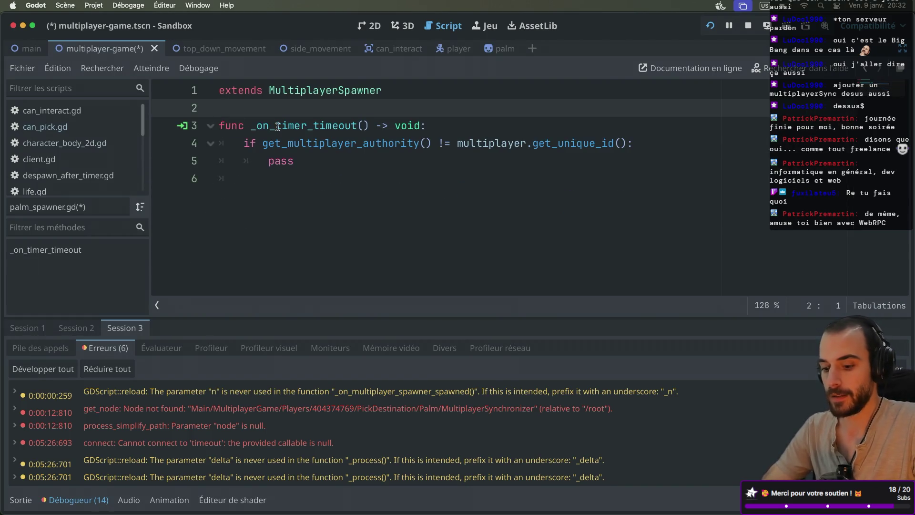
key("ctrl+super+d")
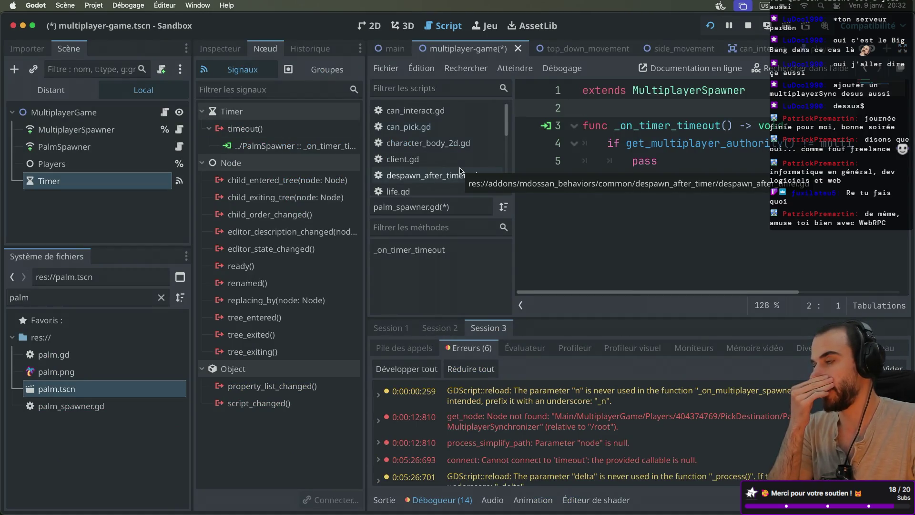
key("super+Down")
key("Return")
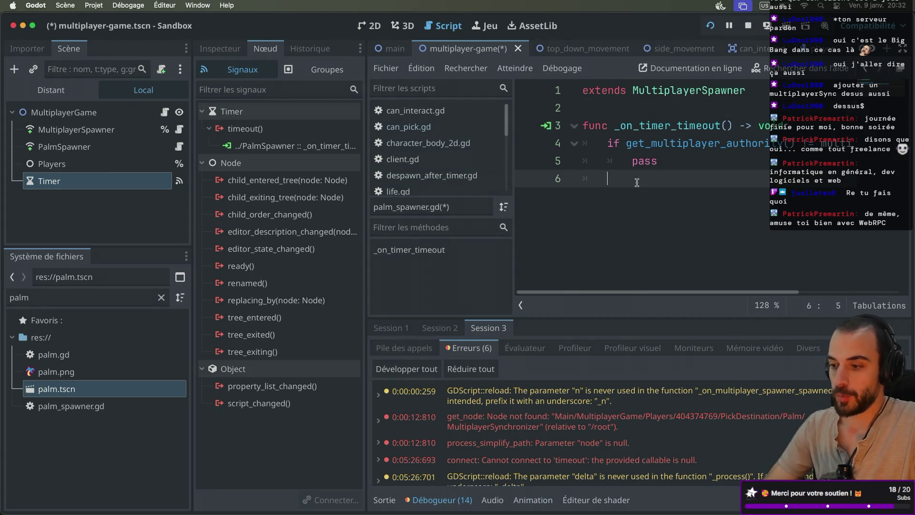
Add var palm_scene = preload("res://palm.tscn") below extends and save the script
left_click(610, 106)
key("Return")
key("Up")
key("Return")
type("var")
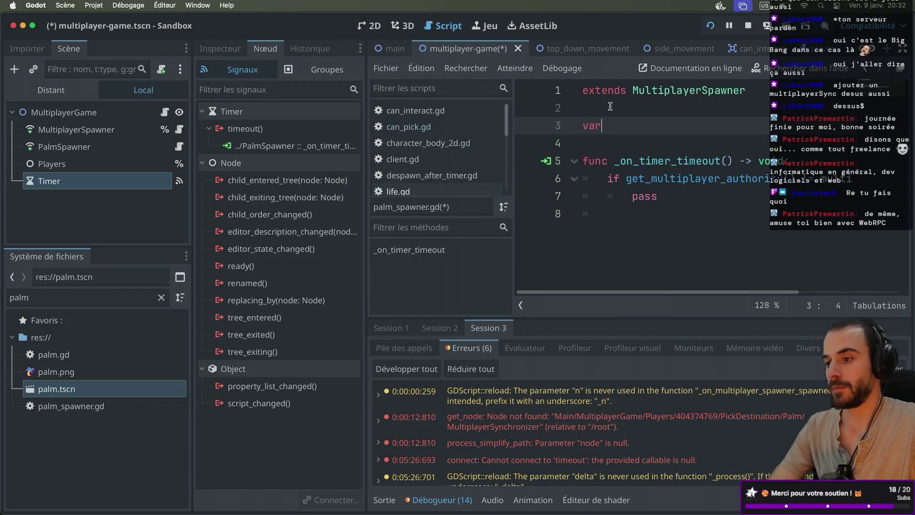
key("ctrl+super+d")
type("palm_")
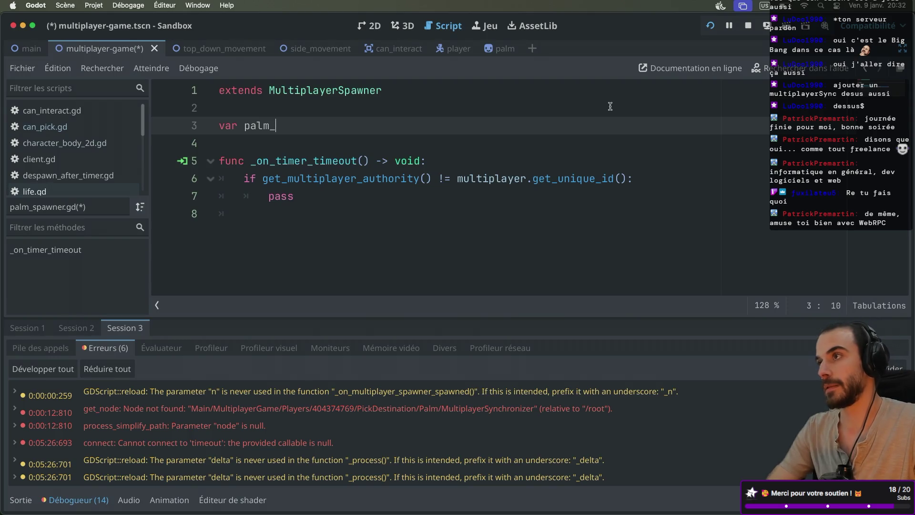
type("ene = preload(\"res://")
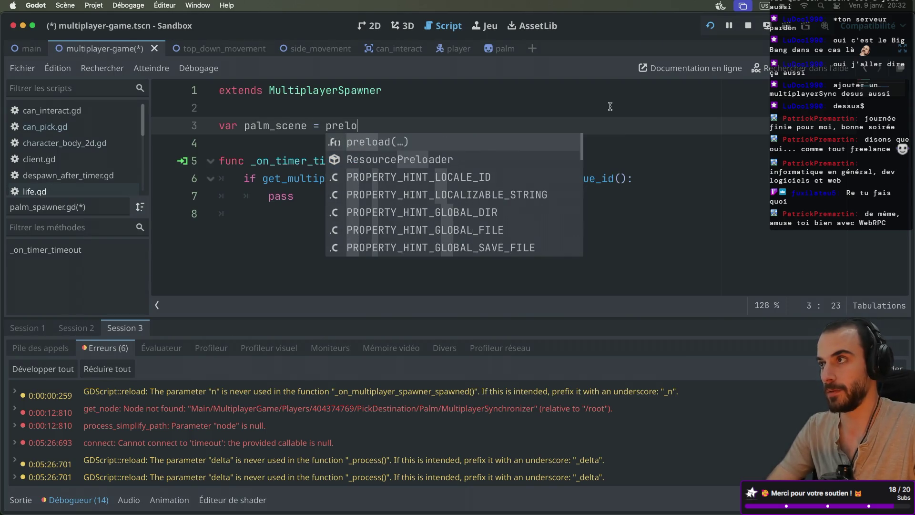
type("palm")
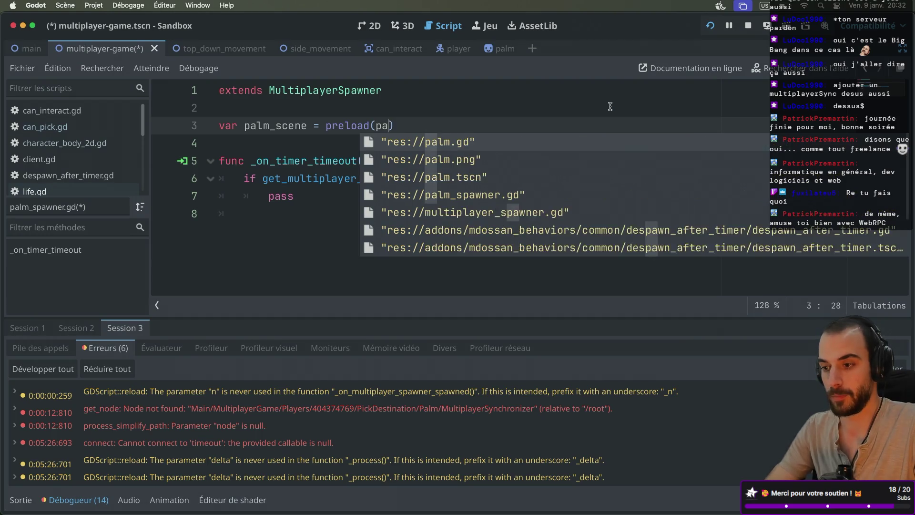
key("Down")
key("Down")
key("Return")
key("ctrl+s")
In _on_timer_timeout, create palm_instance from palm_scene.instantiate()
left_click(272, 220)
type("var")
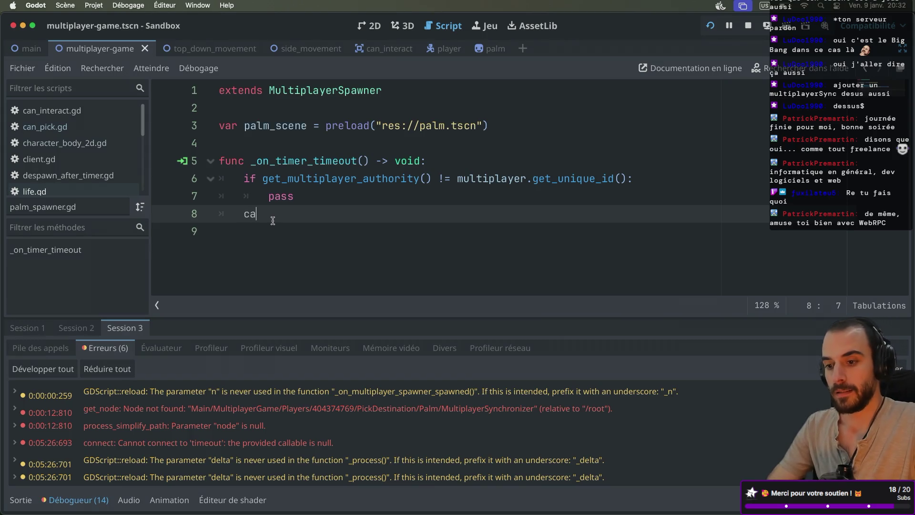
type("palm_oi")
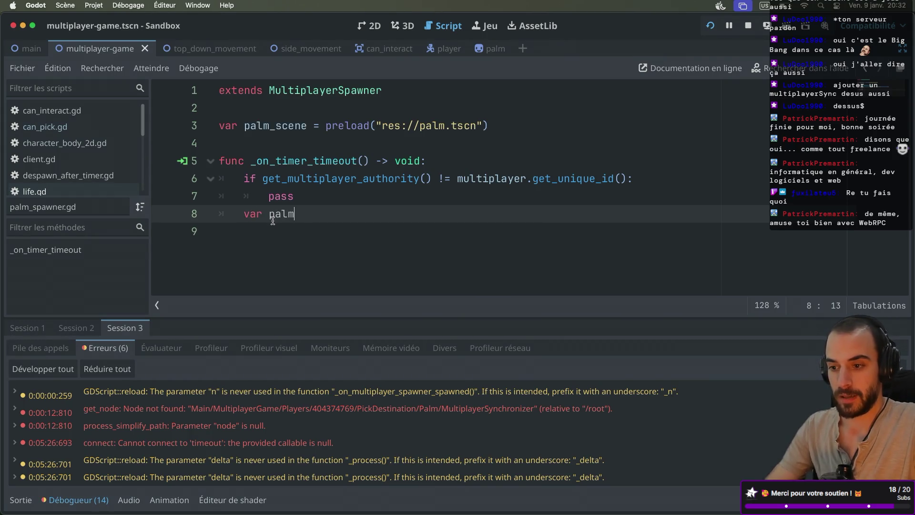
type("instance")
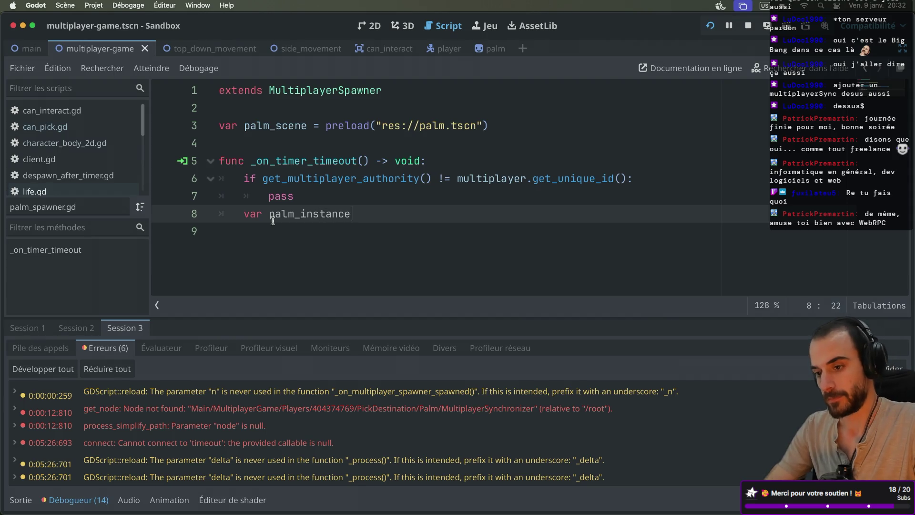
key("BackSpace")
key("BackSpace")
key("BackSpace")
type(": \t\t")
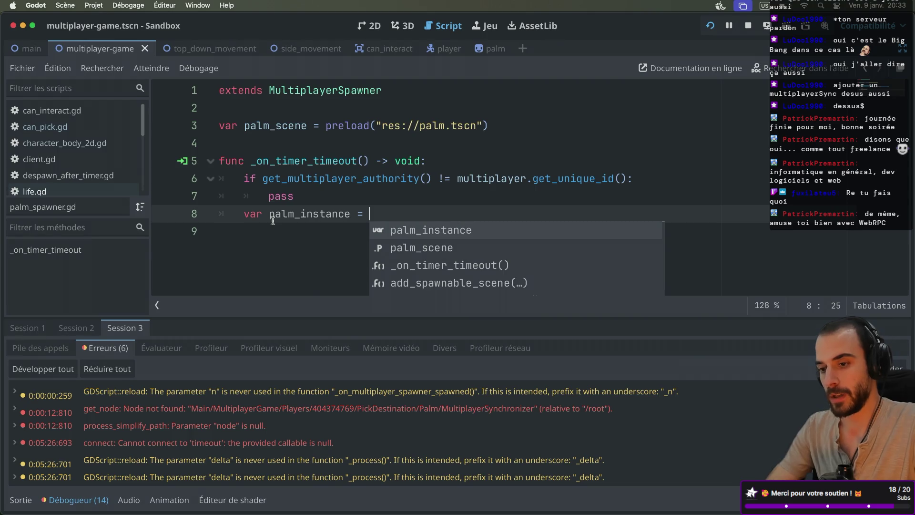
type("p")
key("Return")
key("BackSpace")
key("BackSpace")
key("BackSpace")
type("c")
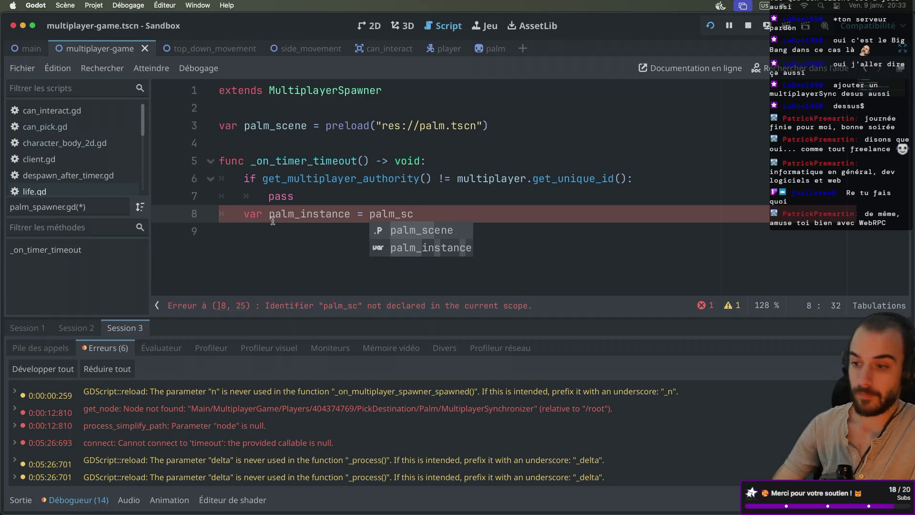
key("Return")
type(".in")
key("Return")
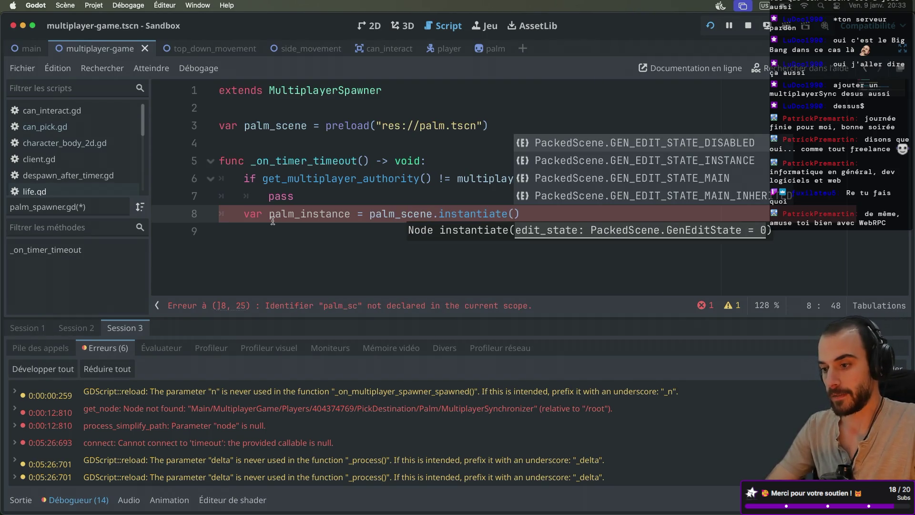
left_click(522, 214)
key("Return")
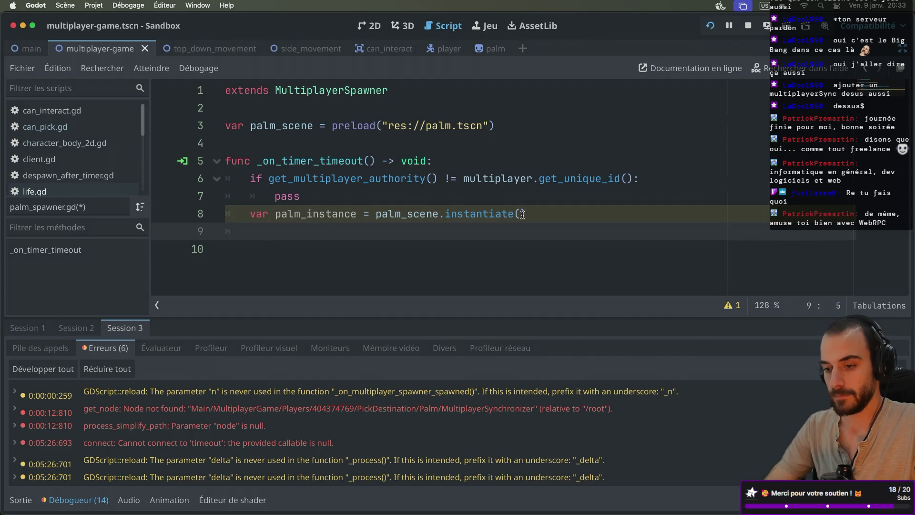
key("ctrl+super+d")
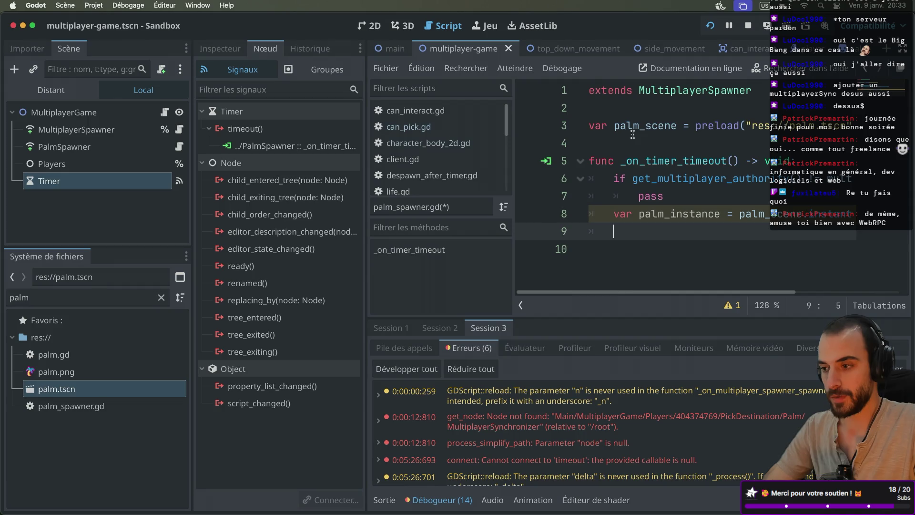
On the next line, add add_child(palm_instance) to the timer function
left_click(679, 92)
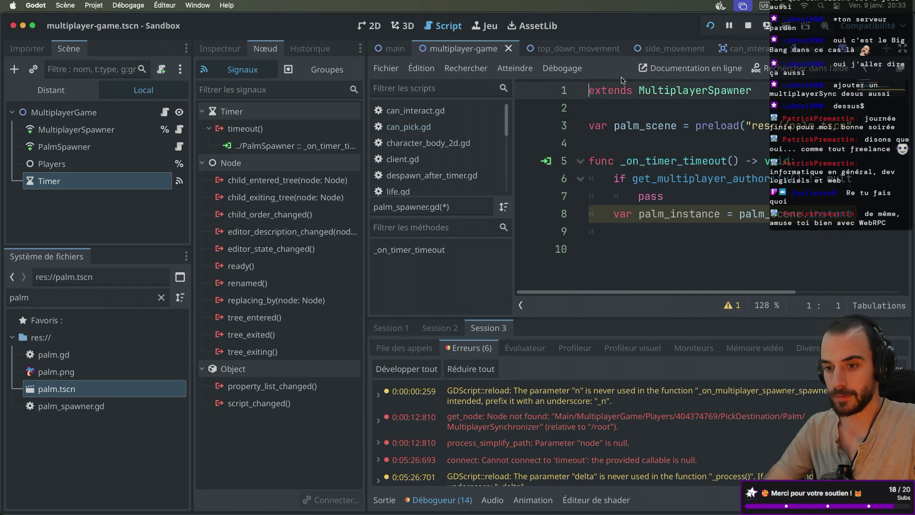
left_click(638, 229)
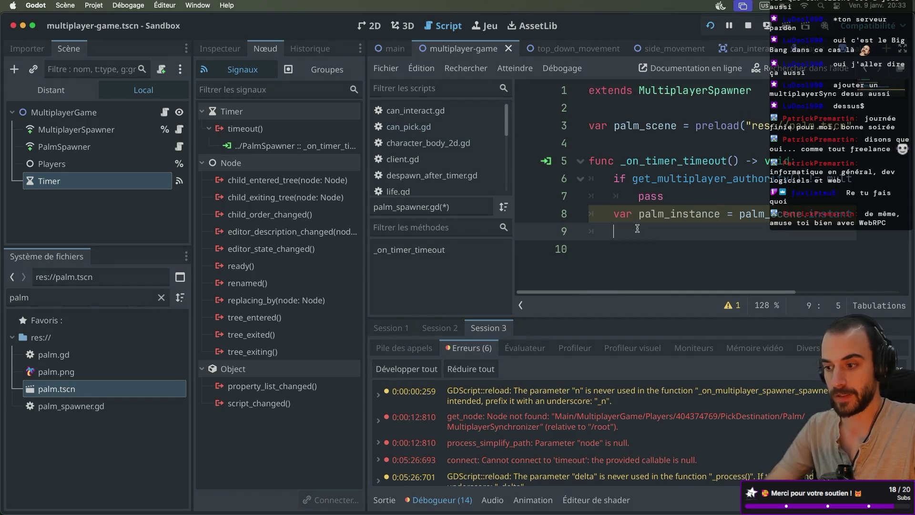
type("child(")
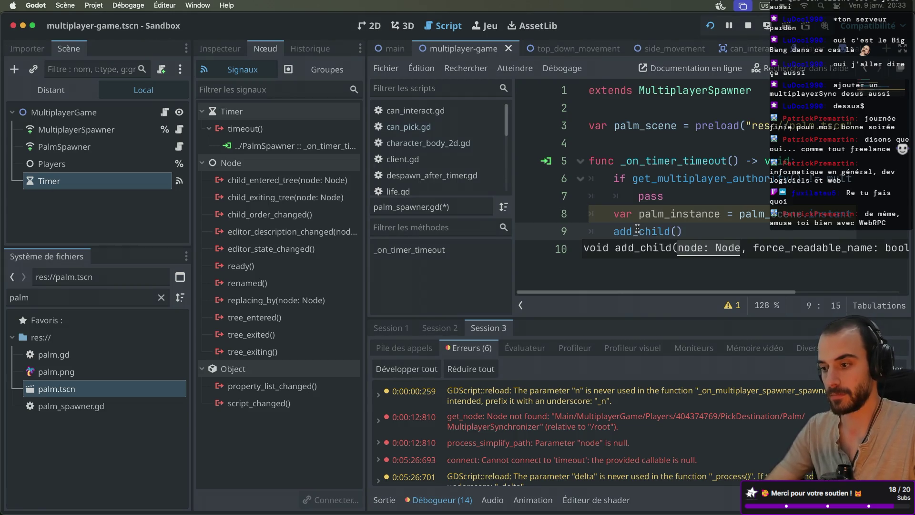
type("pal")
key("Return")
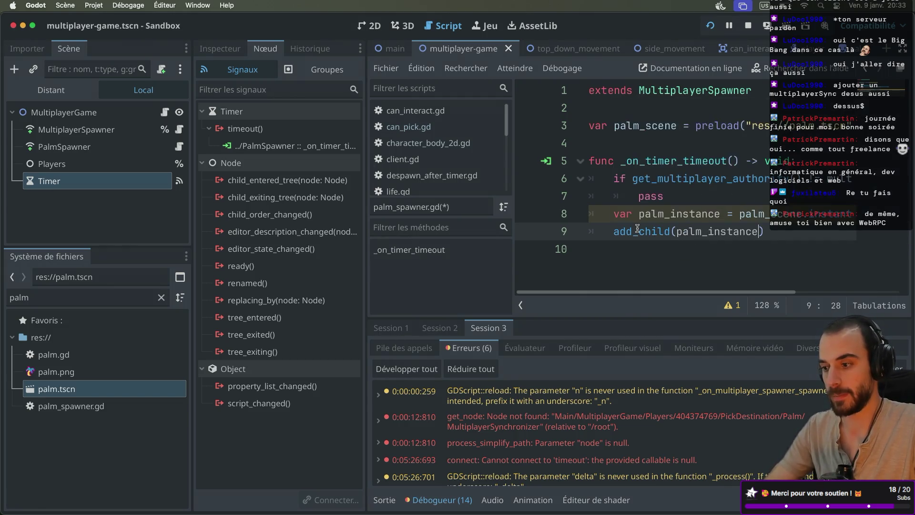
left_click(722, 192)
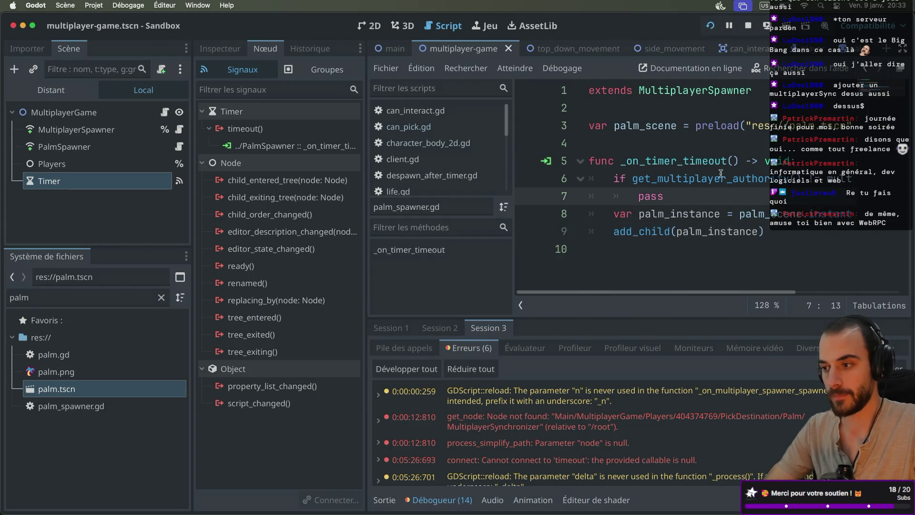
Run the project, starting the server in one window and the client in the other
left_click(710, 29)
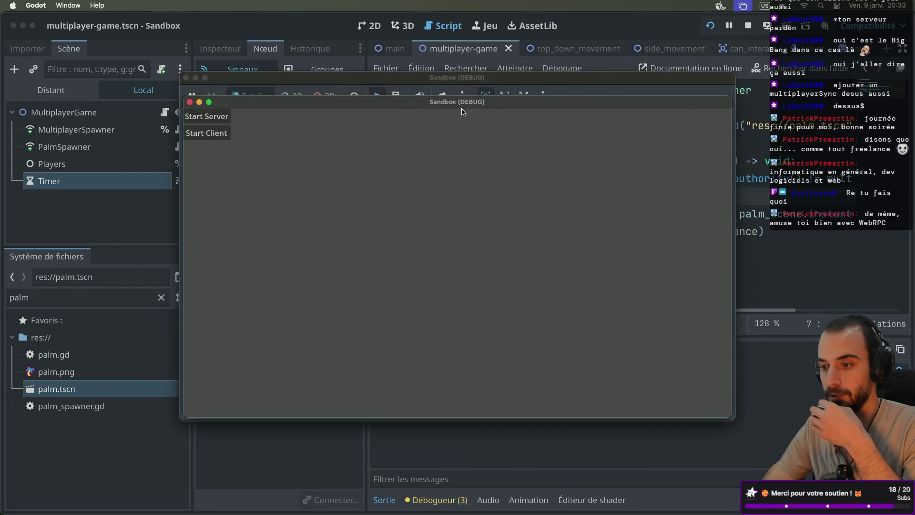
left_click(460, 214)
left_click(333, 231)
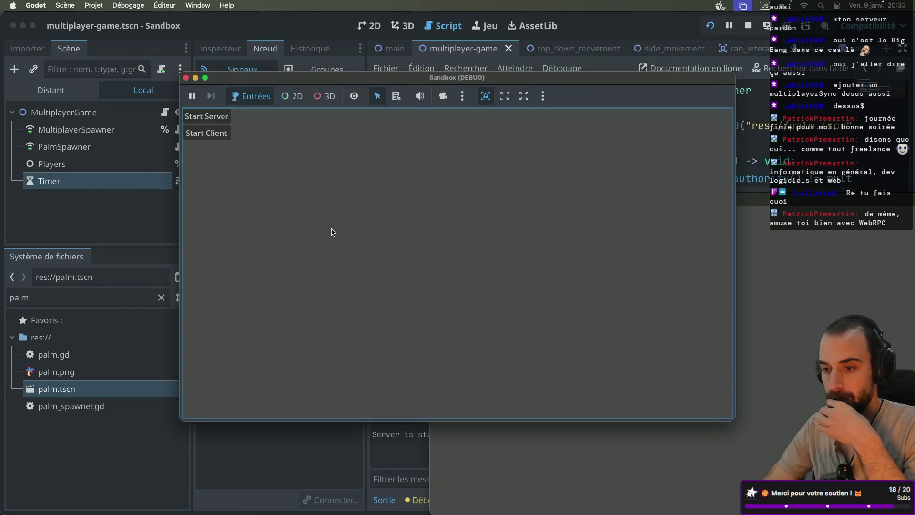
left_click(218, 134)
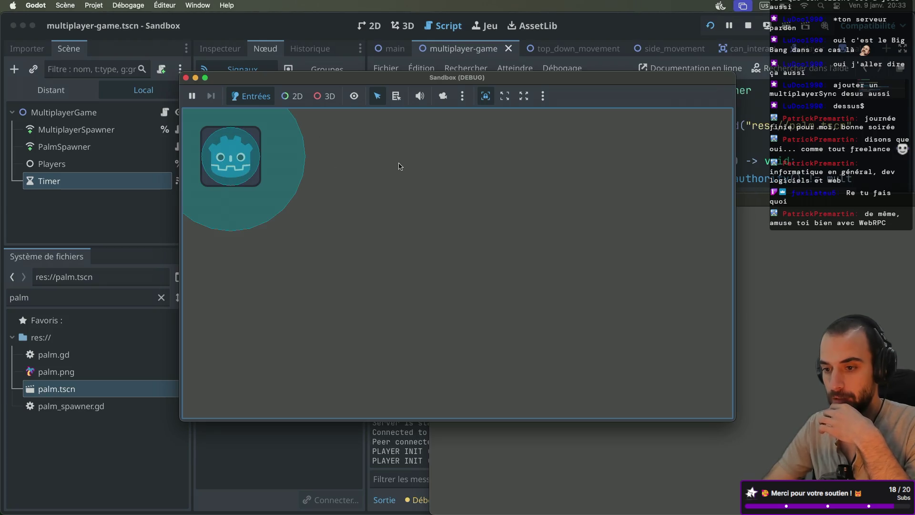
key("Right")
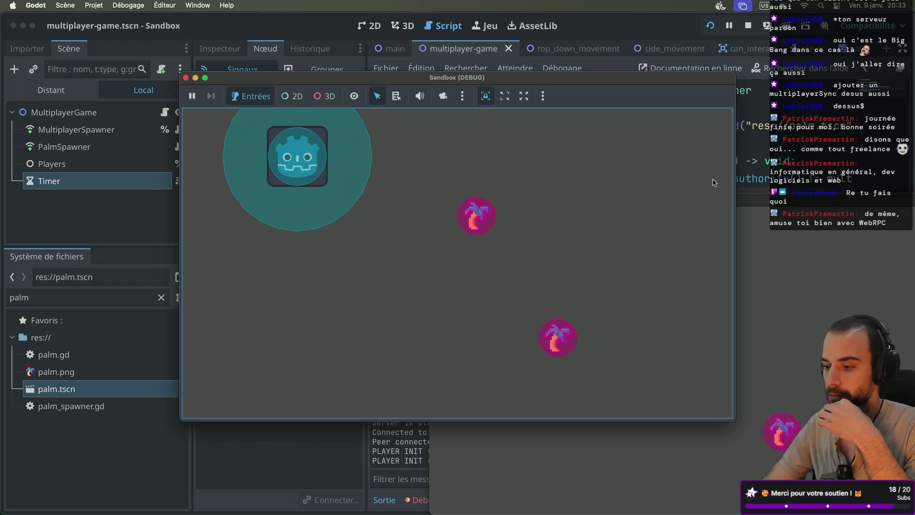
Arrange the server and client windows to watch palms spawn, then close the first window
left_click_drag(655, 192, 655, 168)
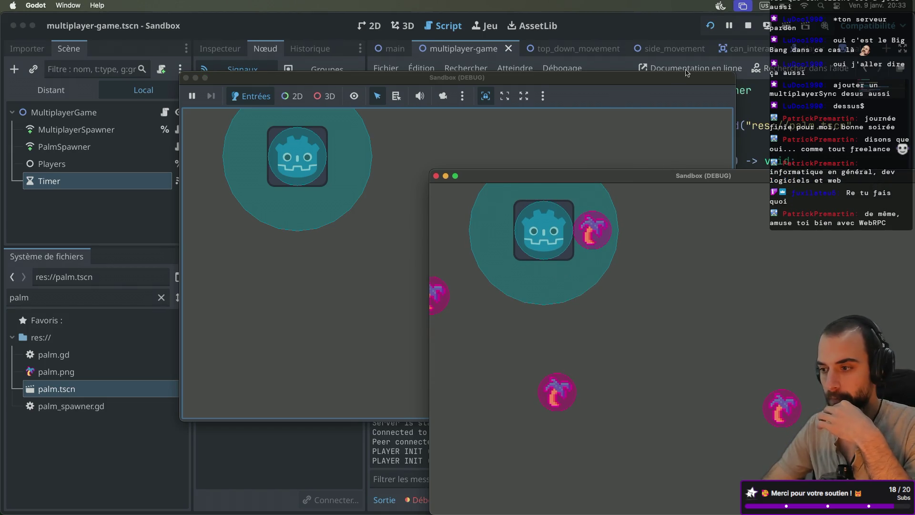
left_click_drag(582, 78, 514, 70)
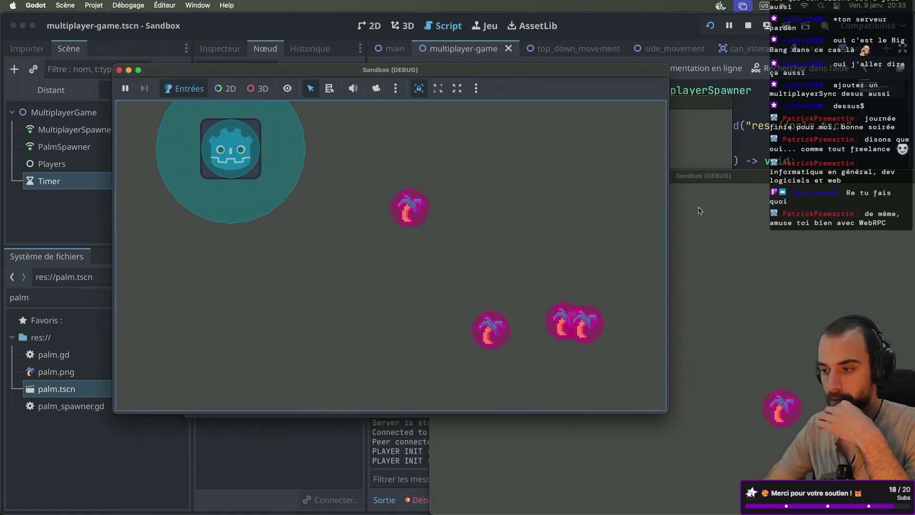
left_click(696, 261)
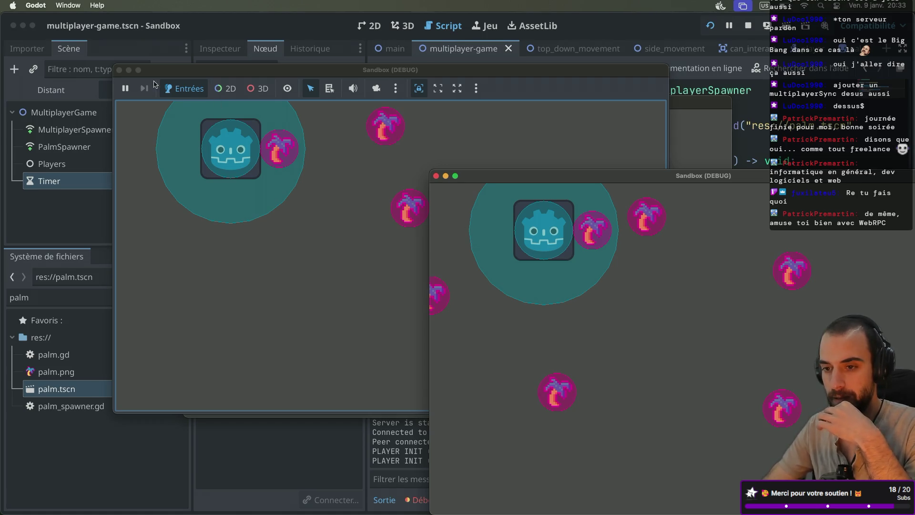
left_click(119, 70)
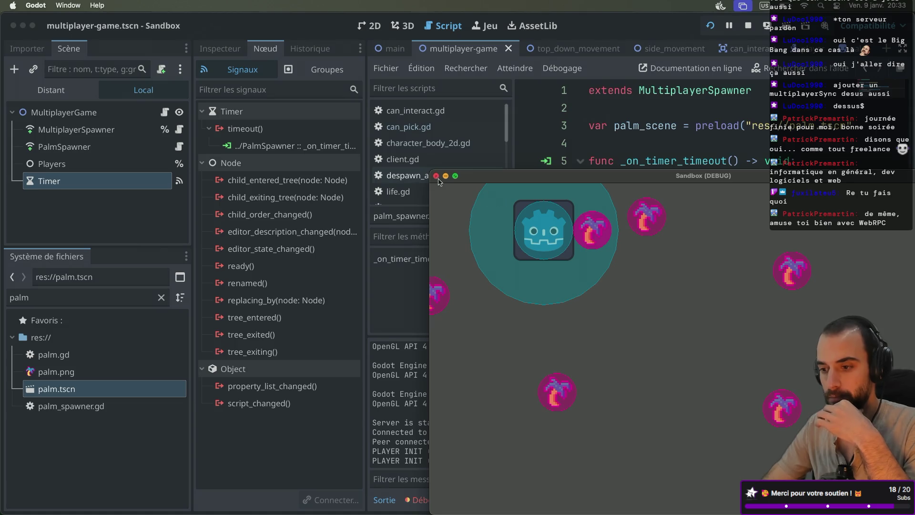
Close the second game window and inspect Session 1's error list, including the get_node failure
left_click(436, 176)
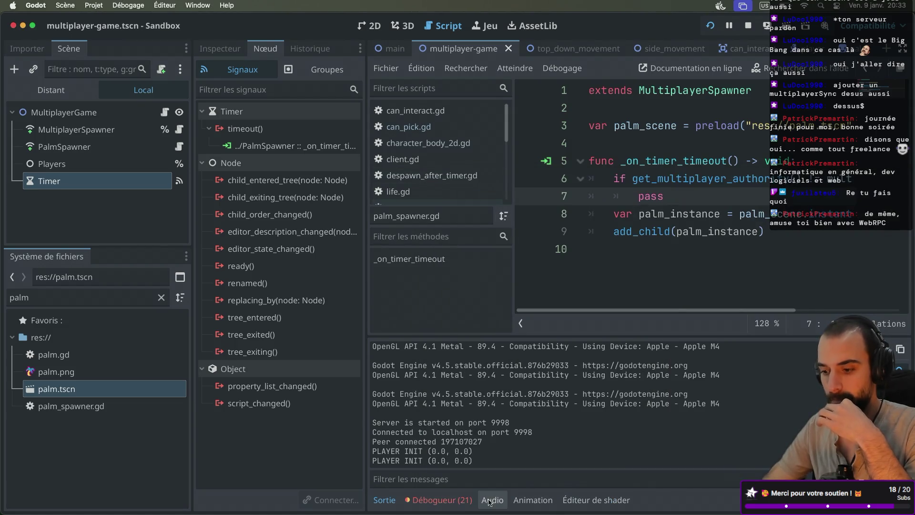
left_click(438, 499)
left_click(449, 329)
left_click(390, 327)
left_click(471, 348)
scroll(514, 416, "down", 2)
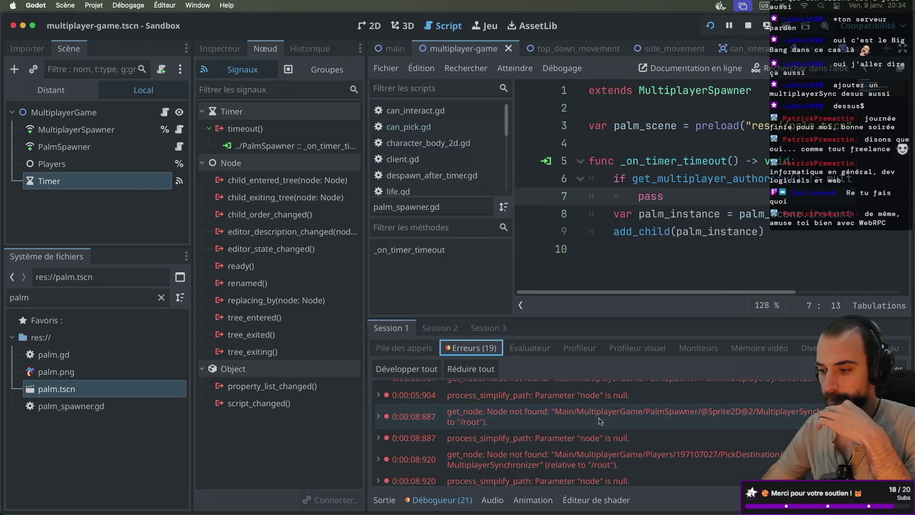
mouse_move(666, 426)
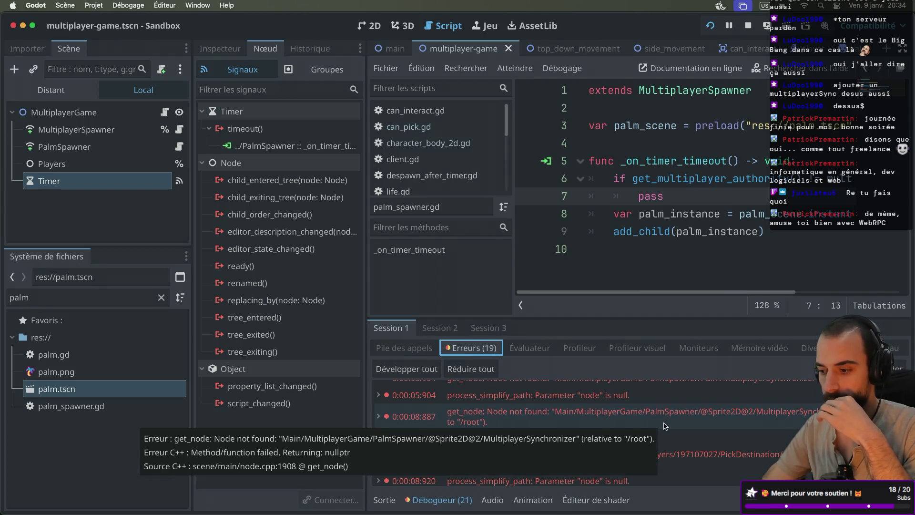